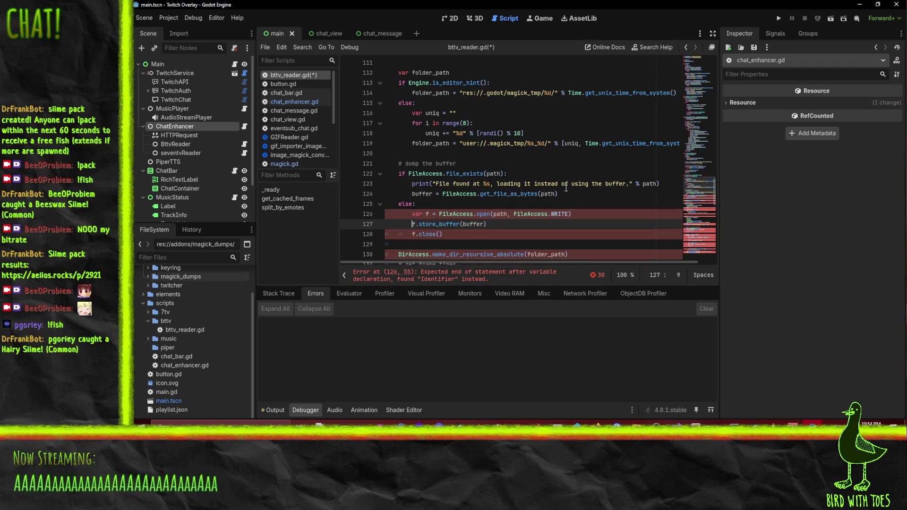
Put store_buffer on its own line and indent f.close() into the else block
{"action": "key", "text": "Down"}
{"action": "key", "text": "shift+Tab"}
{"action": "key", "text": "Down"}
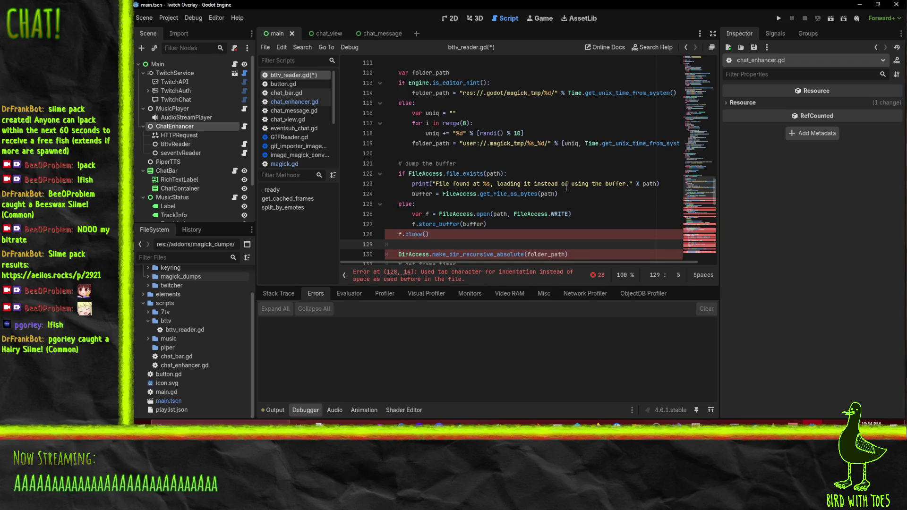
{"action": "key", "text": "Up"}
{"action": "key", "text": "Tab"}
{"action": "scroll", "coordinate": [560, 185], "scroll_direction": "down", "scroll_amount": 6}
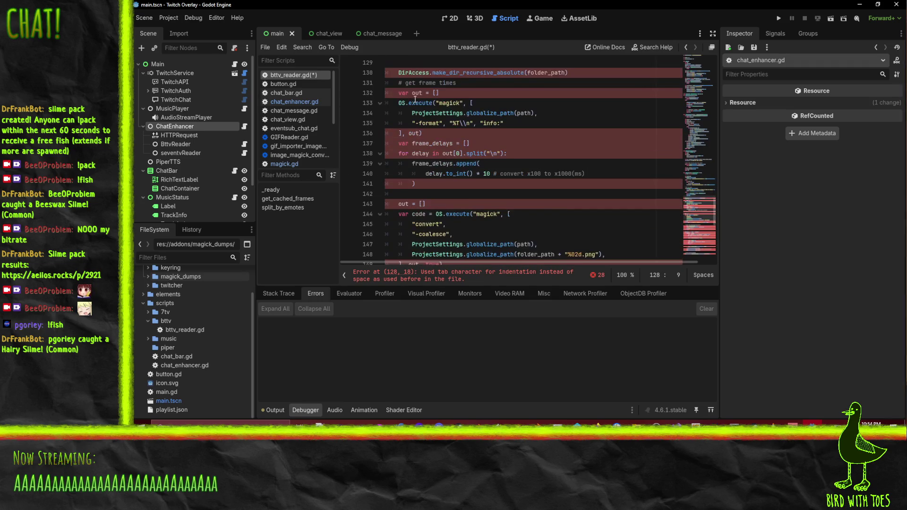
{"action": "scroll", "coordinate": [510, 107], "scroll_direction": "up", "scroll_amount": 1}
Re-indent the var out line with spaces instead of a tab
{"action": "key", "text": "Down"}
{"action": "key", "text": "Down"}
{"action": "key", "text": "Home"}
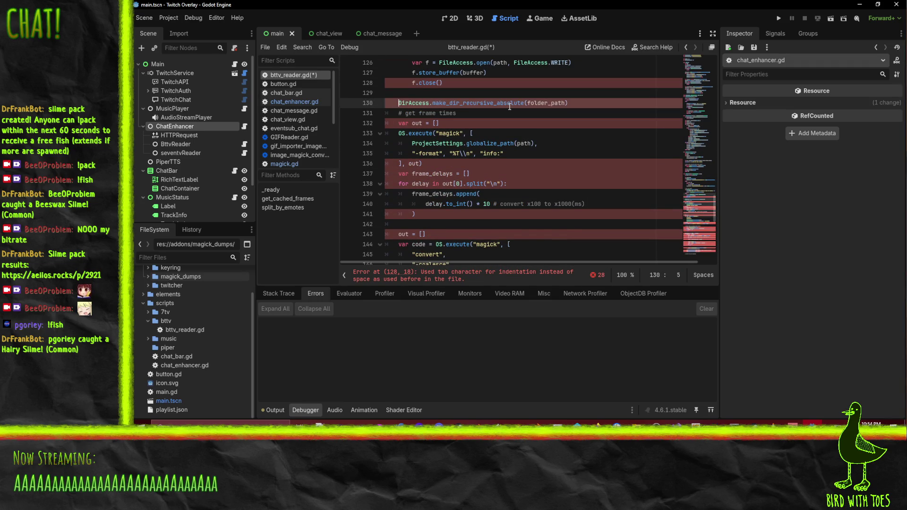
{"action": "key", "text": "Down"}
{"action": "key", "text": "Down"}
{"action": "key", "text": "shift+Tab"}
{"action": "key", "text": "Tab"}
Replace the tab indent on the globalize_path argument line with spaces
{"action": "key", "text": "Down"}
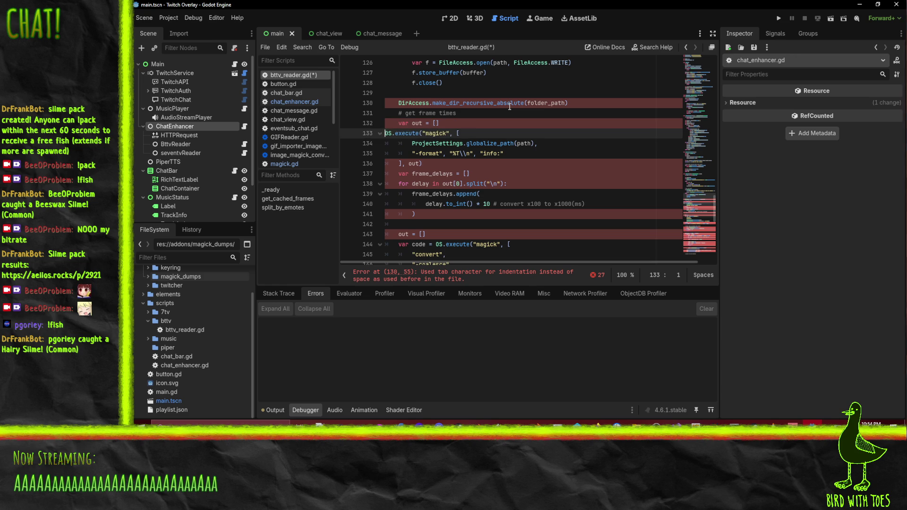
{"action": "key", "text": "Down"}
{"action": "key", "text": "shift+Tab"}
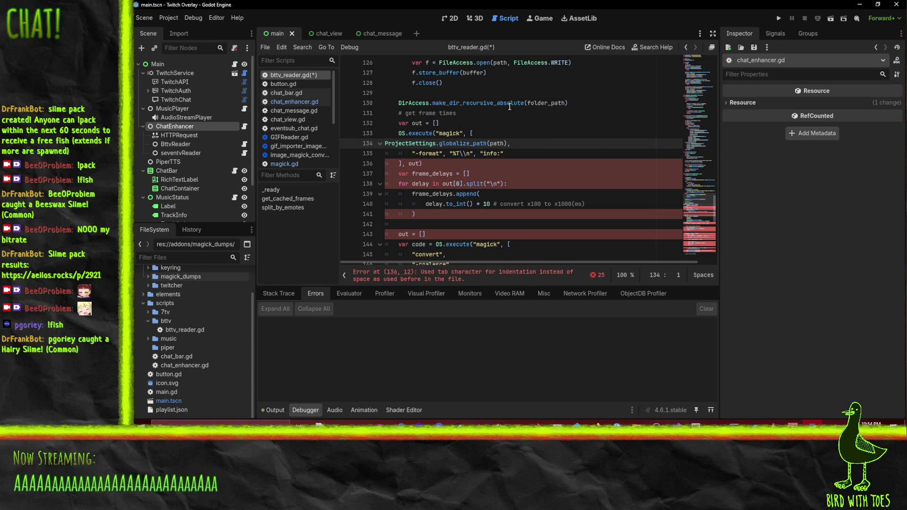
{"action": "key", "text": "BackSpace"}
{"action": "key", "text": "Down"}
{"action": "key", "text": "Up"}
{"action": "key", "text": "Return"}
Fix the indentation of the format argument line in the execute call
{"action": "key", "text": "Down"}
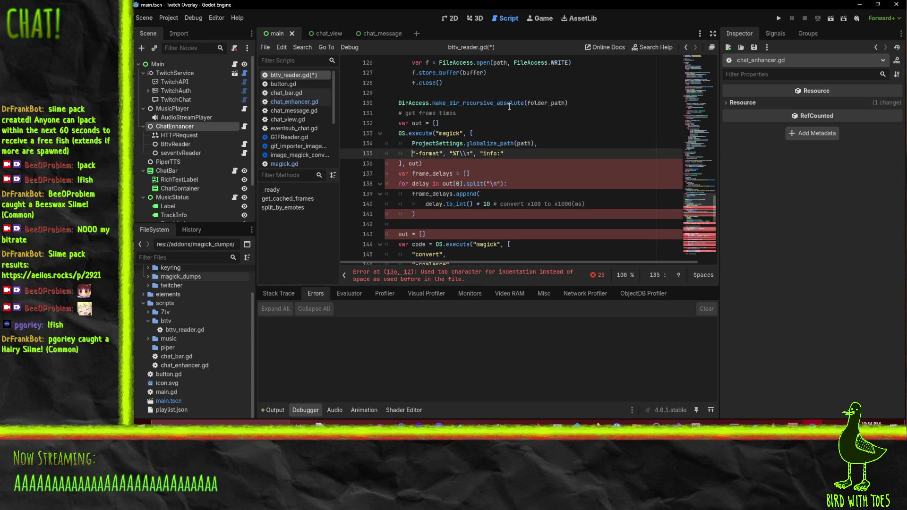
{"action": "key", "text": "Up"}
{"action": "key", "text": "Down"}
{"action": "key", "text": "Up"}
{"action": "key", "text": "Down"}
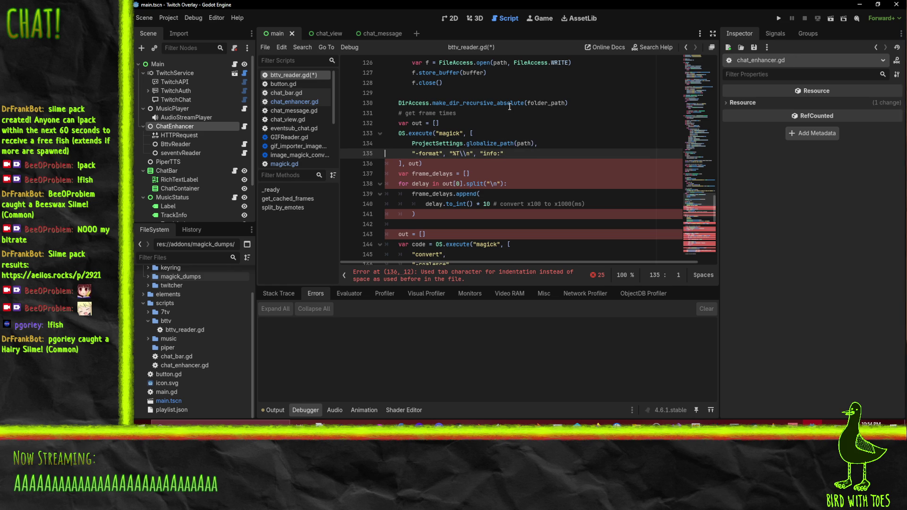
{"action": "key", "text": "Down"}
Insert a blank line before frame_delays and re-indent the closing ], out) line
{"action": "key", "text": "Down"}
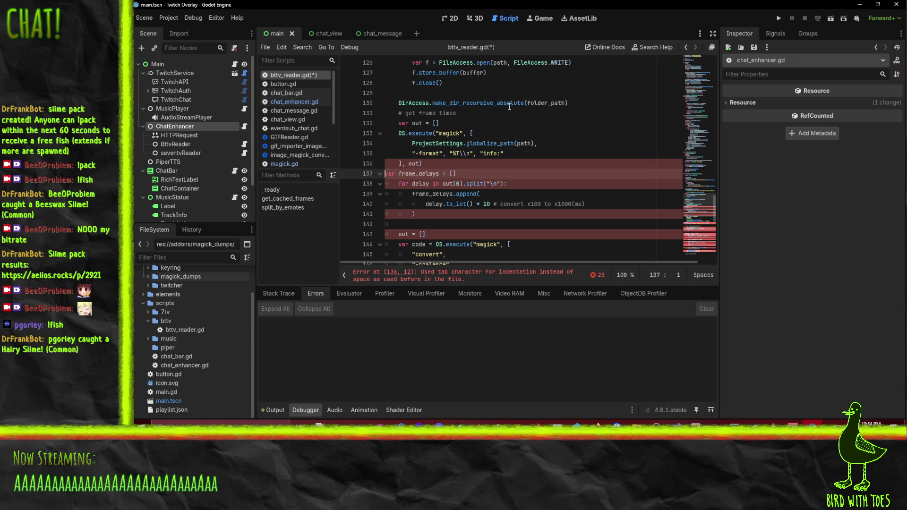
{"action": "key", "text": "End"}
{"action": "key", "text": "Home"}
{"action": "key", "text": "Return"}
{"action": "key", "text": "Down"}
{"action": "key", "text": "Down"}
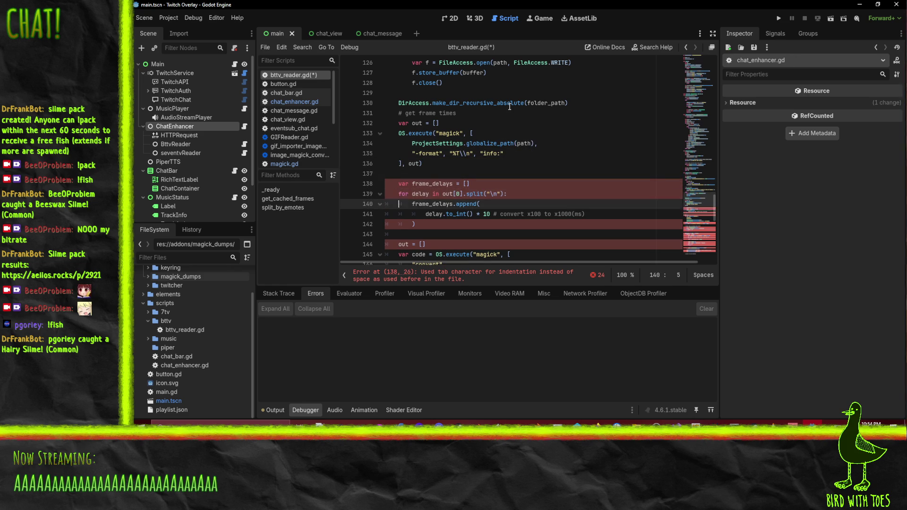
Re-indent the frame_delays.append line with spaces and join the delay expression onto it
{"action": "key", "text": "Delete"}
{"action": "key", "text": "Delete"}
{"action": "key", "text": "Tab"}
{"action": "key", "text": "Tab"}
{"action": "key", "text": "End"}
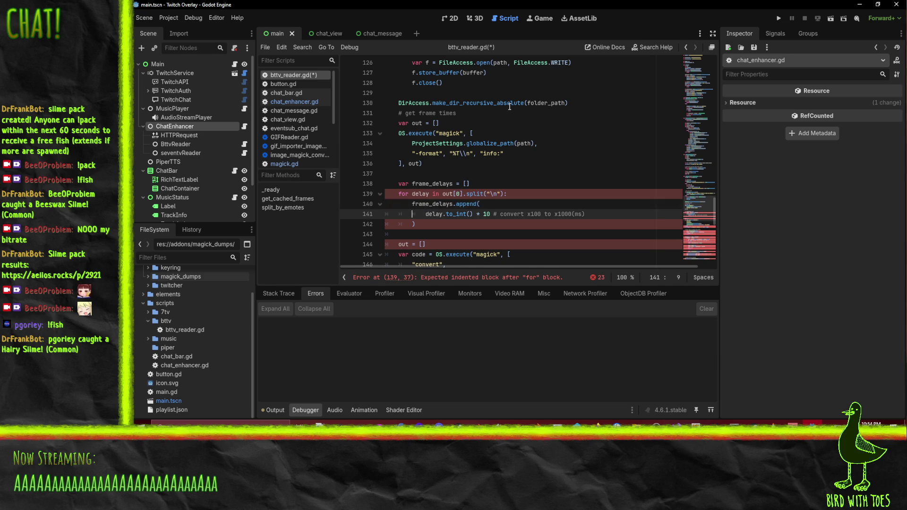
{"action": "key", "text": "Delete"}
{"action": "key", "text": "Delete"}
{"action": "key", "text": "Delete"}
{"action": "key", "text": "Down"}
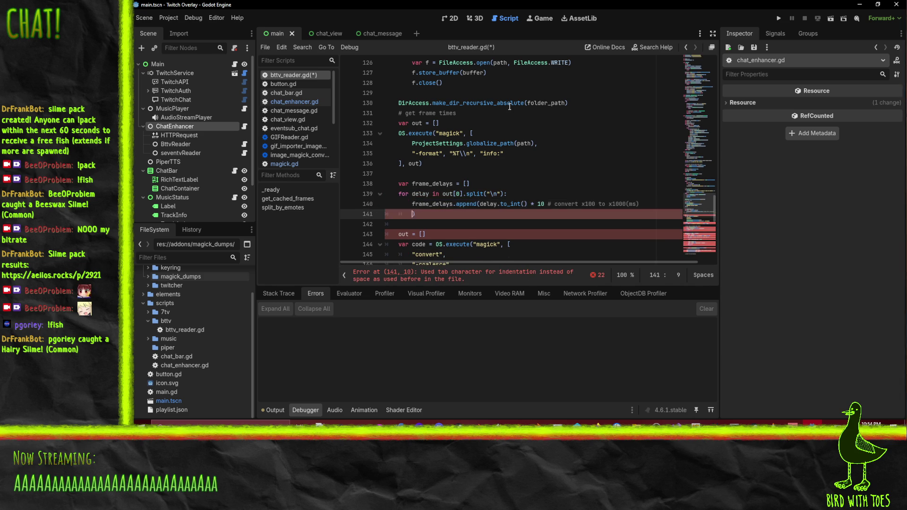
{"action": "key", "text": "BackSpace"}
{"action": "key", "text": "BackSpace"}
{"action": "key", "text": "BackSpace"}
{"action": "type", "text": ")"}
{"action": "key", "text": "Down"}
{"action": "key", "text": "Up"}
Move the append call's closing parenthesis to just after 10 and clear the blank line's indentation
{"action": "key", "text": "End"}
{"action": "key", "text": "ctrl+shift+Left"}
{"action": "key", "text": "ctrl+shift+Left"}
{"action": "key", "text": "ctrl+shift+Left"}
{"action": "key", "text": "ctrl+shift+Left"}
{"action": "key", "text": "ctrl+shift+Left"}
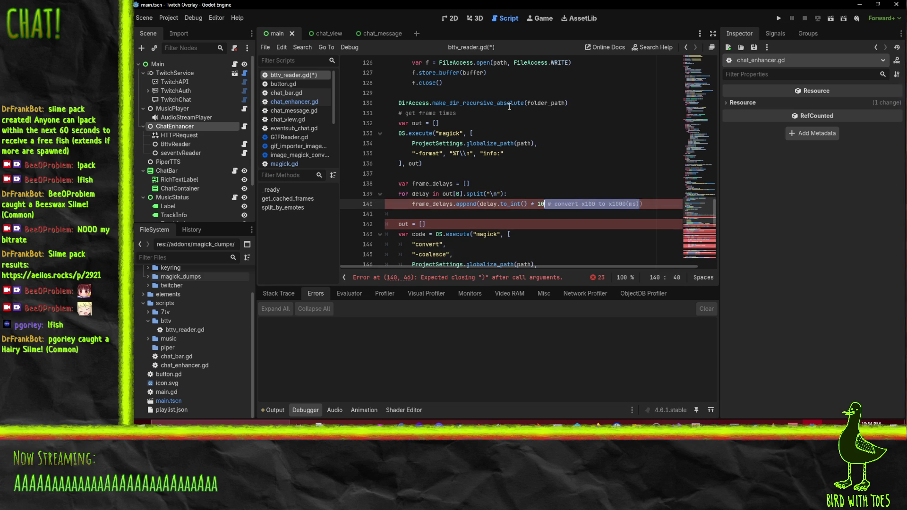
{"action": "key", "text": "Left"}
{"action": "type", "text": ")"}
{"action": "key", "text": "End"}
{"action": "key", "text": "BackSpace"}
{"action": "key", "text": "Down"}
{"action": "key", "text": "Down"}
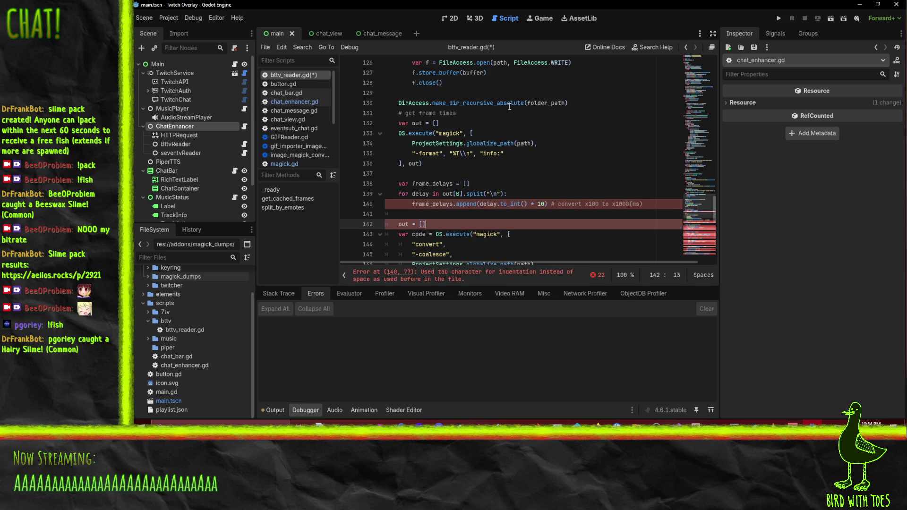
{"action": "key", "text": "Up"}
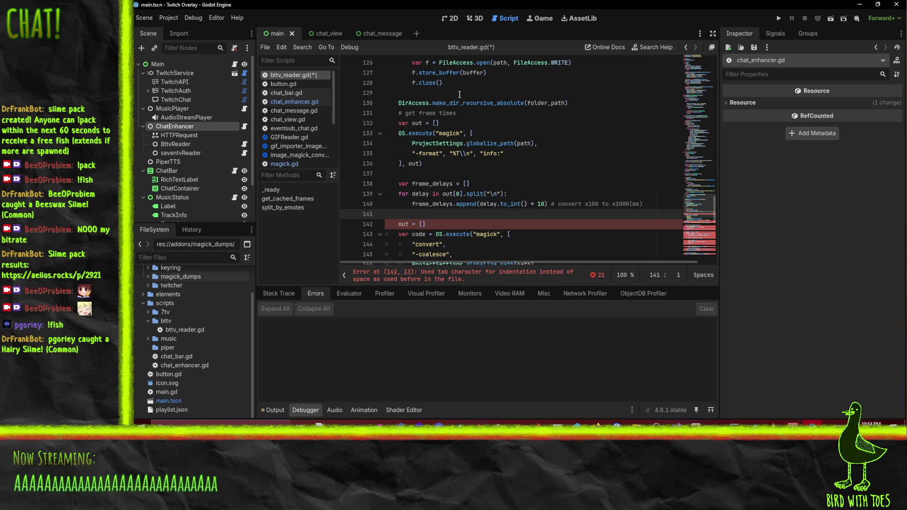
{"action": "scroll", "coordinate": [458, 95], "scroll_direction": "down", "scroll_amount": 4}
Re-indent the var code line and the convert call's arguments and closing line with spaces
{"action": "left_click", "coordinate": [402, 113]}
{"action": "key", "text": "BackSpace"}
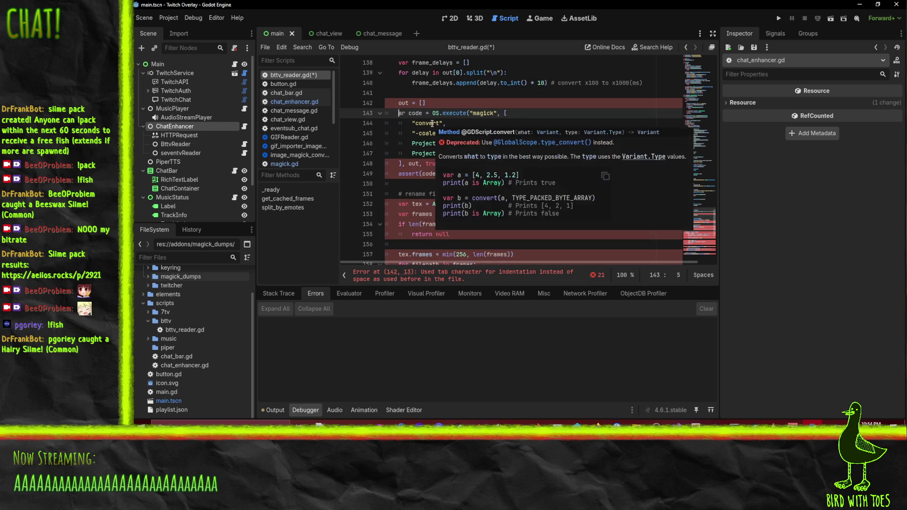
{"action": "type", "text": "v"}
{"action": "key", "text": "Down"}
{"action": "key", "text": "Home"}
{"action": "key", "text": "BackSpace"}
{"action": "key", "text": "BackSpace"}
{"action": "key", "text": "Tab"}
{"action": "key", "text": "Tab"}
{"action": "key", "text": "Down"}
{"action": "key", "text": "Up"}
{"action": "key", "text": "Down"}
{"action": "key", "text": "Home"}
{"action": "key", "text": "BackSpace"}
{"action": "key", "text": "Tab"}
{"action": "key", "text": "Down"}
{"action": "key", "text": "BackSpace"}
{"action": "key", "text": "BackSpace"}
{"action": "key", "text": "Tab"}
{"action": "key", "text": "Tab"}
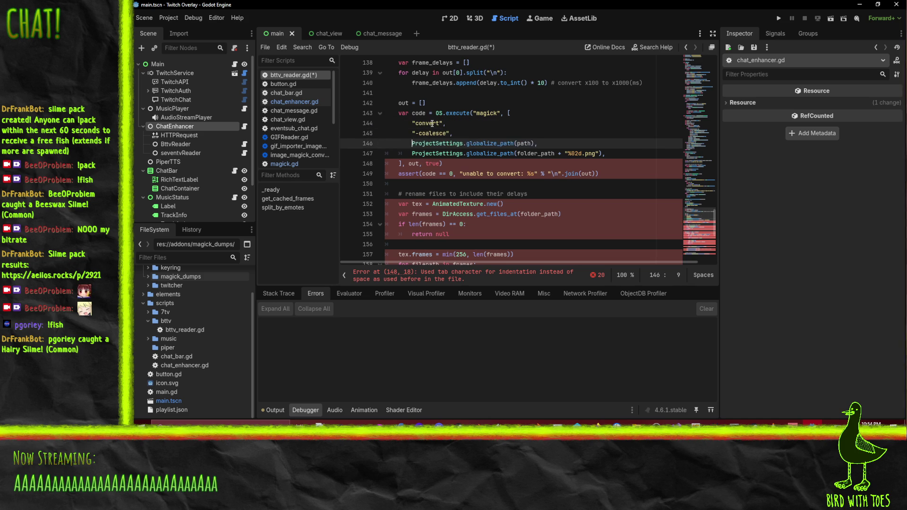
{"action": "key", "text": "Down"}
{"action": "key", "text": "BackSpace"}
{"action": "key", "text": "BackSpace"}
{"action": "key", "text": "Tab"}
{"action": "key", "text": "Tab"}
{"action": "key", "text": "Down"}
{"action": "key", "text": "Home"}
{"action": "key", "text": "BackSpace"}
{"action": "key", "text": "Tab"}
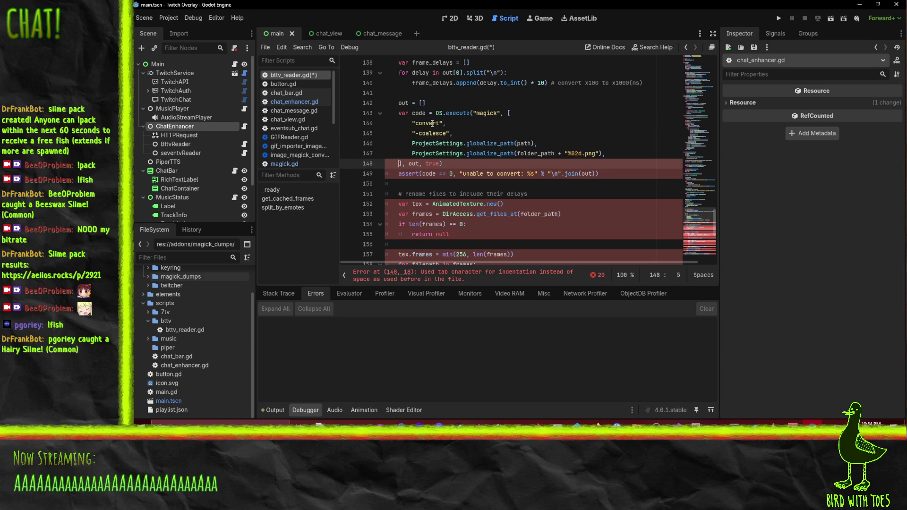
Re-indent assert, the rename comment, var tex and var frames; put the empty-frames return null inline
{"action": "key", "text": "Down"}
{"action": "key", "text": "Home"}
{"action": "key", "text": "BackSpace"}
{"action": "key", "text": "Tab"}
{"action": "key", "text": "Down"}
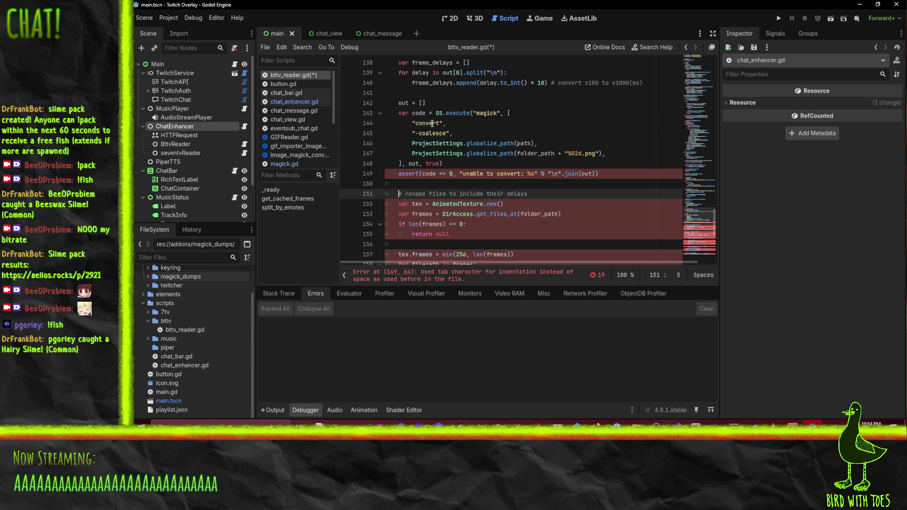
{"action": "key", "text": "BackSpace"}
{"action": "key", "text": "Down"}
{"action": "key", "text": "Home"}
{"action": "key", "text": "BackSpace"}
{"action": "key", "text": "Tab"}
{"action": "key", "text": "Down"}
{"action": "key", "text": "Home"}
{"action": "key", "text": "BackSpace"}
{"action": "key", "text": "Tab"}
{"action": "key", "text": "Down"}
{"action": "key", "text": "Home"}
{"action": "key", "text": "BackSpace"}
{"action": "key", "text": "Tab"}
{"action": "key", "text": "Down"}
{"action": "key", "text": "Home"}
{"action": "key", "text": "BackSpace"}
{"action": "key", "text": "Tab"}
{"action": "key", "text": "Down"}
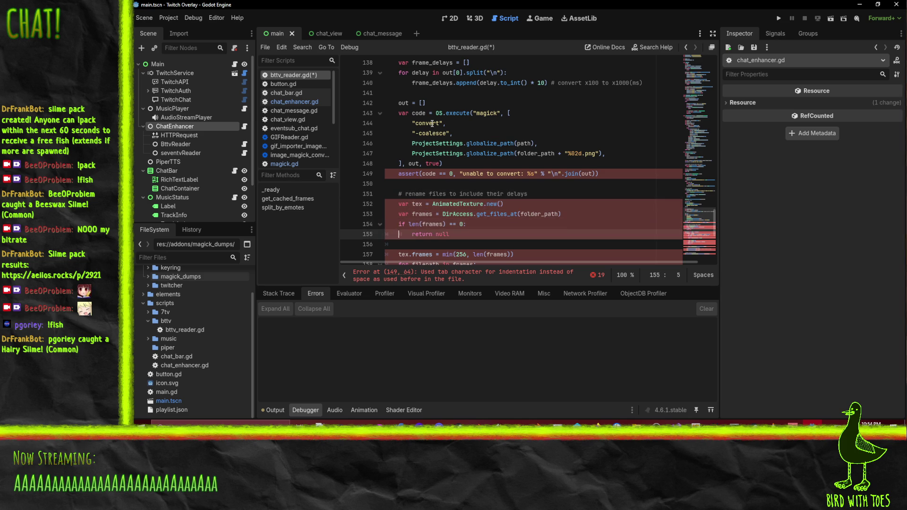
{"action": "key", "text": "BackSpace"}
{"action": "key", "text": "BackSpace"}
{"action": "key", "text": "BackSpace"}
{"action": "key", "text": "Down"}
{"action": "key", "text": "Down"}
{"action": "key", "text": "Down"}
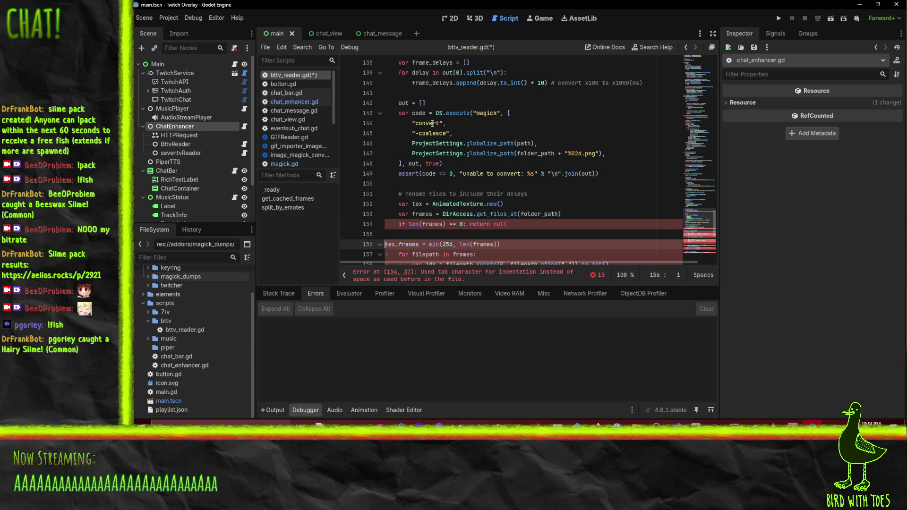
Re-indent the for filepath loop, var idx, frame-limit check, continue and var delay lines with spaces
{"action": "key", "text": "Home"}
{"action": "key", "text": "BackSpace"}
{"action": "key", "text": "Tab"}
{"action": "key", "text": "Down"}
{"action": "key", "text": "Home"}
{"action": "key", "text": "BackSpace"}
{"action": "key", "text": "Tab"}
{"action": "key", "text": "Tab"}
{"action": "key", "text": "Down"}
{"action": "key", "text": "Home"}
{"action": "key", "text": "BackSpace"}
{"action": "key", "text": "Tab"}
{"action": "key", "text": "Tab"}
{"action": "key", "text": "Down"}
{"action": "key", "text": "Home"}
{"action": "key", "text": "BackSpace"}
{"action": "key", "text": "Tab"}
{"action": "key", "text": "Tab"}
{"action": "key", "text": "Tab"}
{"action": "key", "text": "Down"}
{"action": "key", "text": "Home"}
{"action": "key", "text": "BackSpace"}
{"action": "key", "text": "Tab"}
{"action": "key", "text": "Tab"}
Re-indent var image, var error and the error check, putting its return null inline
{"action": "scroll", "coordinate": [561, 166], "scroll_direction": "down", "scroll_amount": 4}
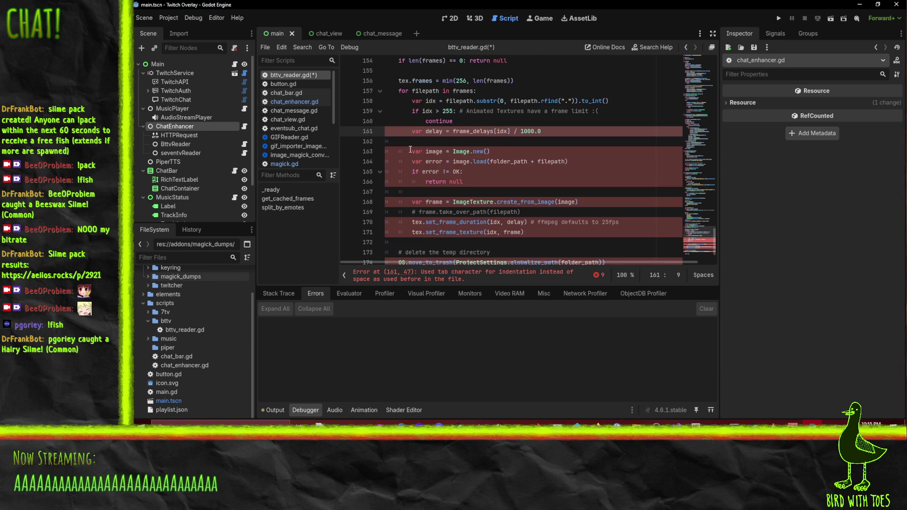
{"action": "key", "text": "Down"}
{"action": "key", "text": "Down"}
{"action": "key", "text": "Home"}
{"action": "key", "text": "BackSpace"}
{"action": "key", "text": "Down"}
{"action": "key", "text": "Up"}
{"action": "key", "text": "Tab"}
{"action": "key", "text": "Down"}
{"action": "key", "text": "Home"}
{"action": "key", "text": "BackSpace"}
{"action": "key", "text": "Tab"}
{"action": "key", "text": "Down"}
{"action": "key", "text": "Home"}
{"action": "key", "text": "BackSpace"}
{"action": "key", "text": "Tab"}
{"action": "key", "text": "Down"}
{"action": "key", "text": "Home"}
{"action": "key", "text": "BackSpace"}
{"action": "key", "text": "BackSpace"}
{"action": "key", "text": "Down"}
{"action": "key", "text": "Down"}
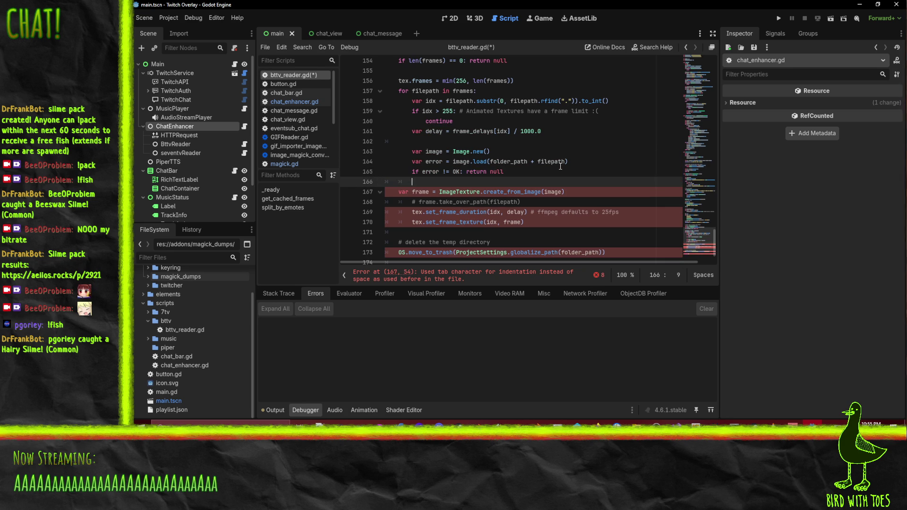
Re-indent var frame and set_frame_duration, and delete the commented-out take_over_path line
{"action": "key", "text": "Home"}
{"action": "key", "text": "BackSpace"}
{"action": "key", "text": "Tab"}
{"action": "key", "text": "Down"}
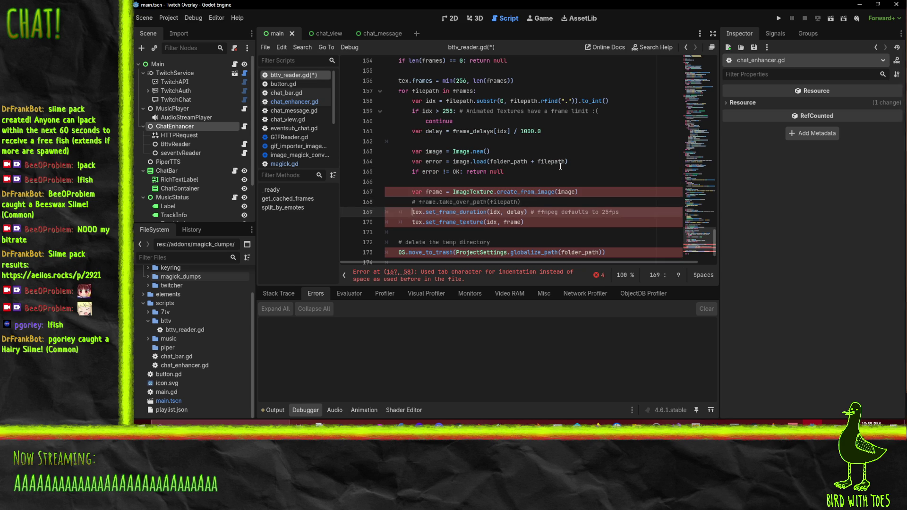
{"action": "key", "text": "shift+Down"}
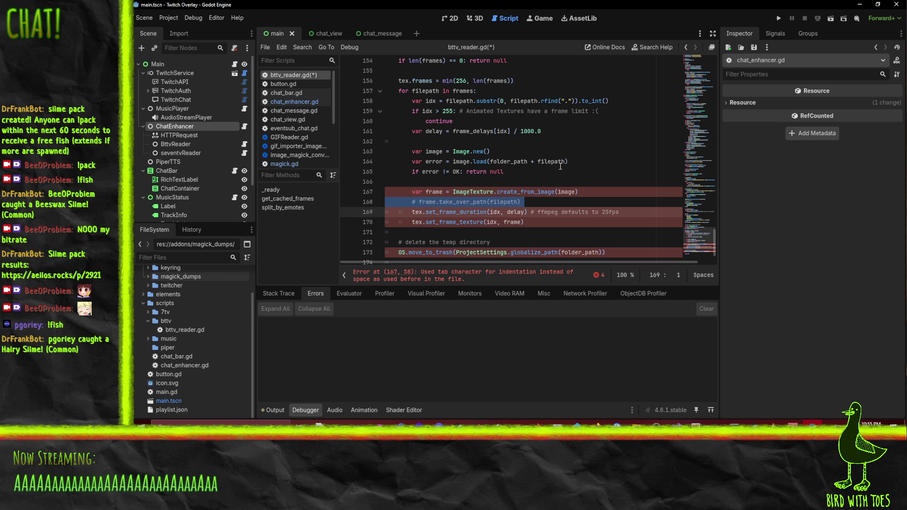
{"action": "key", "text": "BackSpace"}
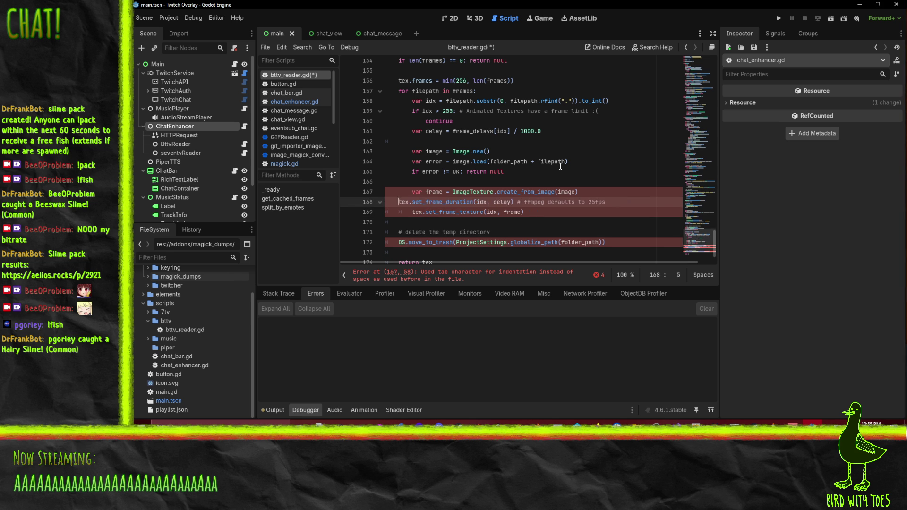
{"action": "key", "text": "Tab"}
{"action": "key", "text": "Down"}
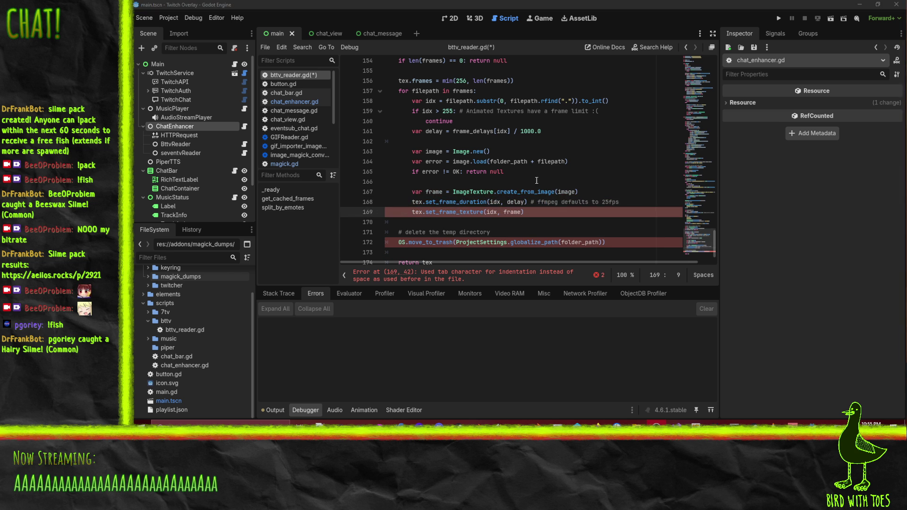
{"action": "left_click", "coordinate": [405, 224]}
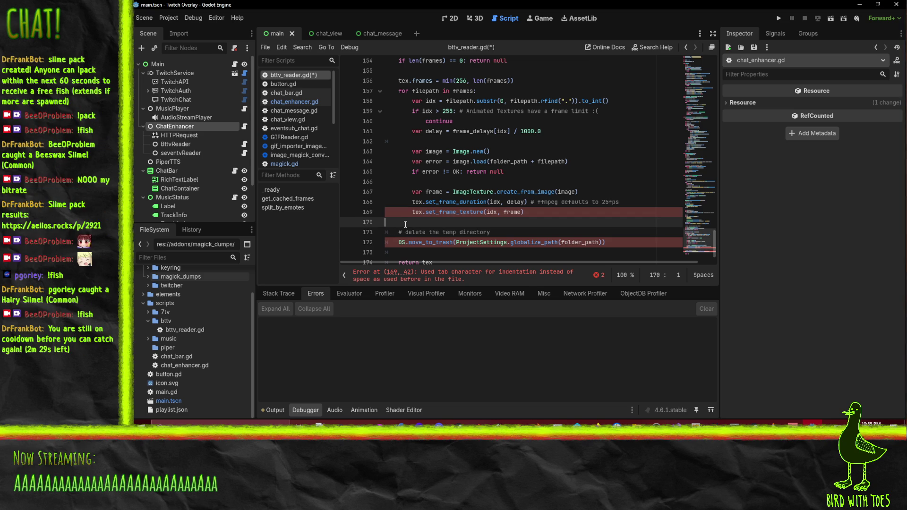
{"action": "key", "text": "Down"}
{"action": "key", "text": "Home"}
{"action": "key", "text": "Down"}
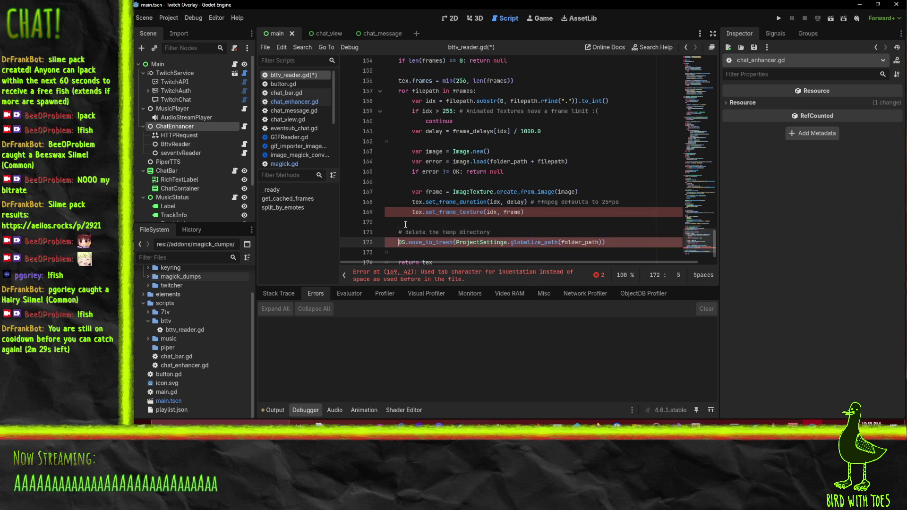
Delete the stray blank line before return tex
{"action": "scroll", "coordinate": [401, 232], "scroll_direction": "down", "scroll_amount": 1}
{"action": "left_click", "coordinate": [407, 223]}
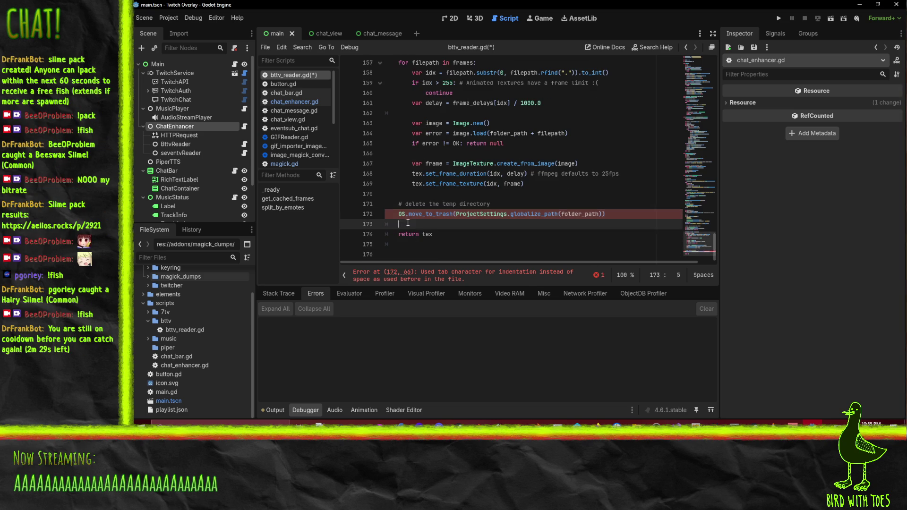
{"action": "key", "text": "BackSpace"}
{"action": "key", "text": "Down"}
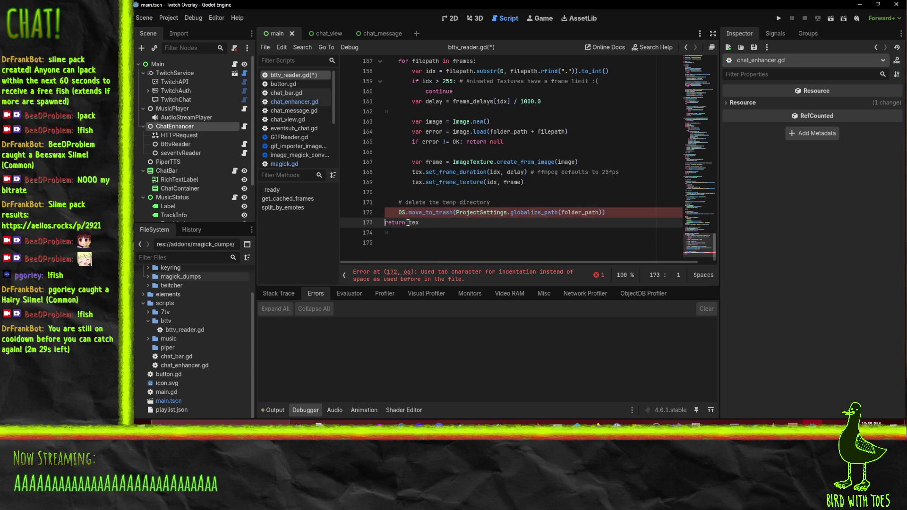
{"action": "key", "text": "Down"}
Append '(replace with regular delete)' to the temp-directory comment and save bttv_reader.gd
{"action": "left_click", "coordinate": [490, 217]}
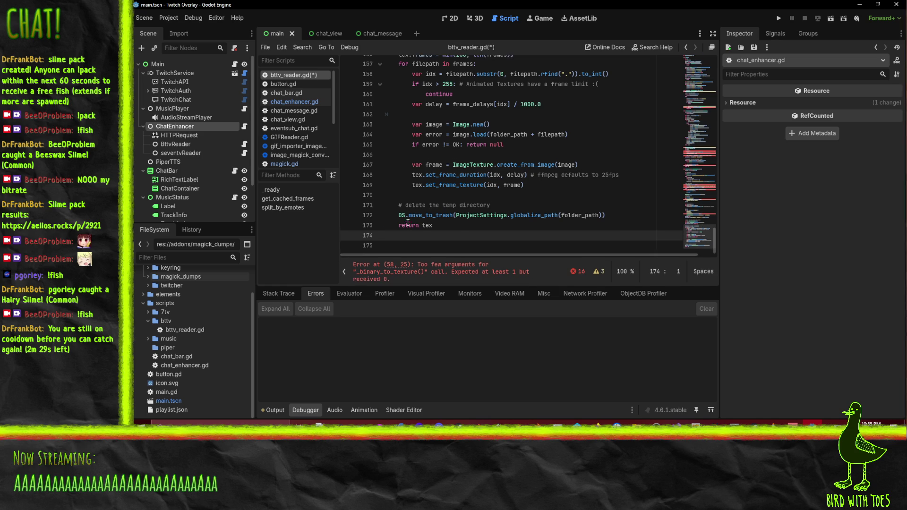
{"action": "mouse_move", "coordinate": [440, 216]}
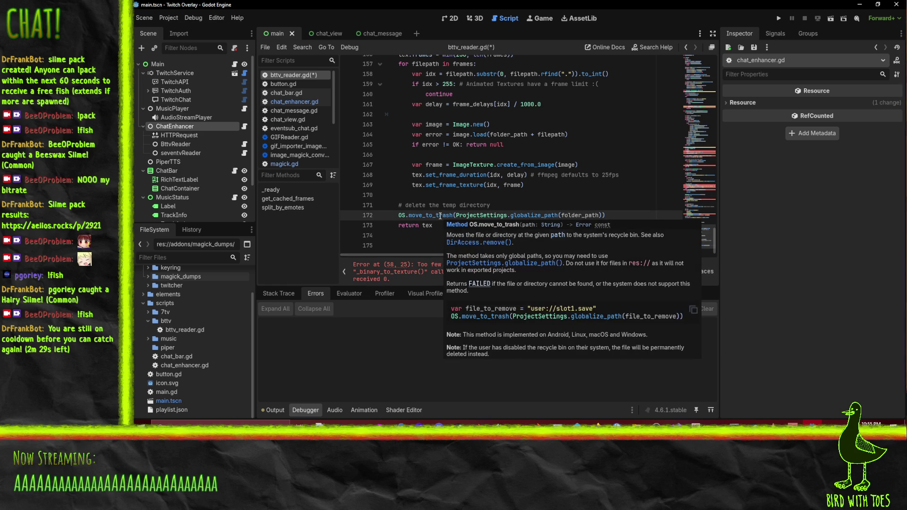
{"action": "left_click", "coordinate": [503, 206]}
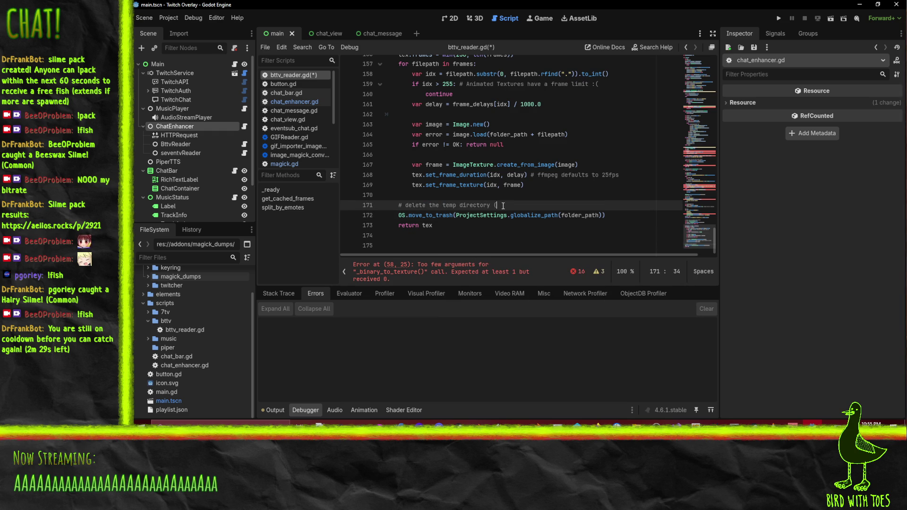
{"action": "type", "text": "replace with"}
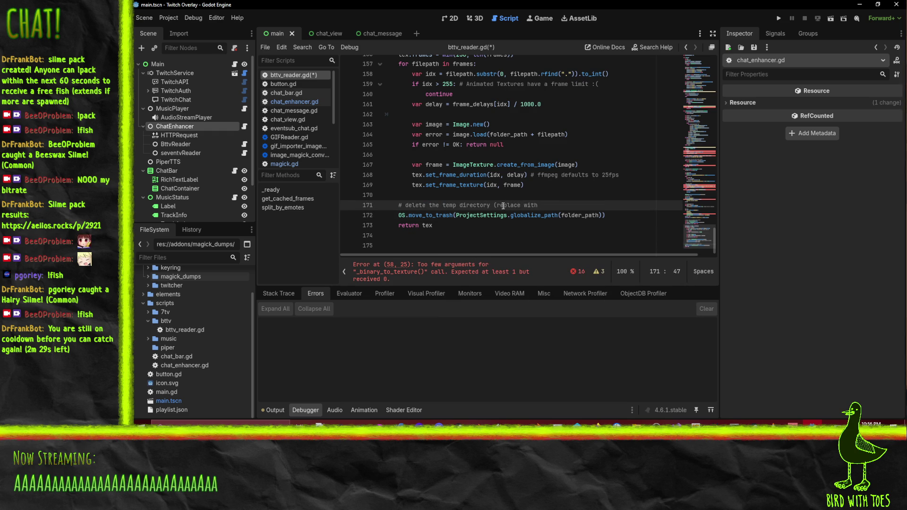
{"action": "type", "text": "regulerdelete"}
{"action": "key", "text": "ctrl+s"}
{"action": "left_click", "coordinate": [499, 215]}
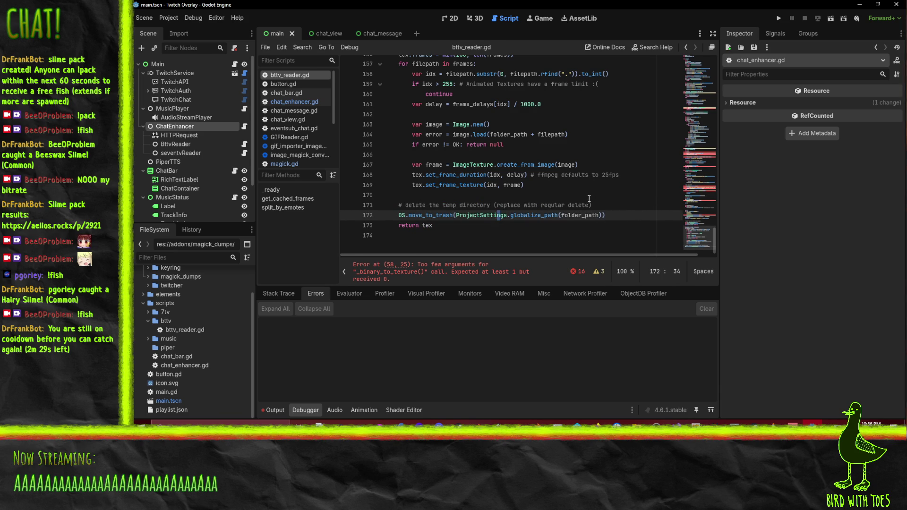
Pass image_binary as the argument to the empty _binary_to_texture call on line 58
{"action": "key", "text": "Up"}
{"action": "key", "text": "Up"}
{"action": "key", "text": "Up"}
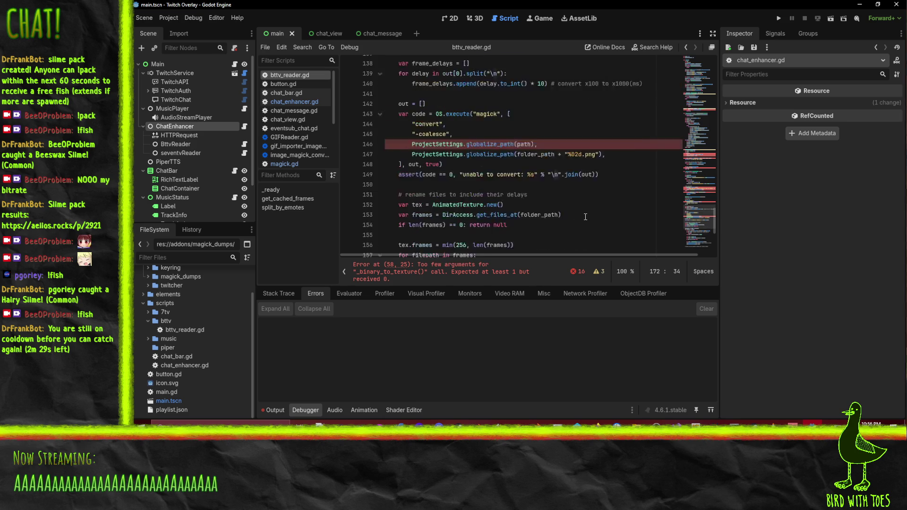
{"action": "left_click", "coordinate": [461, 174]}
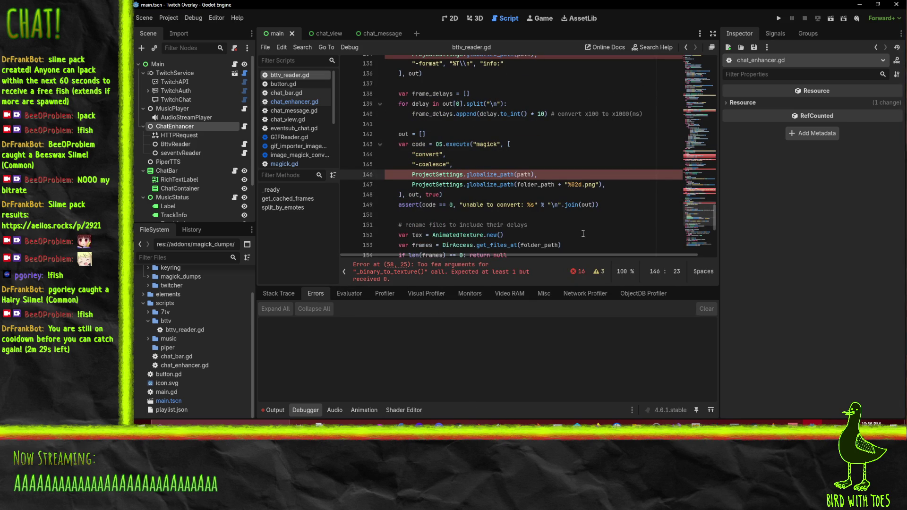
{"action": "scroll", "coordinate": [583, 233], "scroll_direction": "up", "scroll_amount": 5}
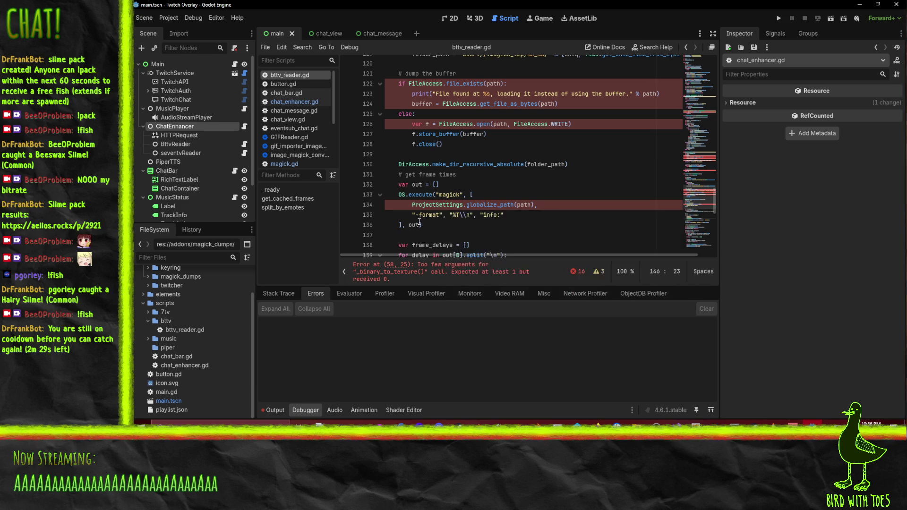
{"action": "scroll", "coordinate": [496, 217], "scroll_direction": "up", "scroll_amount": 15}
{"action": "scroll", "coordinate": [578, 211], "scroll_direction": "up", "scroll_amount": 17}
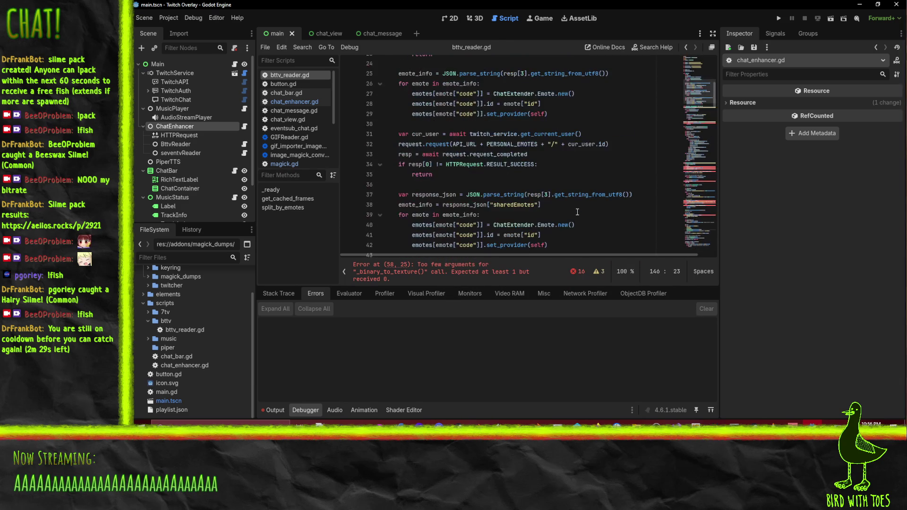
{"action": "scroll", "coordinate": [577, 212], "scroll_direction": "down", "scroll_amount": 8}
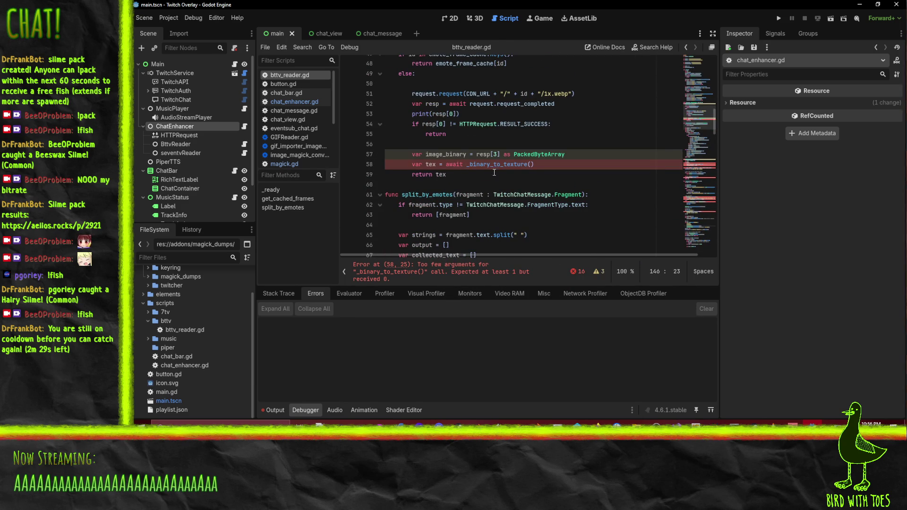
{"action": "left_click", "coordinate": [530, 164]}
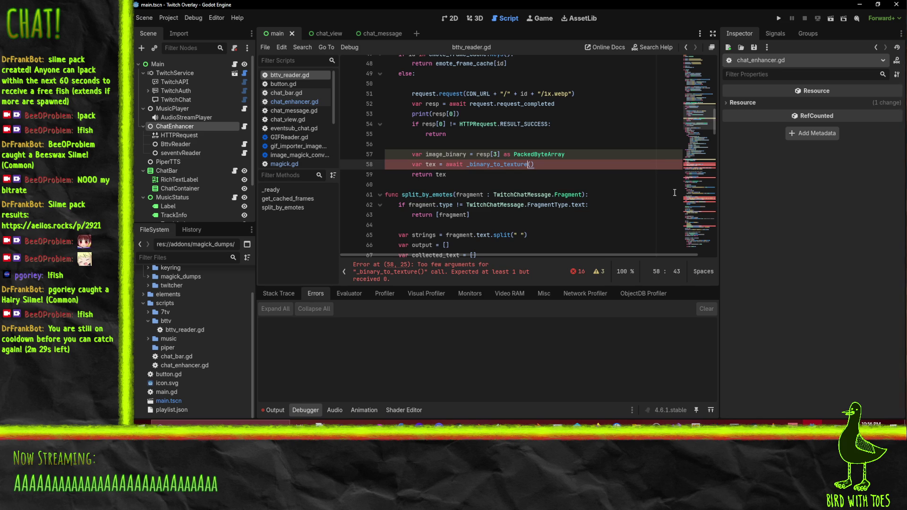
{"action": "type", "text": "image_"}
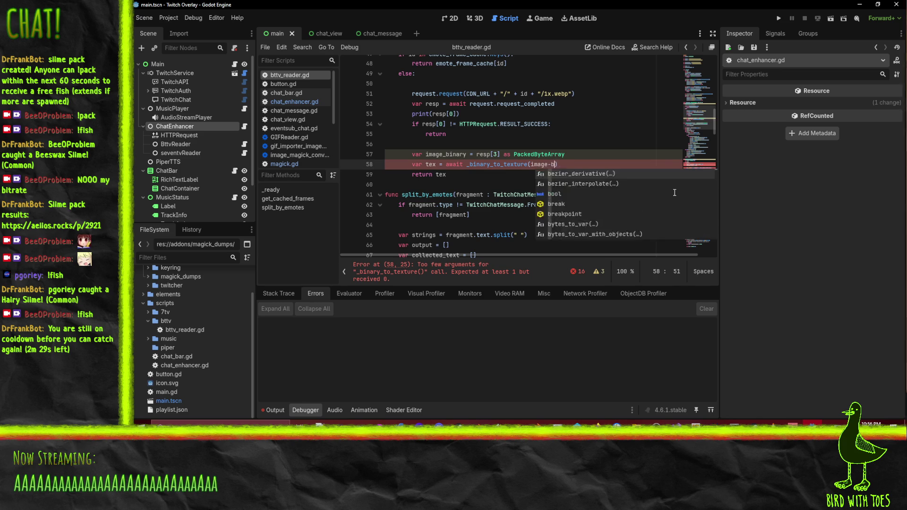
{"action": "type", "text": "binary"}
{"action": "scroll", "coordinate": [674, 193], "scroll_direction": "up", "scroll_amount": 1}
{"action": "left_click", "coordinate": [530, 204]}
{"action": "scroll", "coordinate": [530, 206], "scroll_direction": "down", "scroll_amount": 7}
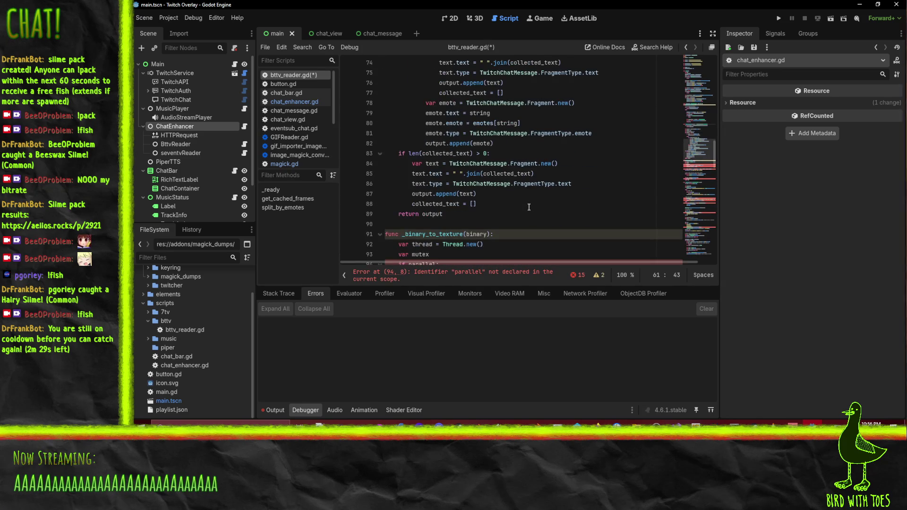
{"action": "scroll", "coordinate": [529, 207], "scroll_direction": "down", "scroll_amount": 7}
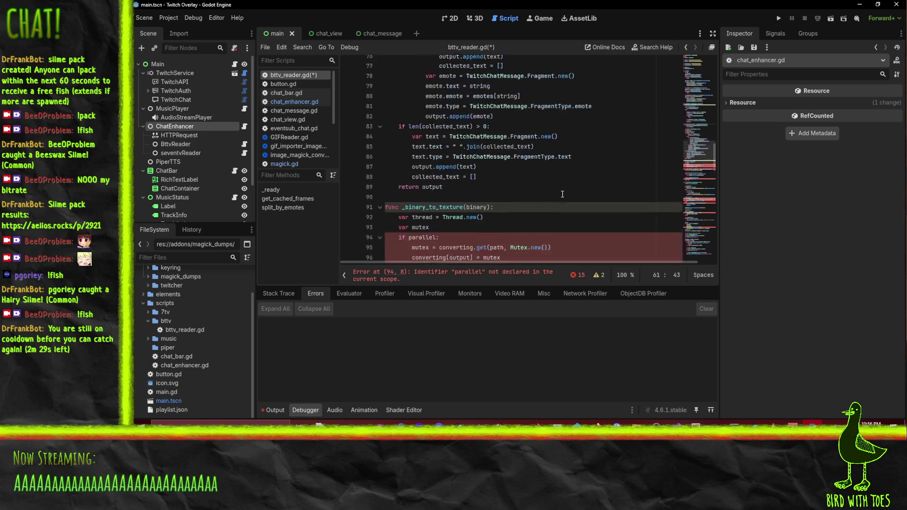
{"action": "scroll", "coordinate": [563, 194], "scroll_direction": "up", "scroll_amount": 3}
{"action": "scroll", "coordinate": [591, 180], "scroll_direction": "down", "scroll_amount": 2}
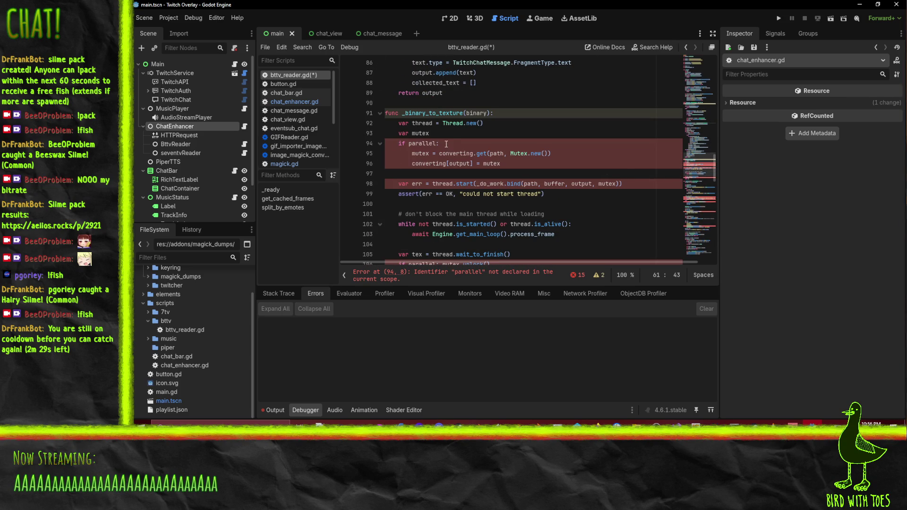
Delete the if parallel block inside _binary_to_texture
{"action": "left_click", "coordinate": [625, 143]}
{"action": "key", "text": "Home"}
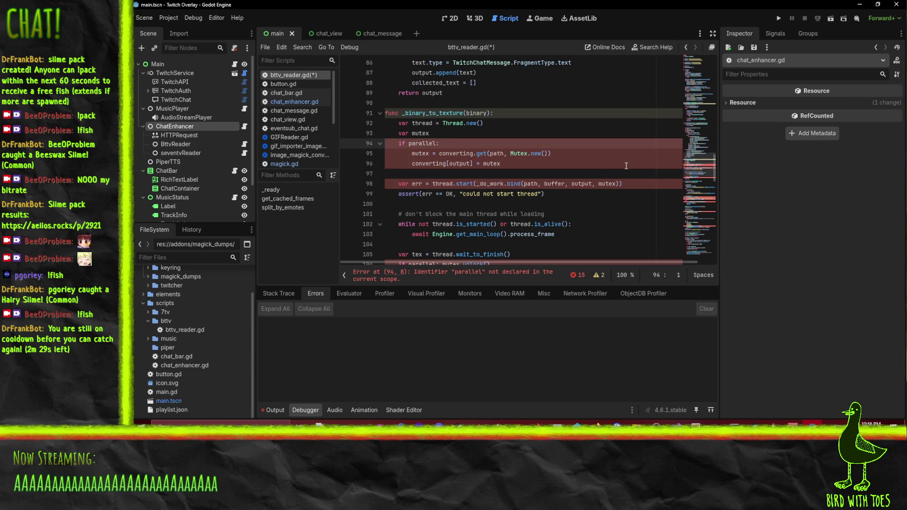
{"action": "key", "text": "shift+Down"}
{"action": "key", "text": "shift+Down"}
{"action": "key", "text": "shift+Down"}
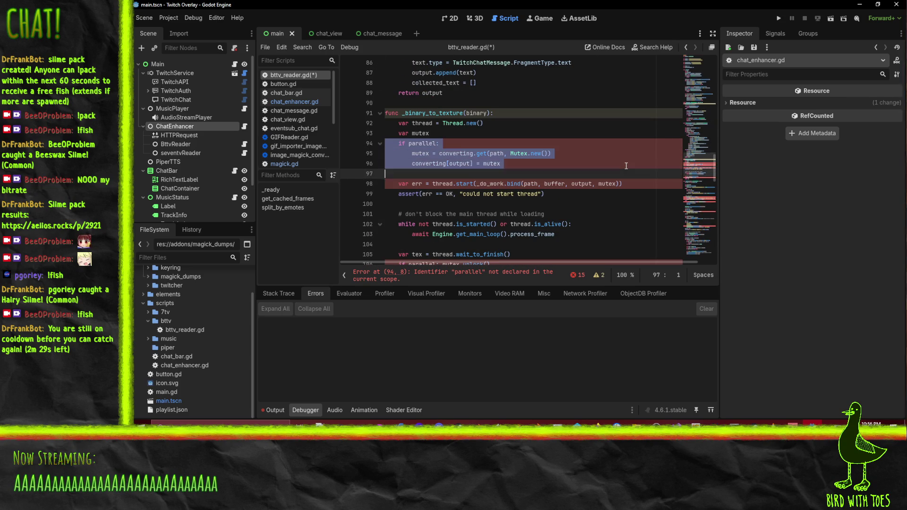
{"action": "key", "text": "BackSpace"}
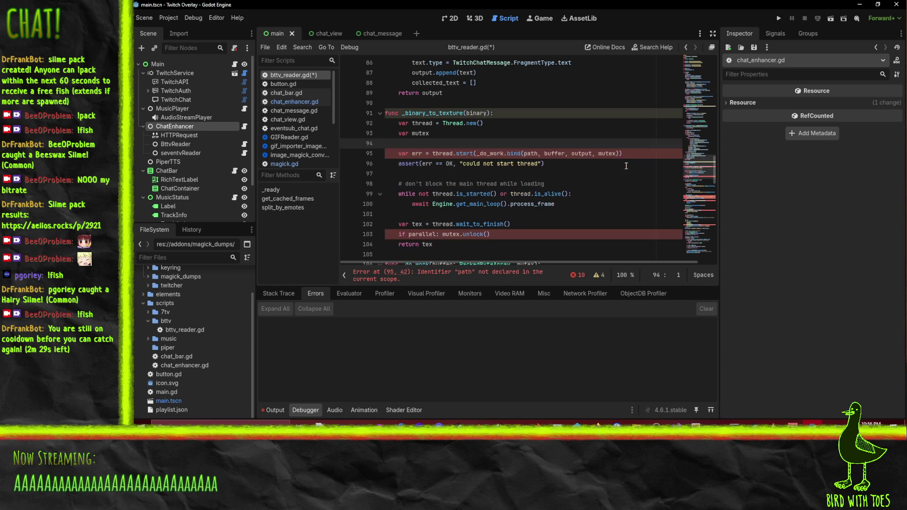
{"action": "key", "text": "Delete"}
{"action": "key", "text": "Down"}
Strip mutex, path and output from the _do_work bind call so it reads bind(buffer)
{"action": "double_click", "coordinate": [610, 143]}
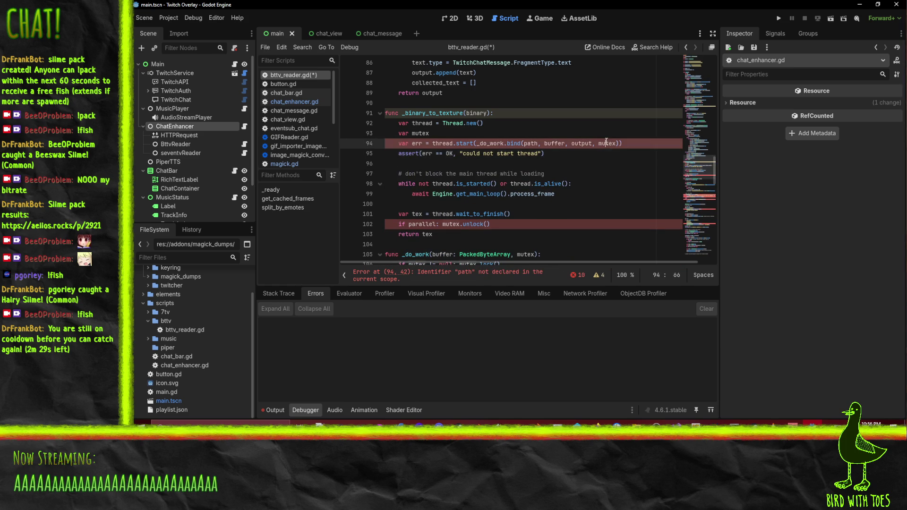
{"action": "key", "text": "BackSpace"}
{"action": "key", "text": "BackSpace"}
{"action": "key", "text": "BackSpace"}
{"action": "left_click", "coordinate": [597, 171]}
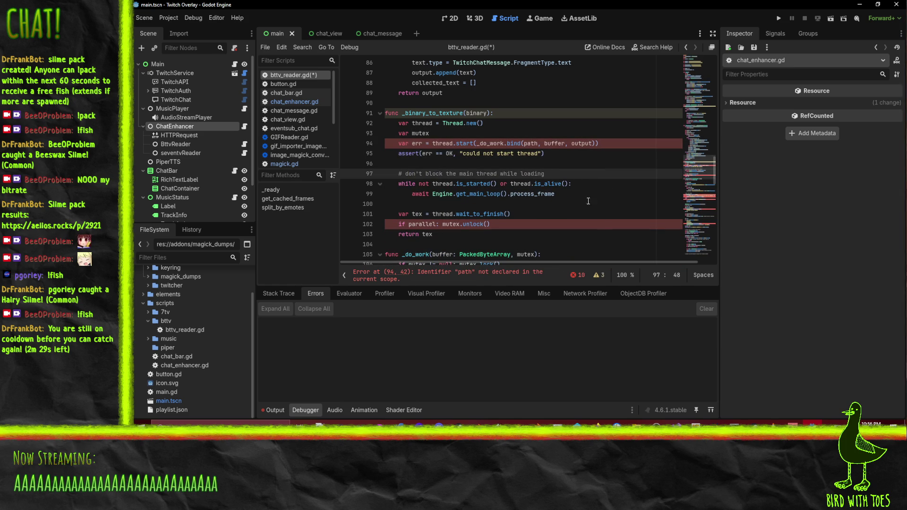
{"action": "double_click", "coordinate": [582, 143]}
{"action": "key", "text": "BackSpace"}
{"action": "key", "text": "BackSpace"}
{"action": "key", "text": "BackSpace"}
{"action": "double_click", "coordinate": [529, 143]}
{"action": "key", "text": "BackSpace"}
{"action": "key", "text": "Delete"}
{"action": "key", "text": "Delete"}
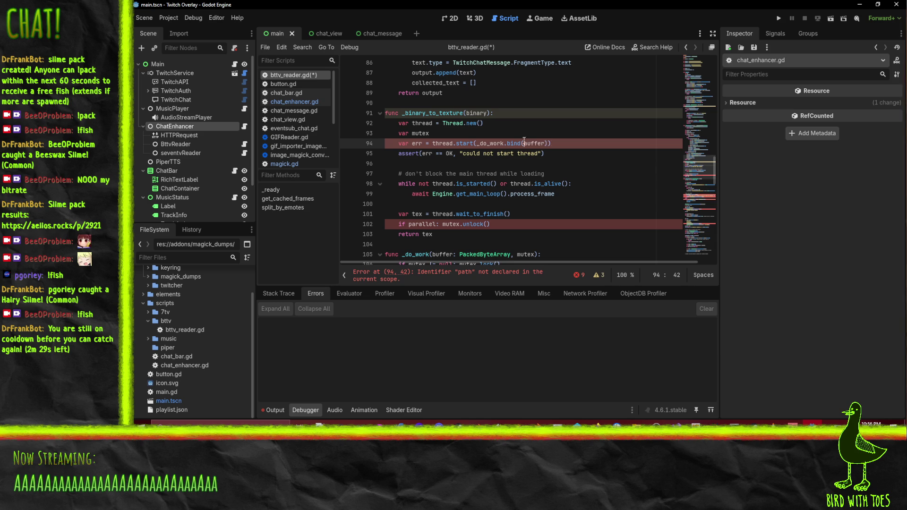
{"action": "left_click", "coordinate": [472, 113]}
Rename the binary parameter to buffer and cut the if parallel mutex-unlock line
{"action": "double_click", "coordinate": [472, 113]}
{"action": "type", "text": "buffer"}
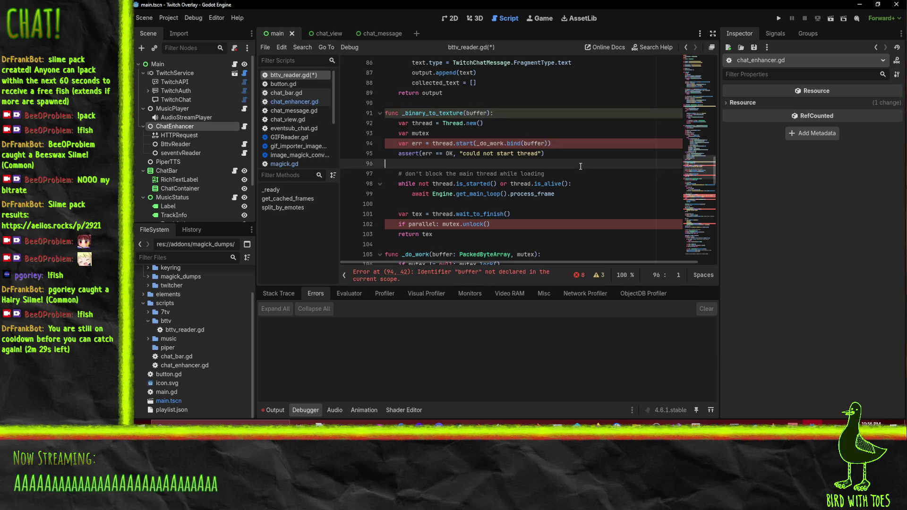
{"action": "scroll", "coordinate": [543, 156], "scroll_direction": "down", "scroll_amount": 2}
{"action": "left_click", "coordinate": [409, 164]}
{"action": "key", "text": "ctrl+x"}
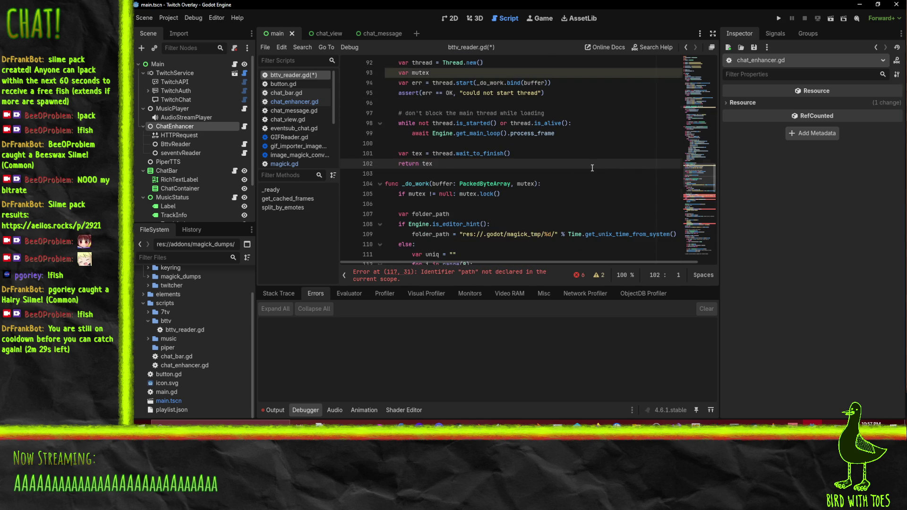
Delete the mutex lock line in _do_work and remove mutex from its parameters
{"action": "scroll", "coordinate": [628, 172], "scroll_direction": "up", "scroll_amount": 6}
{"action": "scroll", "coordinate": [634, 174], "scroll_direction": "down", "scroll_amount": 6}
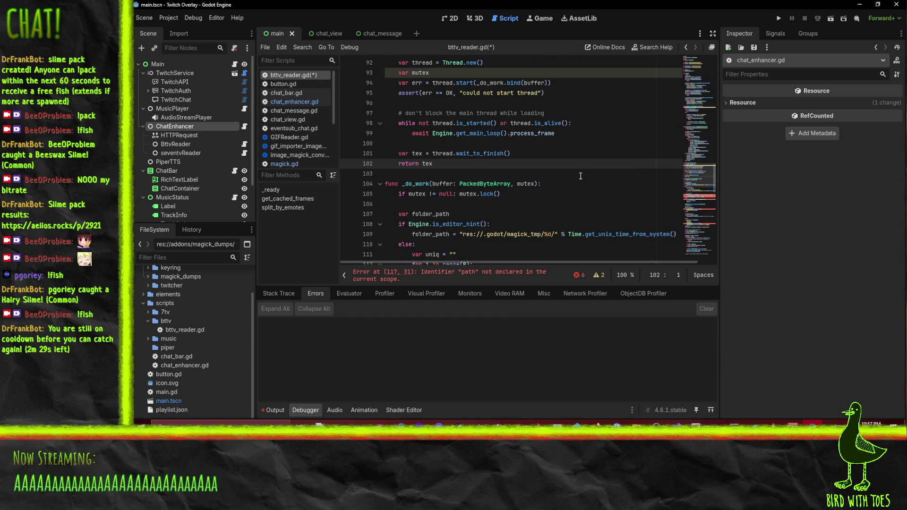
{"action": "scroll", "coordinate": [409, 115], "scroll_direction": "down", "scroll_amount": 3}
{"action": "left_click", "coordinate": [519, 105]}
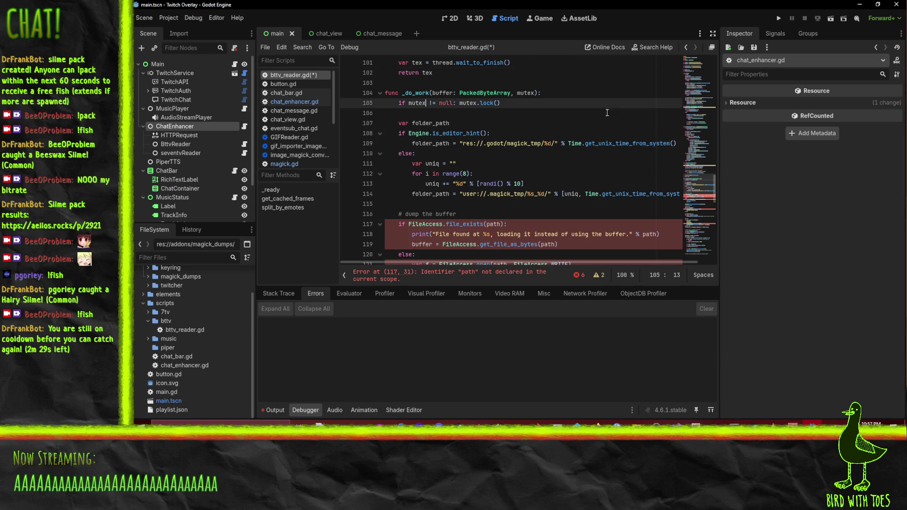
{"action": "key", "text": "ctrl+shift+k"}
{"action": "key", "text": "BackSpace"}
{"action": "key", "text": "Left"}
{"action": "key", "text": "Left"}
{"action": "key", "text": "ctrl+BackSpace"}
{"action": "key", "text": "BackSpace"}
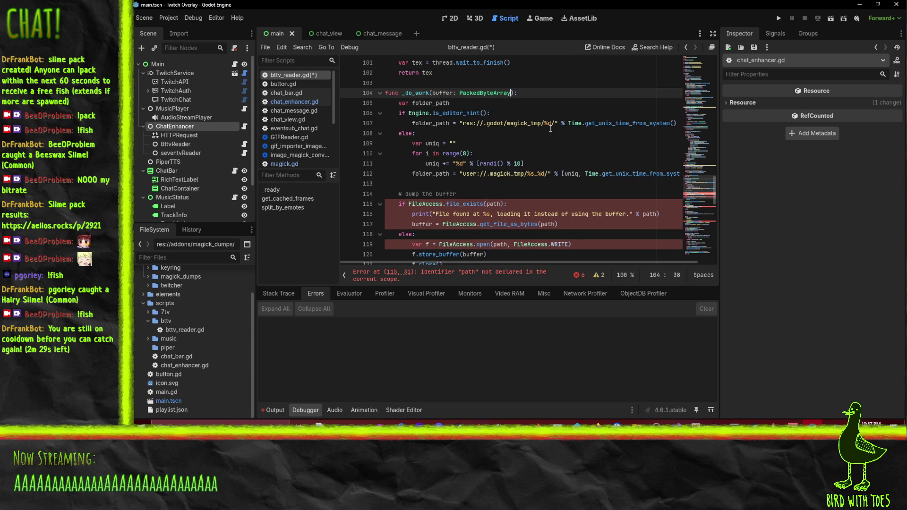
{"action": "left_click", "coordinate": [551, 123]}
Select the file_exists check block on path in _do_work
{"action": "left_click", "coordinate": [481, 193]}
{"action": "key", "text": "Down"}
{"action": "key", "text": "Home"}
{"action": "key", "text": "Home"}
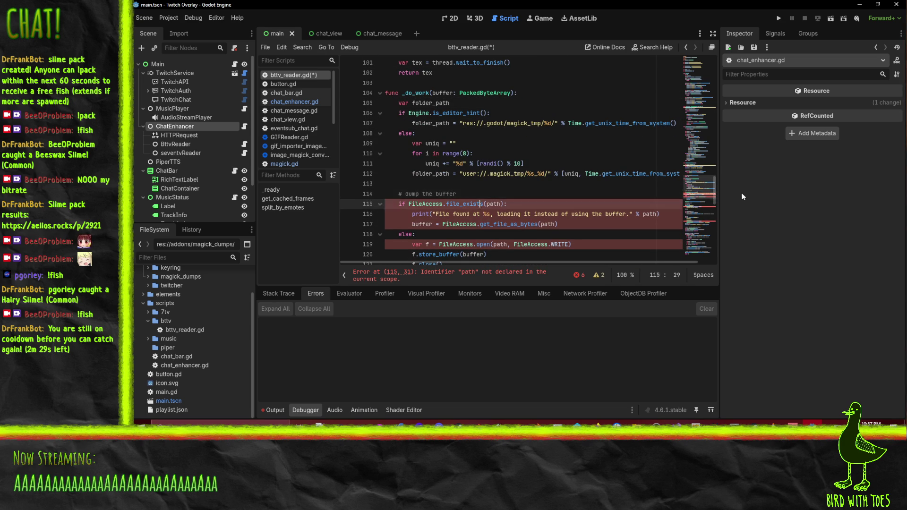
{"action": "key", "text": "shift+Down"}
{"action": "key", "text": "shift+Down"}
{"action": "key", "text": "shift+Down"}
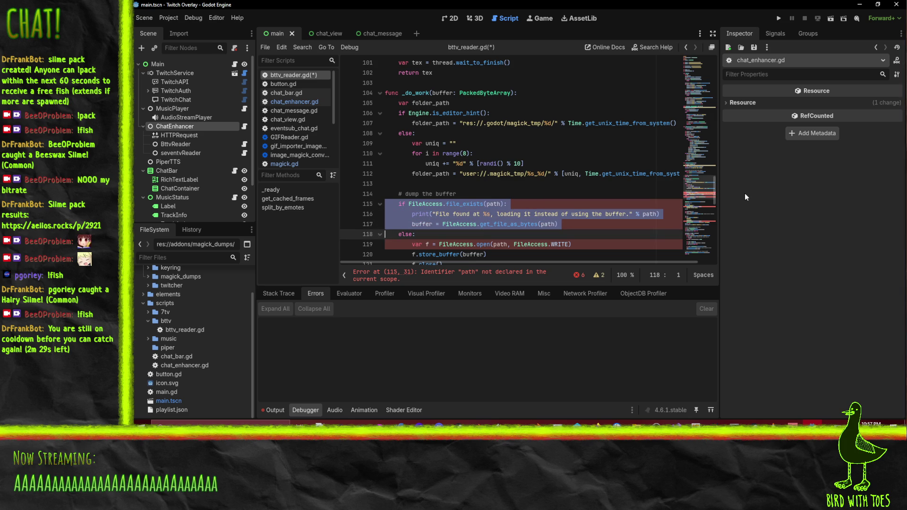
{"action": "key", "text": "Left"}
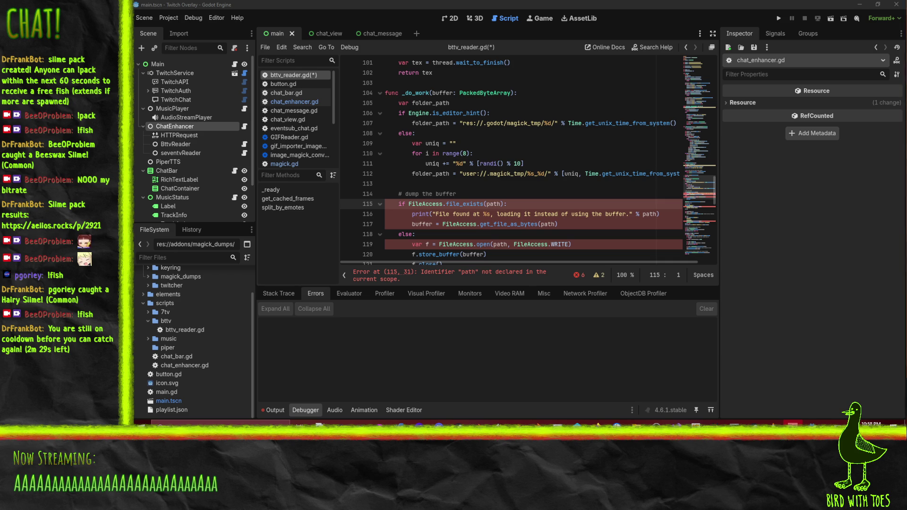
{"action": "left_click_drag", "start_coordinate": [415, 204], "coordinate": [500, 204]}
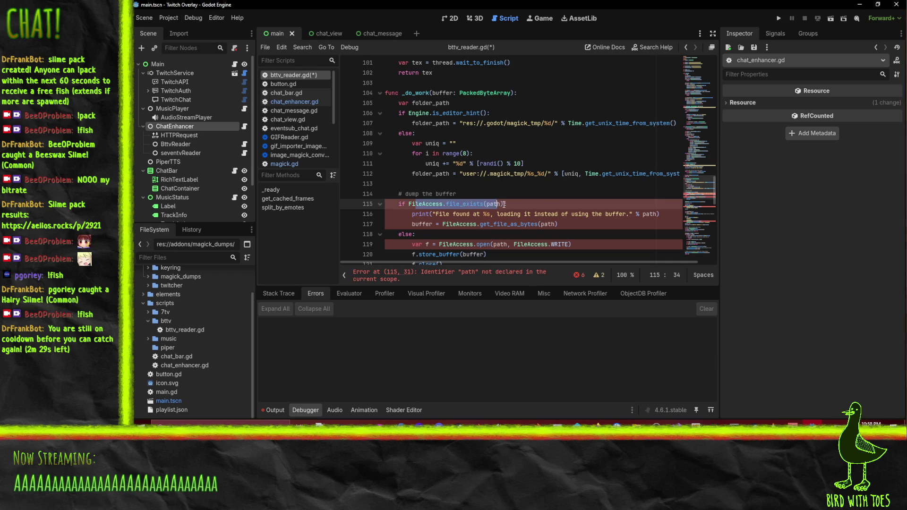
{"action": "scroll", "coordinate": [504, 204], "scroll_direction": "down", "scroll_amount": 4}
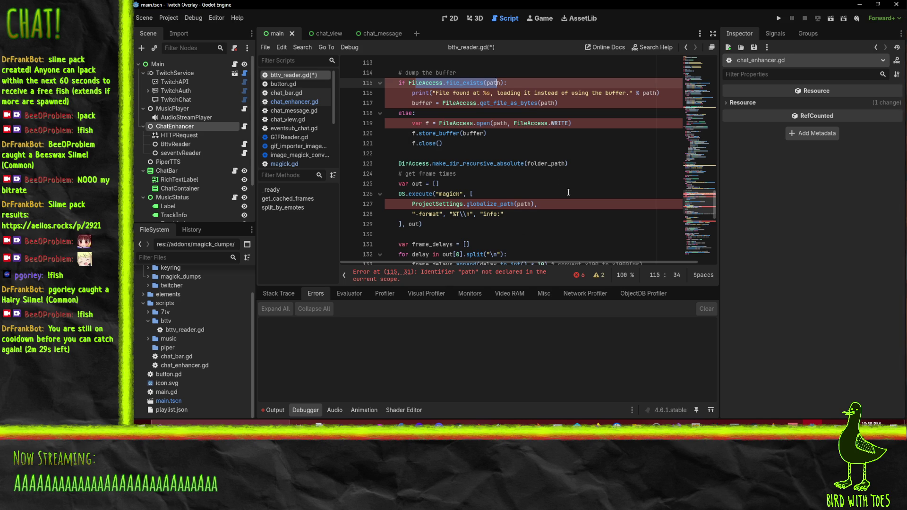
{"action": "scroll", "coordinate": [576, 199], "scroll_direction": "up", "scroll_amount": 1}
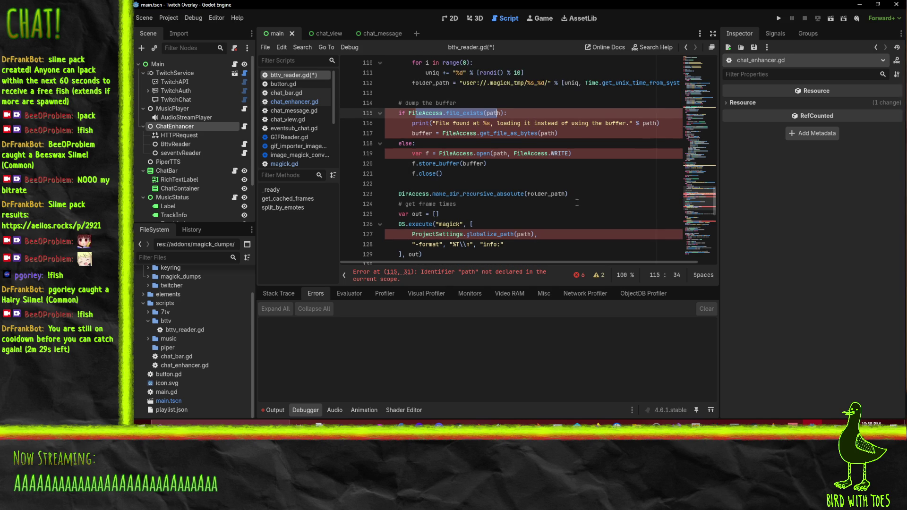
{"action": "key", "text": "End"}
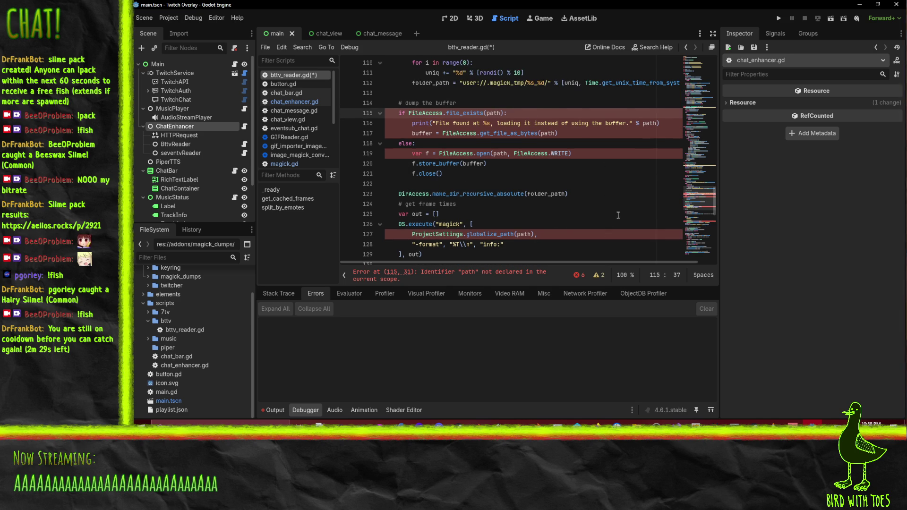
{"action": "scroll", "coordinate": [615, 216], "scroll_direction": "up", "scroll_amount": 2}
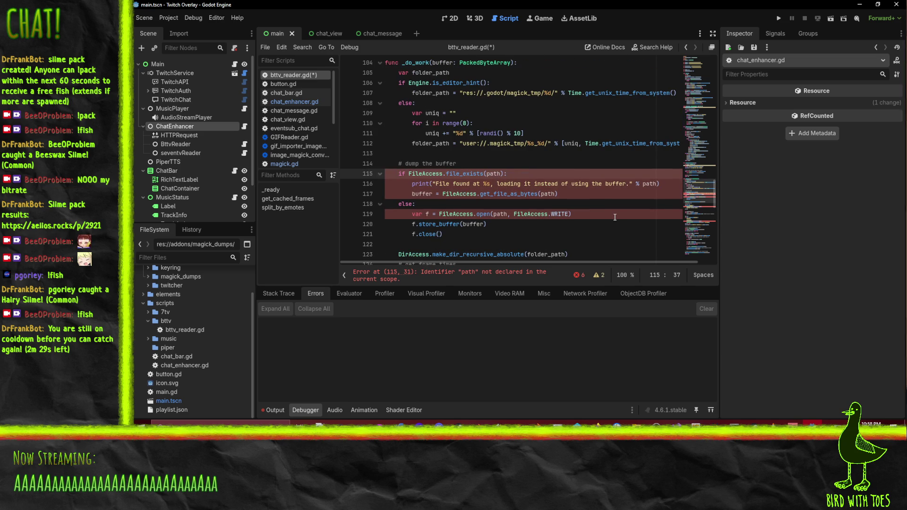
{"action": "left_click_drag", "start_coordinate": [412, 214], "coordinate": [579, 216]}
{"action": "left_click", "coordinate": [585, 217]}
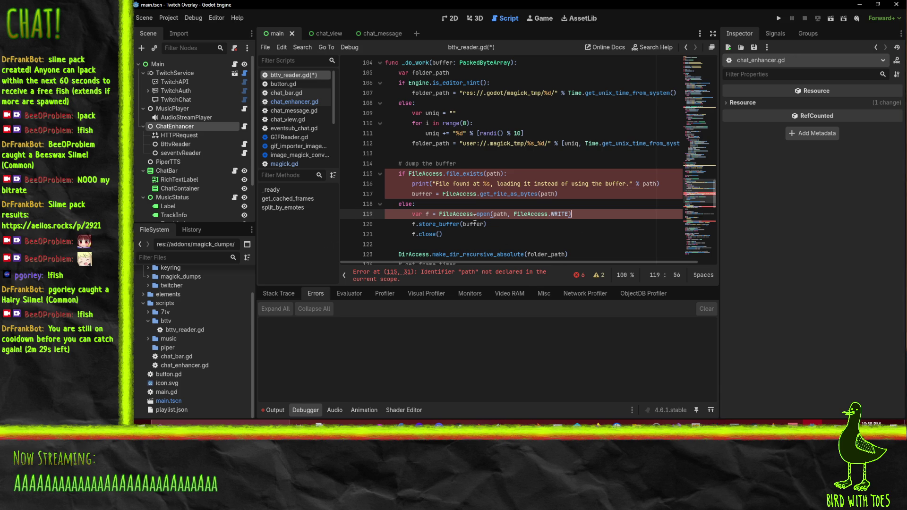
{"action": "key", "text": "Left"}
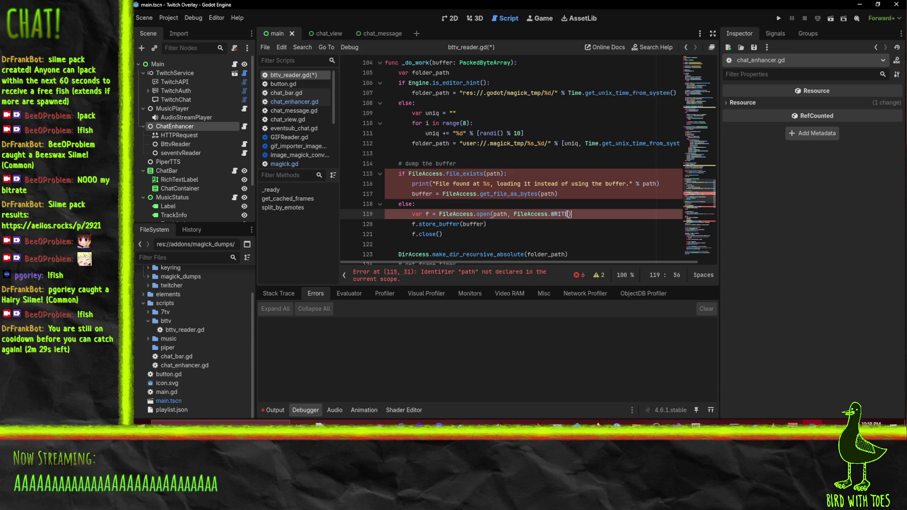
{"action": "key", "text": "BackSpace"}
{"action": "key", "text": "BackSpace"}
{"action": "key", "text": "BackSpace"}
{"action": "type", "text": "W"}
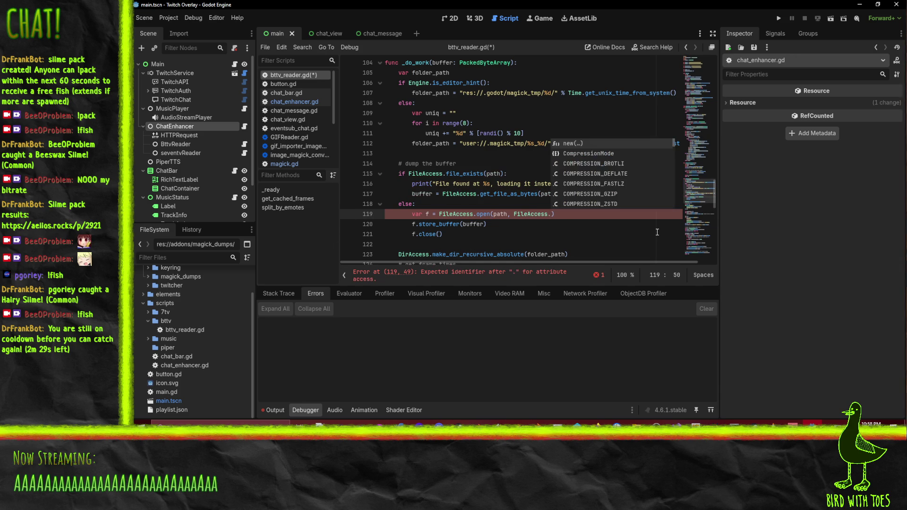
{"action": "key", "text": "BackSpace"}
{"action": "type", "text": "C"}
{"action": "key", "text": "BackSpace"}
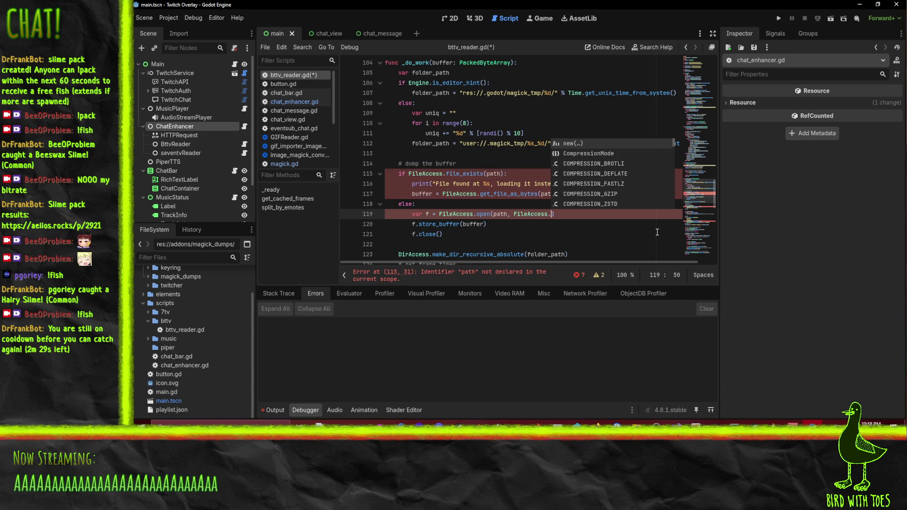
{"action": "type", "text": "W"}
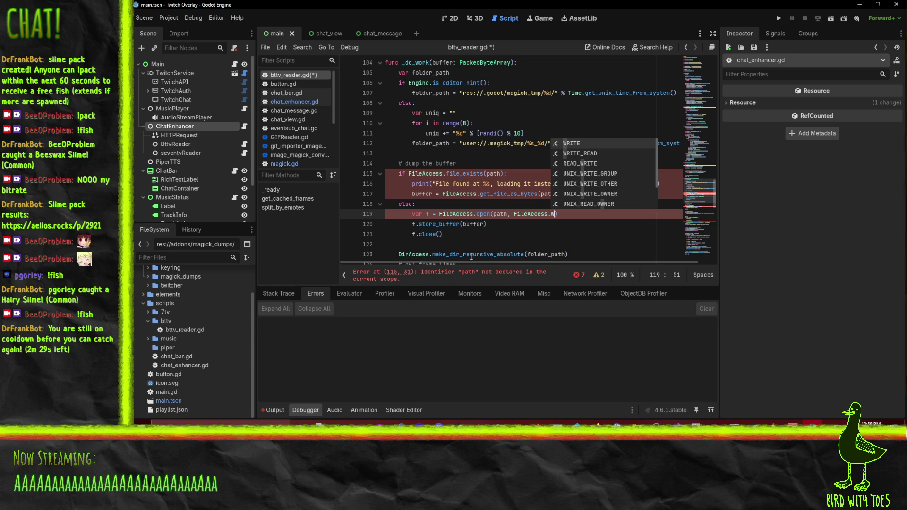
{"action": "type", "text": "RITE"}
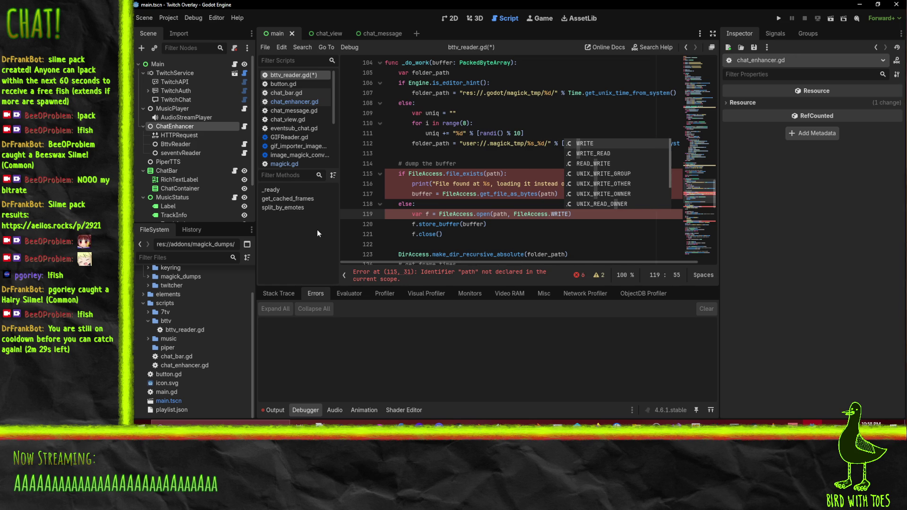
{"action": "key", "text": "Escape"}
{"action": "key", "text": "Up"}
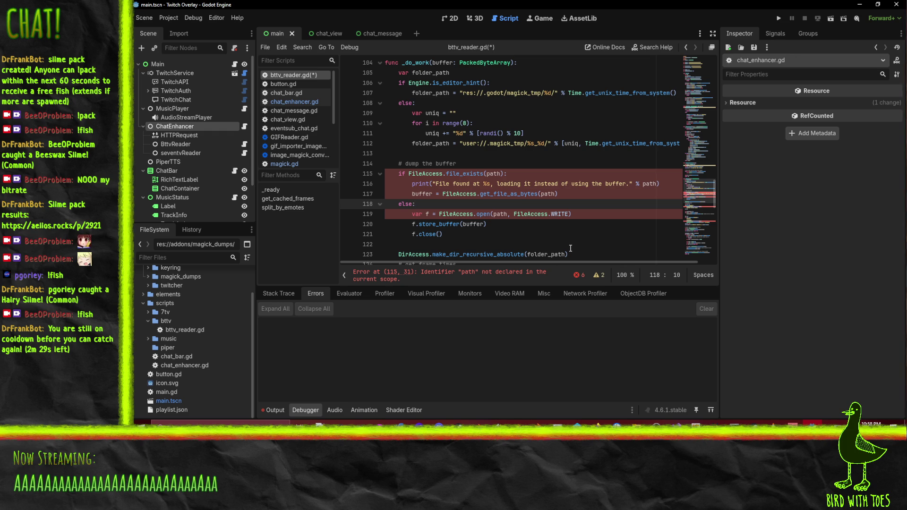
Inspect the buffer block, marking FileAccess.get_file_as_bytes(path) on line 117
{"action": "key", "text": "Up"}
{"action": "key", "text": "Up"}
{"action": "key", "text": "Up"}
{"action": "key", "text": "Home"}
{"action": "key", "text": "Home"}
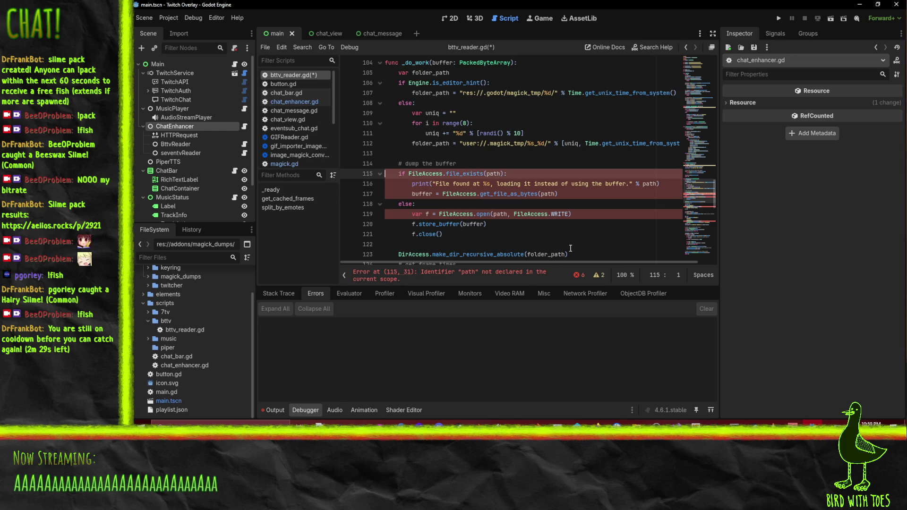
{"action": "key", "text": "shift+Down"}
{"action": "key", "text": "shift+Down"}
{"action": "key", "text": "shift+Down"}
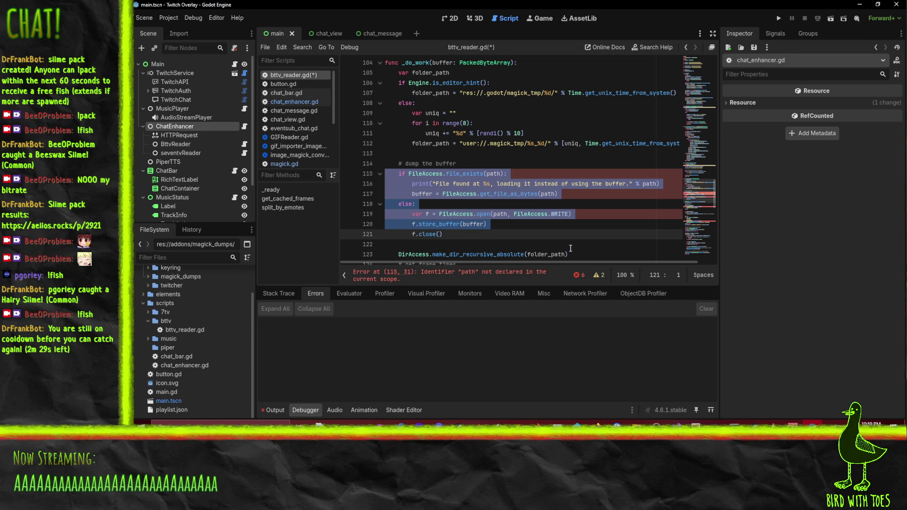
{"action": "key", "text": "Up"}
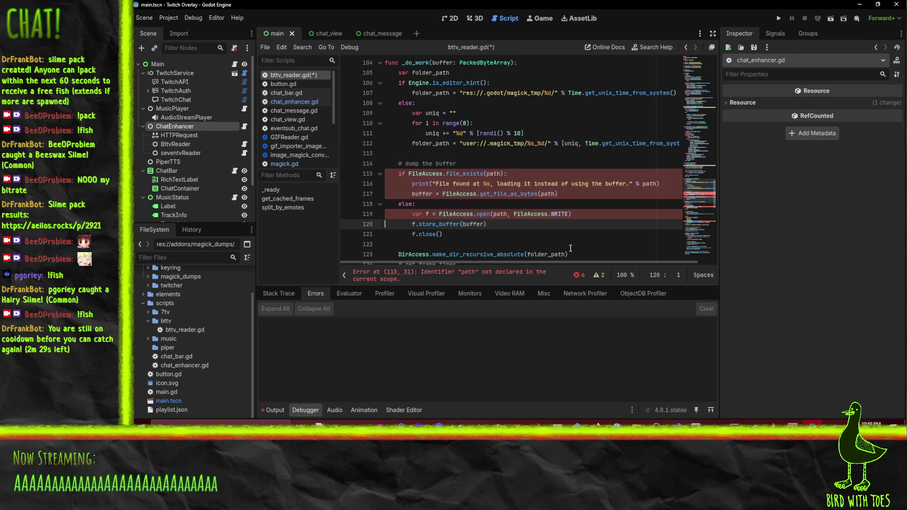
{"action": "left_click_drag", "start_coordinate": [443, 193], "coordinate": [571, 195]}
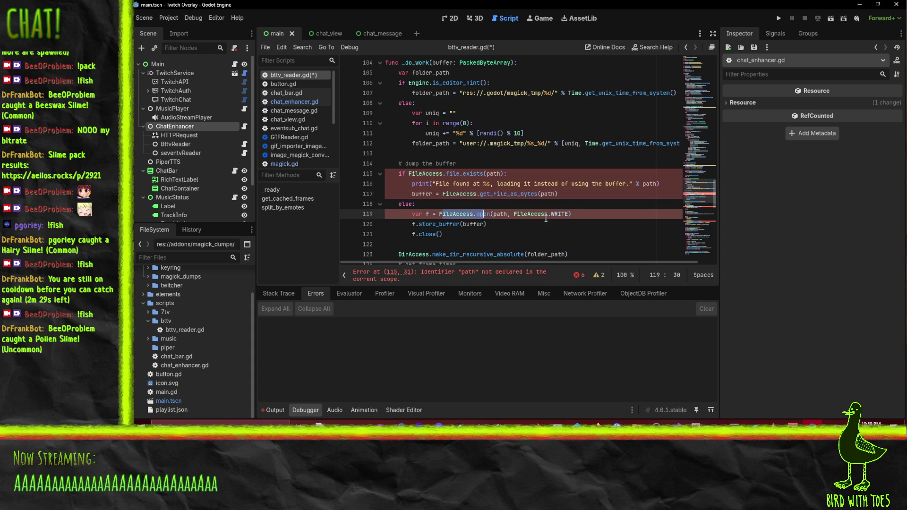
{"action": "left_click", "coordinate": [524, 194]}
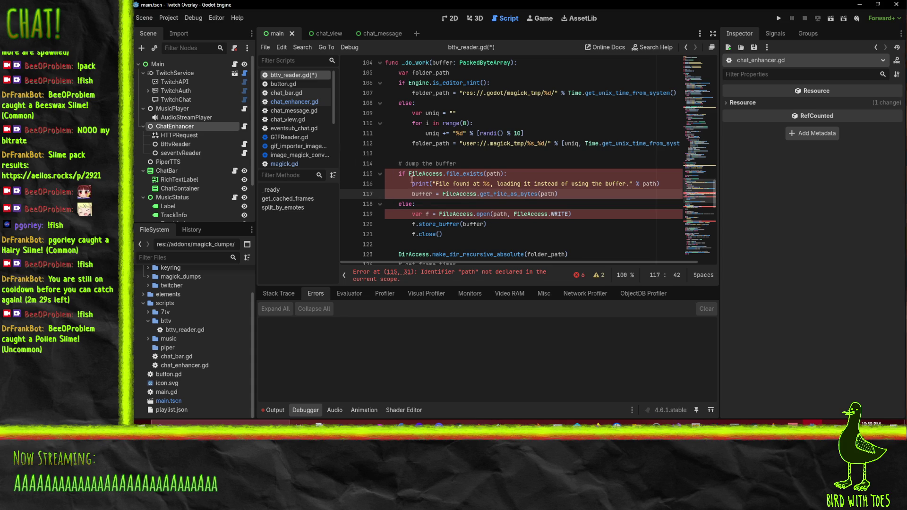
Select lines 113–121 of the buffer-dumping block and delete them
{"action": "key", "text": "Up"}
{"action": "key", "text": "Up"}
{"action": "key", "text": "Up"}
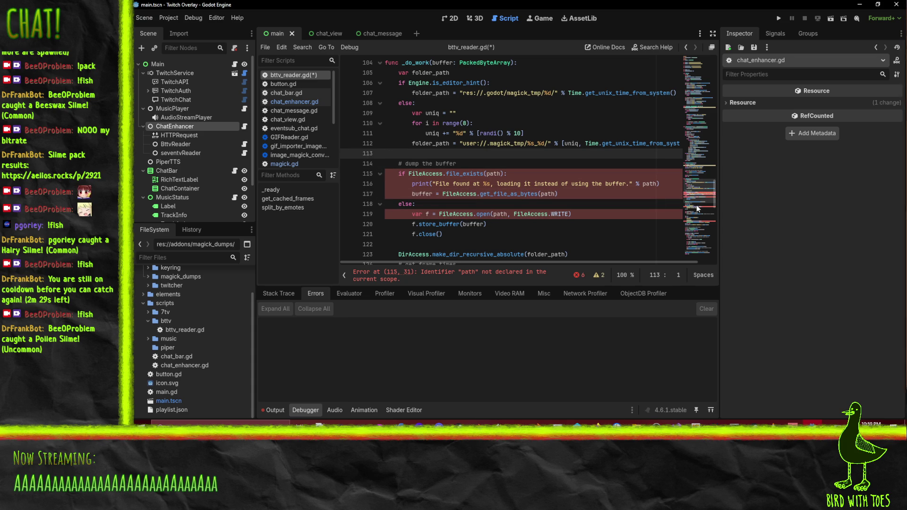
{"action": "key", "text": "shift+Down"}
{"action": "key", "text": "shift+Down"}
{"action": "key", "text": "shift+Down"}
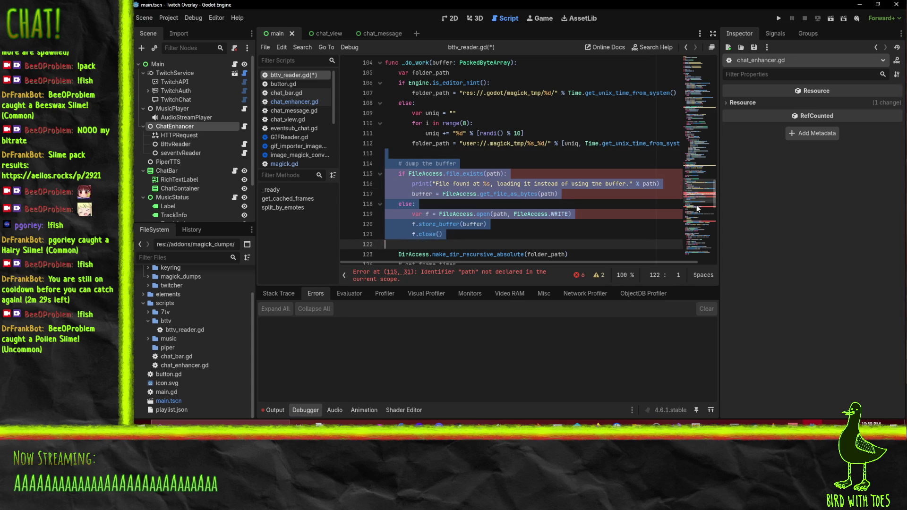
{"action": "key", "text": "Delete"}
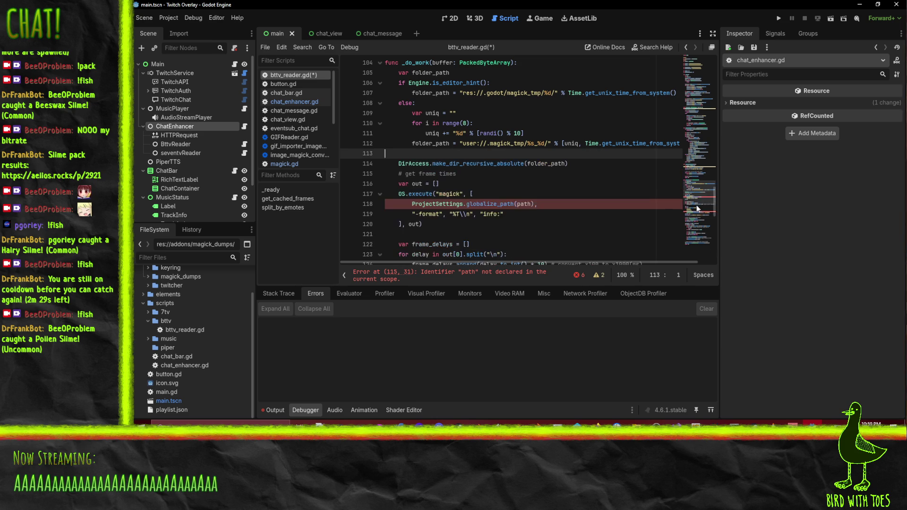
{"action": "key", "text": "Down"}
{"action": "key", "text": "Down"}
{"action": "key", "text": "Down"}
{"action": "key", "text": "Down"}
{"action": "key", "text": "Down"}
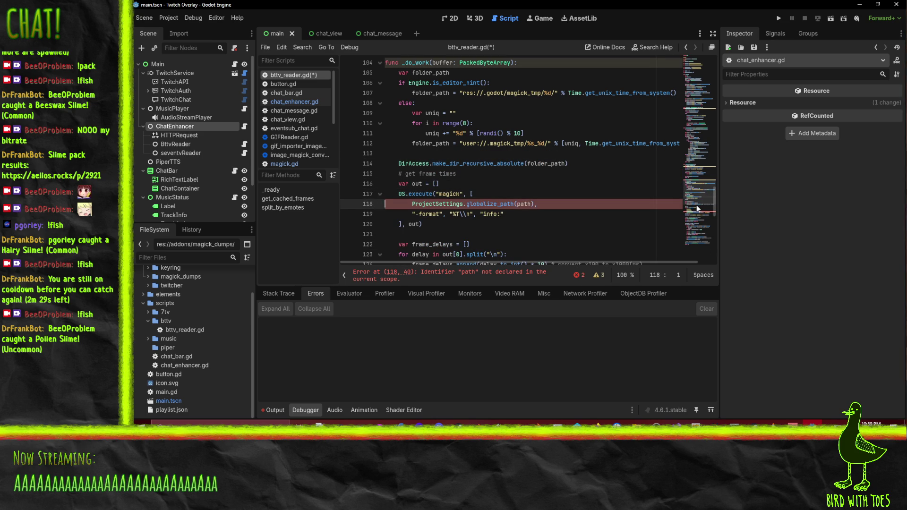
Move to the globalize_path line 118 below the get frame times comment
{"action": "left_click", "coordinate": [439, 173]}
{"action": "key", "text": "Home"}
{"action": "key", "text": "Down"}
{"action": "key", "text": "Down"}
{"action": "key", "text": "Down"}
{"action": "key", "text": "Up"}
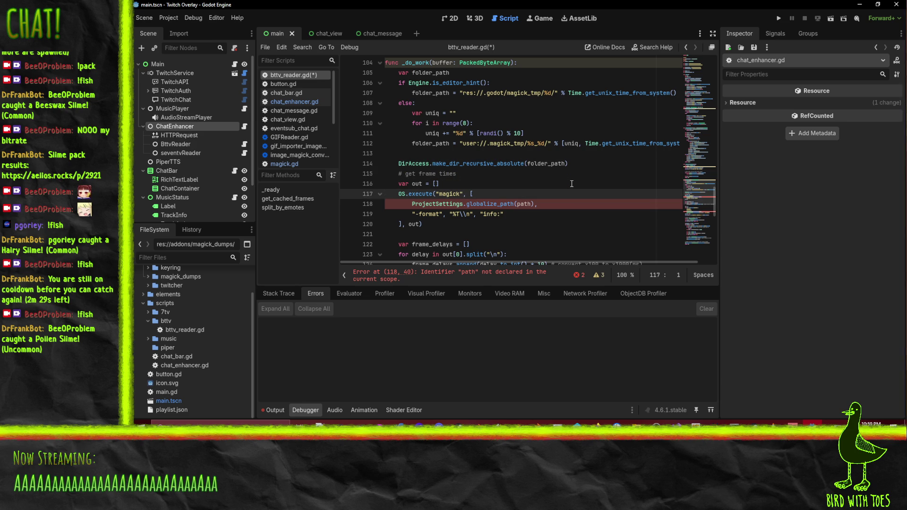
{"action": "key", "text": "Up"}
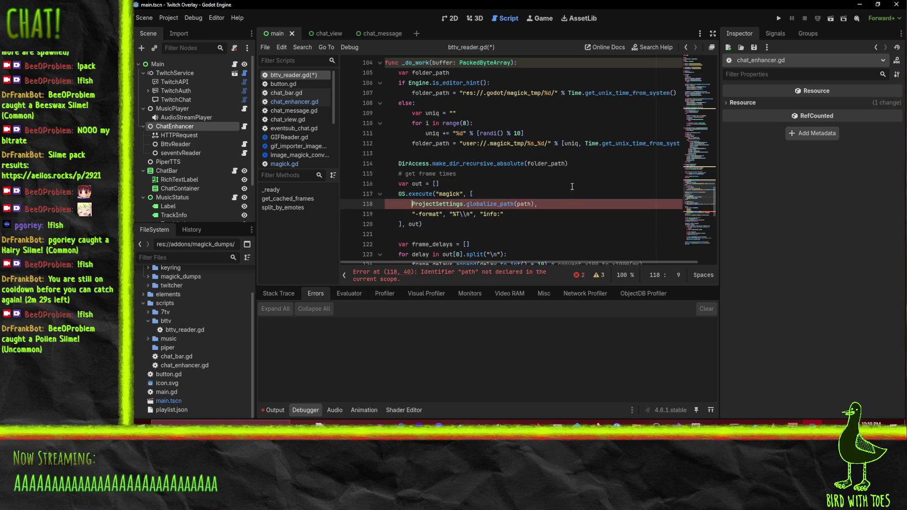
{"action": "scroll", "coordinate": [571, 186], "scroll_direction": "down", "scroll_amount": 1}
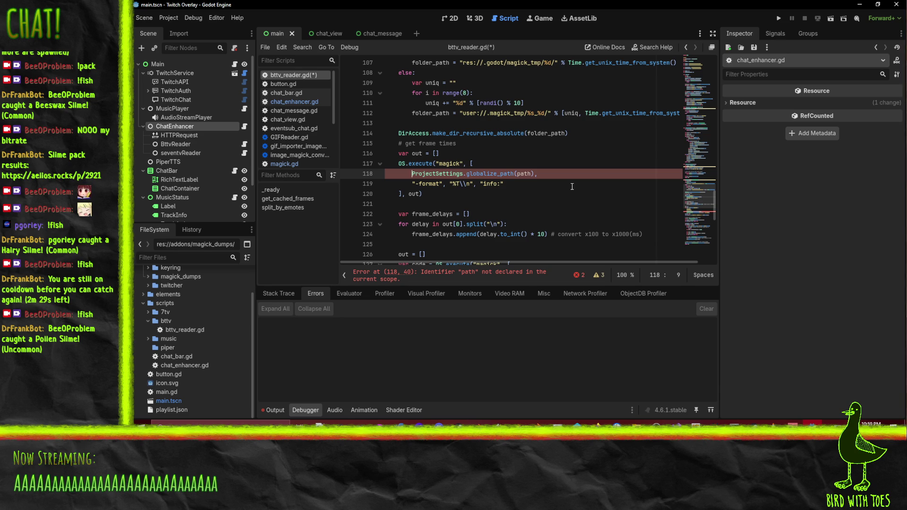
Restore the buffer block, drop its file_exists branch, and extend the comment with 'for ImageMagick to read'
{"action": "key", "text": "ctrl+z"}
{"action": "key", "text": "ctrl+z"}
{"action": "key", "text": "ctrl+z"}
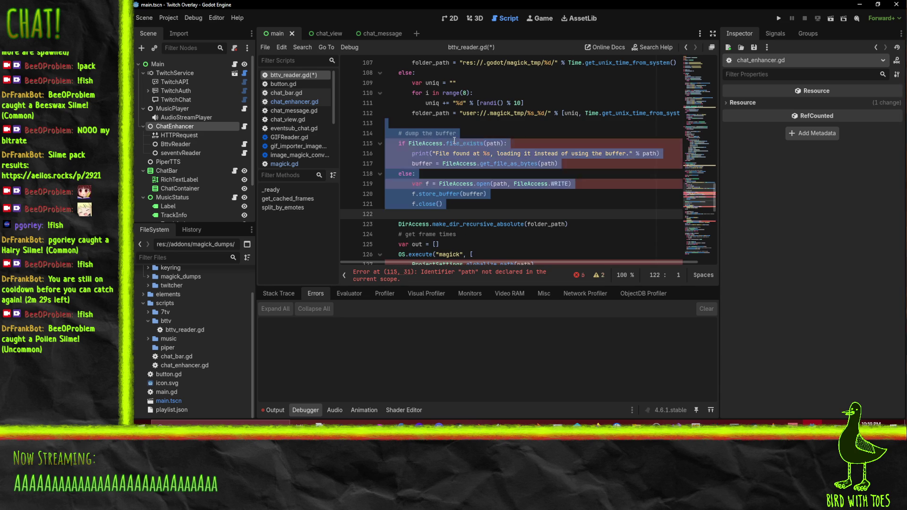
{"action": "left_click", "coordinate": [597, 202]}
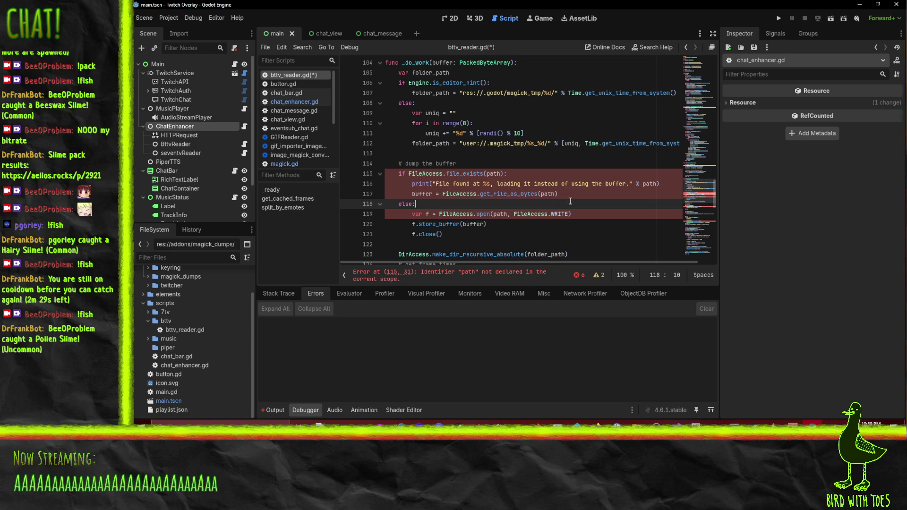
{"action": "key", "text": "Up"}
{"action": "key", "text": "Up"}
{"action": "key", "text": "Up"}
{"action": "key", "text": "Home"}
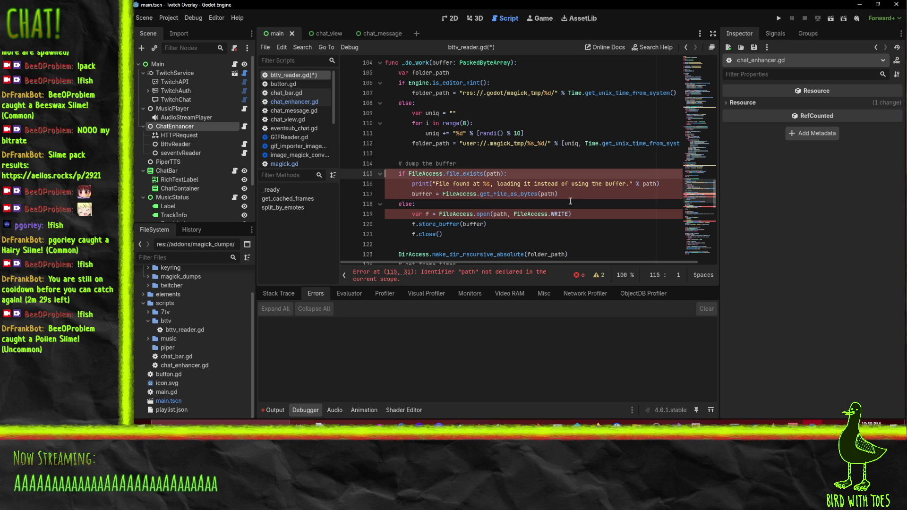
{"action": "key", "text": "shift+Down"}
{"action": "key", "text": "shift+Down"}
{"action": "key", "text": "shift+Down"}
{"action": "key", "text": "Delete"}
{"action": "key", "text": "Up"}
{"action": "key", "text": "End"}
{"action": "type", "text": "for ImageMagick to read"}
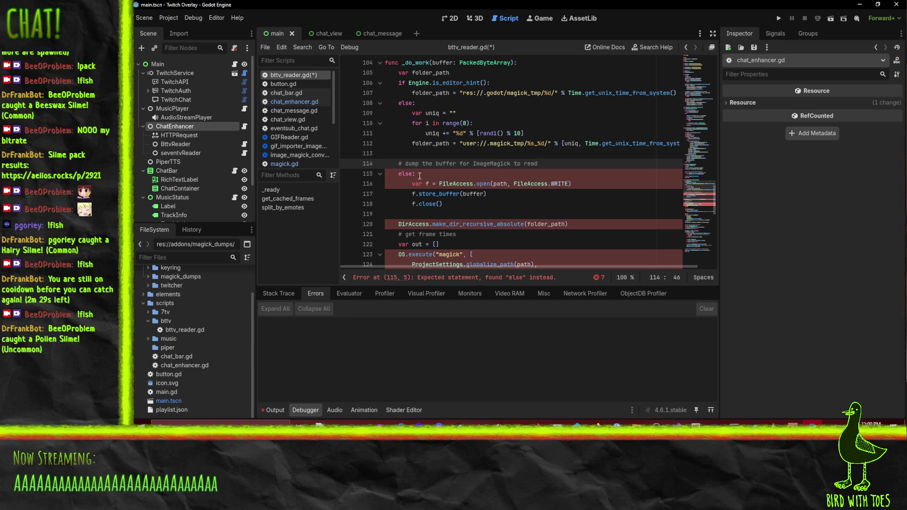
Remove the else: line and unindent the buffer write code
{"action": "left_click", "coordinate": [422, 173]}
{"action": "key", "text": "Home"}
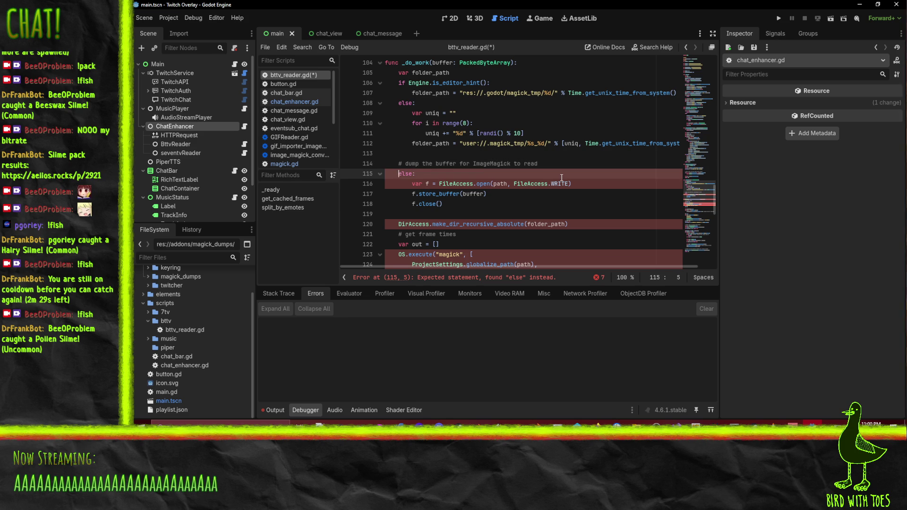
{"action": "key", "text": "shift+Down"}
{"action": "key", "text": "Delete"}
{"action": "key", "text": "shift+Down"}
{"action": "key", "text": "shift+Down"}
{"action": "key", "text": "shift+Tab"}
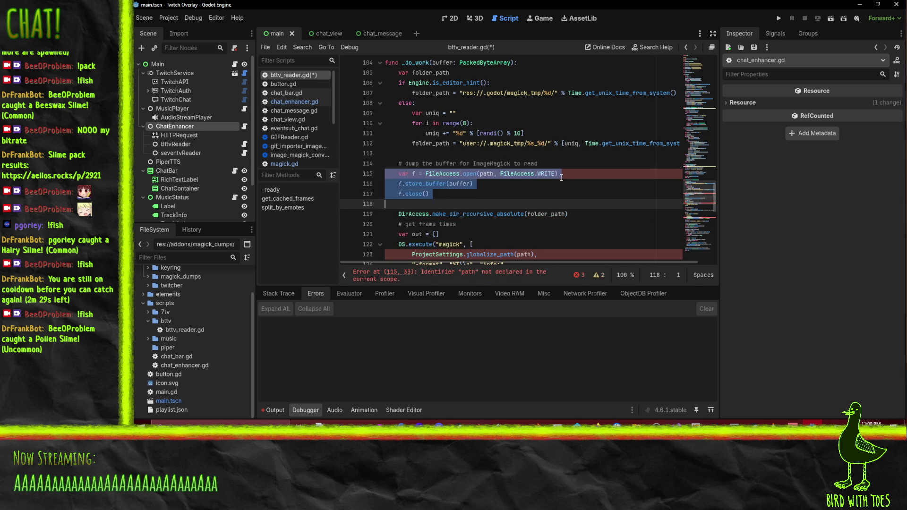
{"action": "key", "text": "Right"}
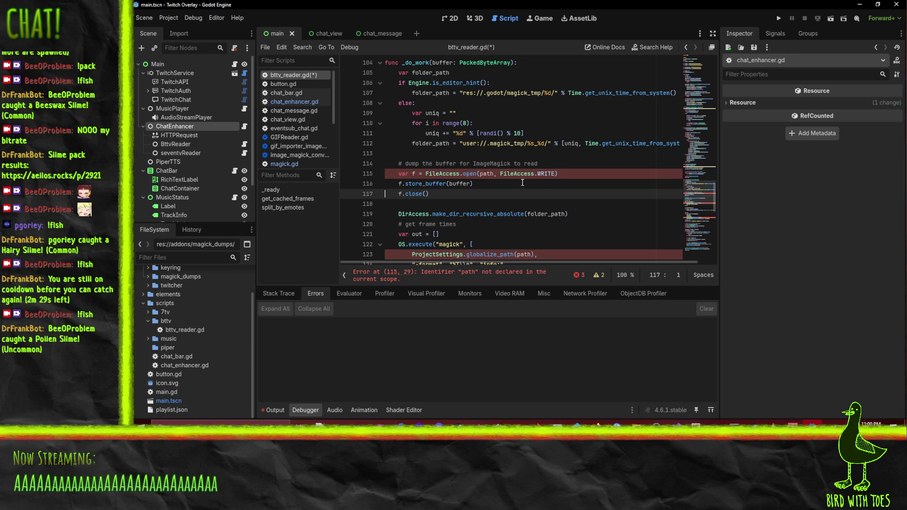
Find every use of path, then add var path = folder_path + "/decode.webp" below the comment
{"action": "double_click", "coordinate": [494, 173]}
{"action": "key", "text": "ctrl+f"}
{"action": "scroll", "coordinate": [608, 184], "scroll_direction": "up", "scroll_amount": 1}
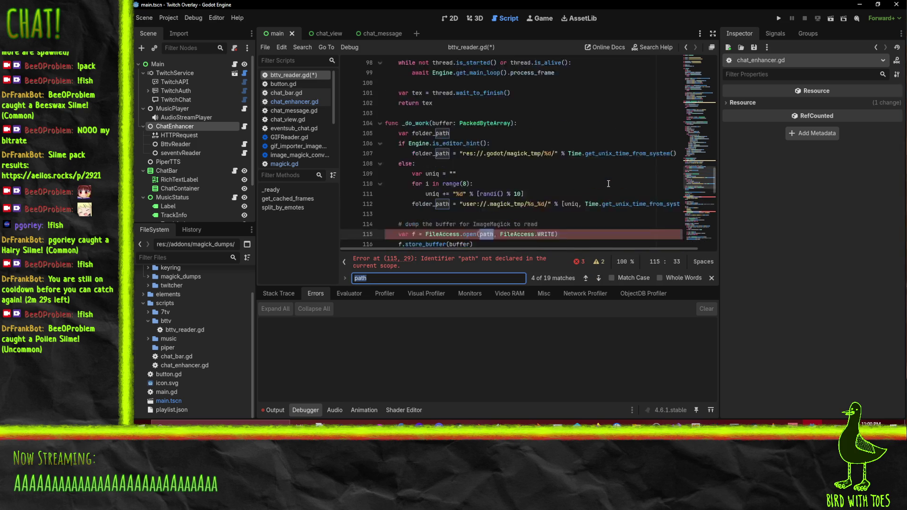
{"action": "scroll", "coordinate": [608, 184], "scroll_direction": "down", "scroll_amount": 1}
{"action": "left_click", "coordinate": [581, 162]}
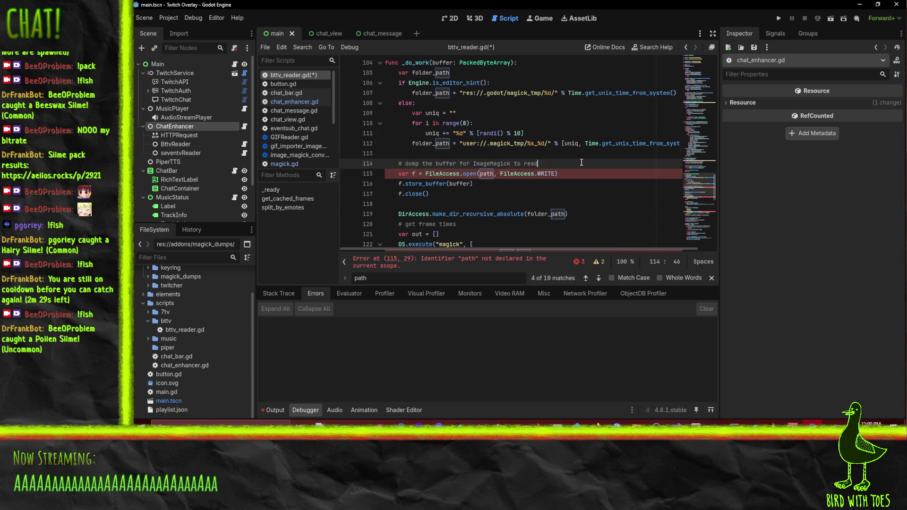
{"action": "scroll", "coordinate": [590, 156], "scroll_direction": "up", "scroll_amount": 1}
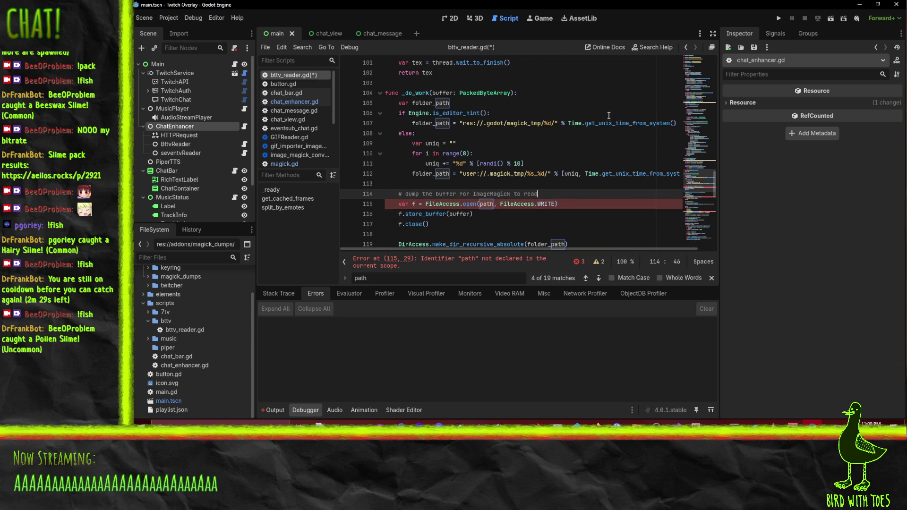
{"action": "key", "text": "Return"}
{"action": "type", "text": "var path = "}
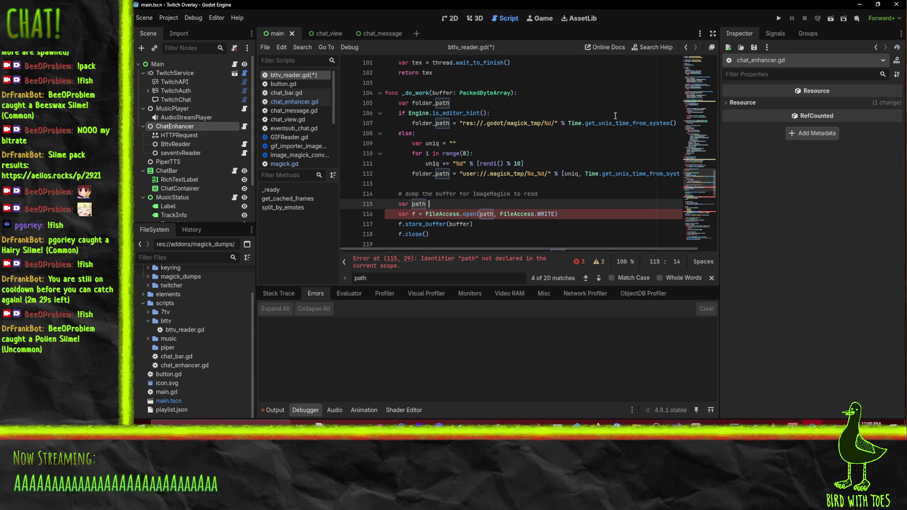
{"action": "type", "text": "folder"}
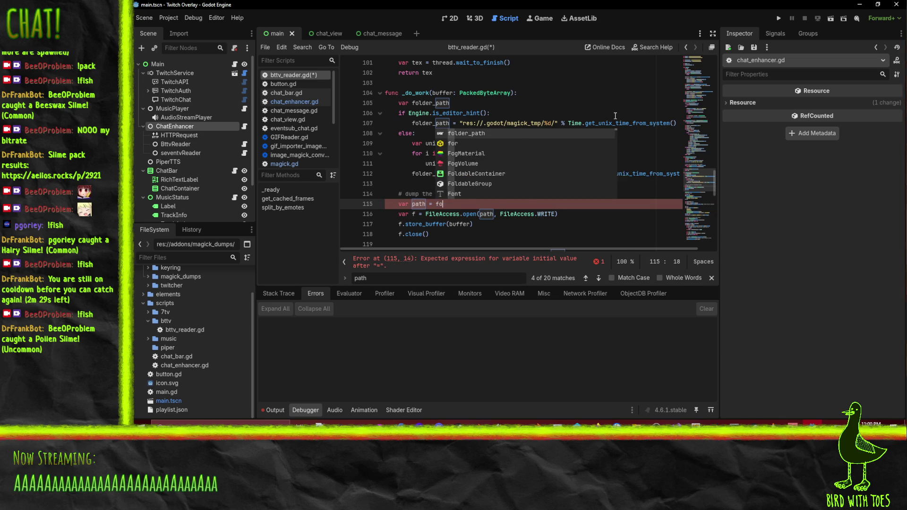
{"action": "type", "text": "_pat"}
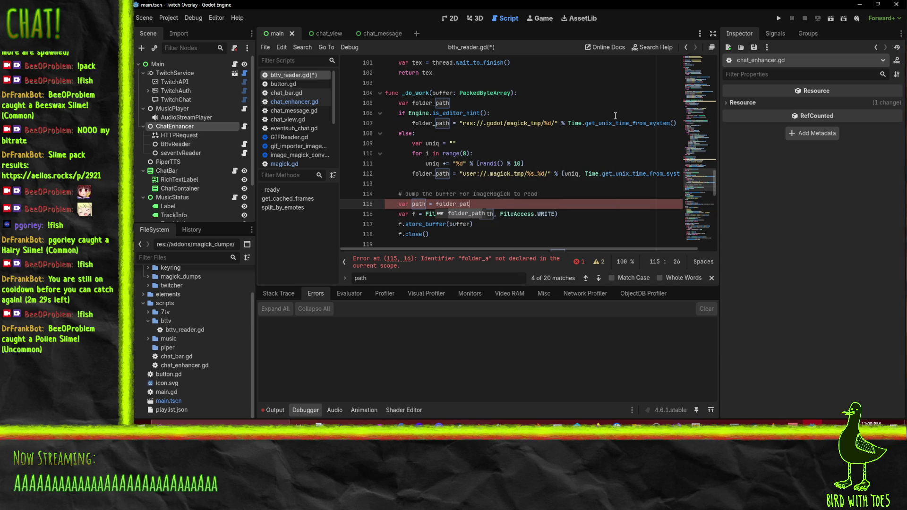
{"action": "type", "text": "h"}
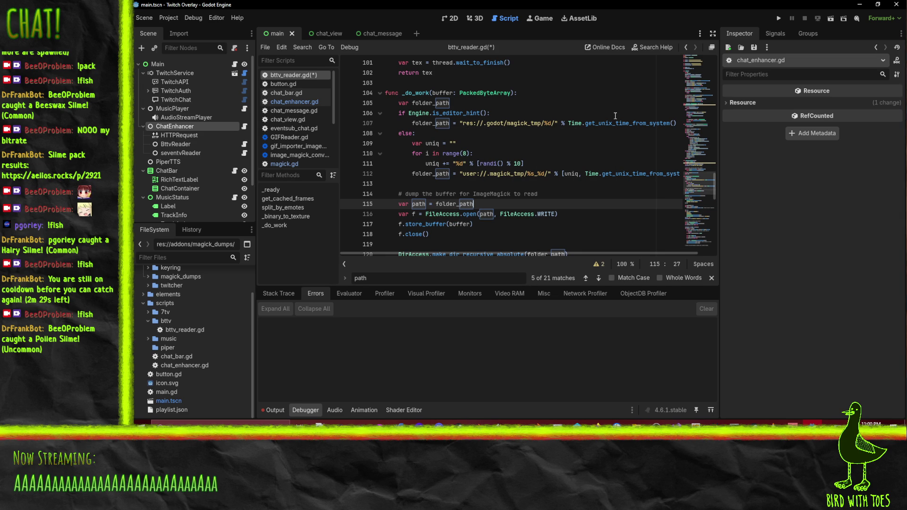
{"action": "type", "text": " + \"/"}
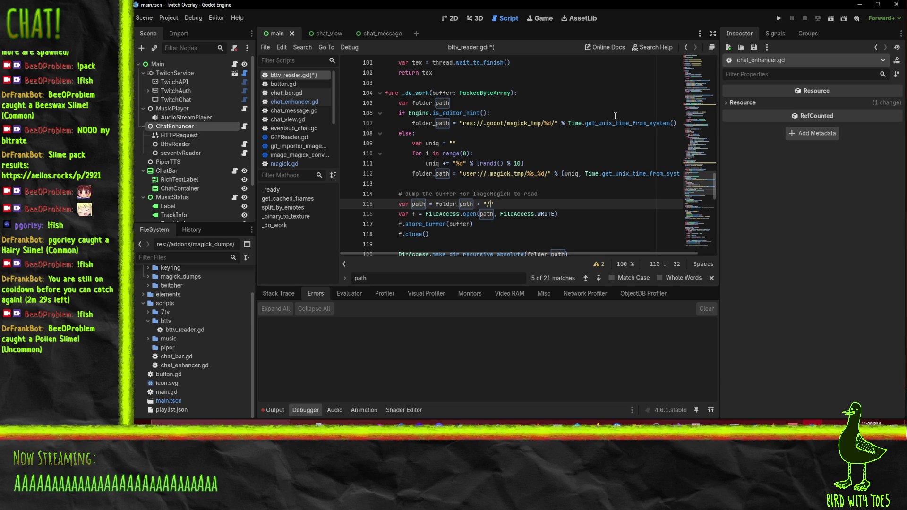
{"action": "type", "text": "decode.webp\""}
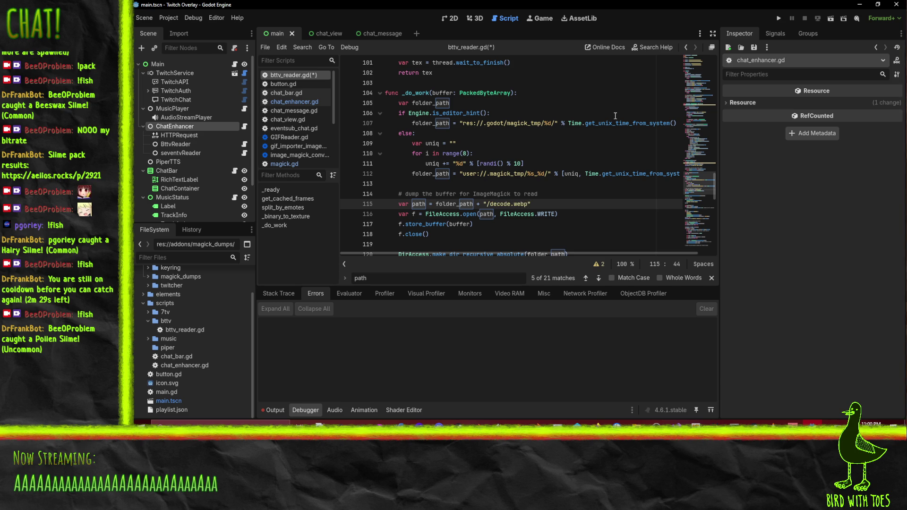
Review path's uses through _do_work, from f.close and make_dir down to move_to_trash on line 162
{"action": "scroll", "coordinate": [615, 116], "scroll_direction": "down", "scroll_amount": 3}
{"action": "left_click", "coordinate": [517, 155]}
{"action": "double_click", "coordinate": [419, 112]}
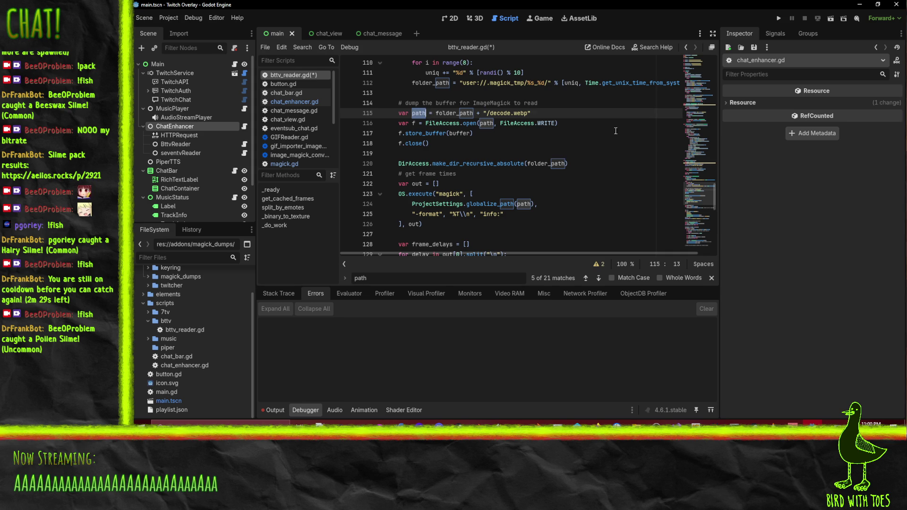
{"action": "left_click", "coordinate": [579, 144]}
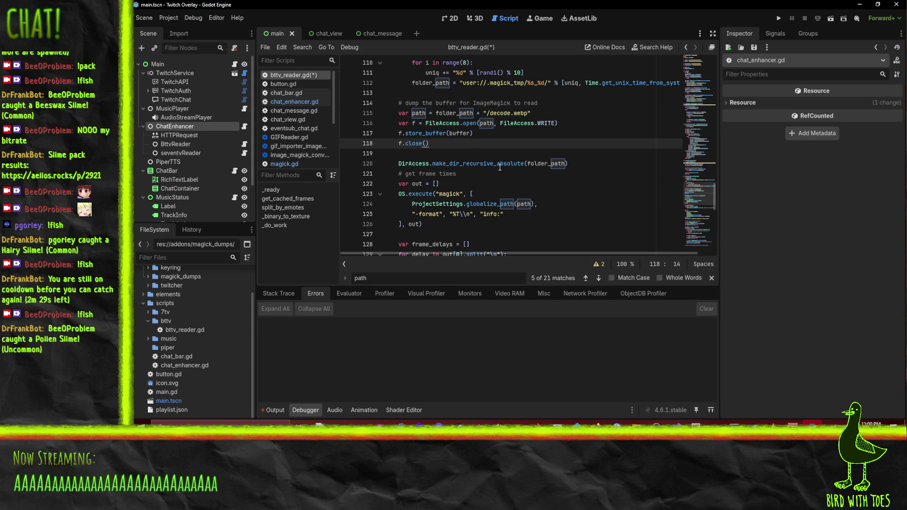
{"action": "left_click", "coordinate": [460, 163]}
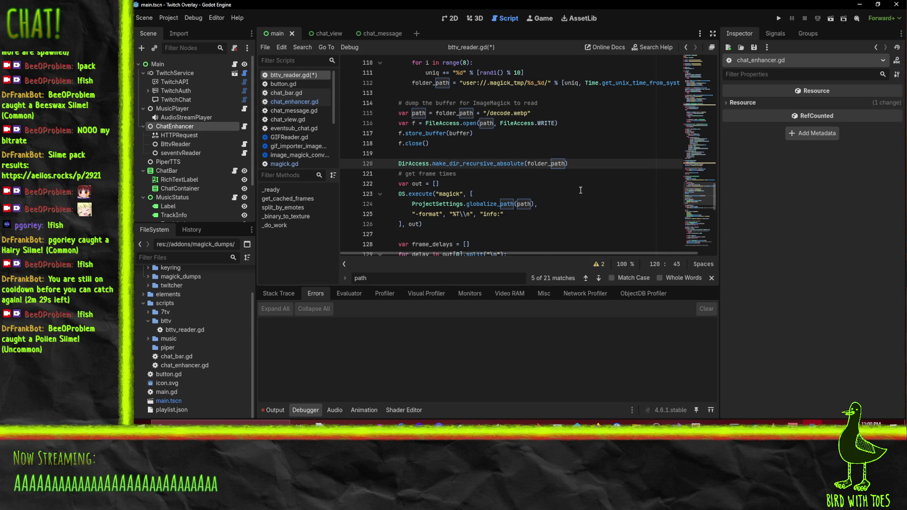
{"action": "scroll", "coordinate": [578, 189], "scroll_direction": "down", "scroll_amount": 2}
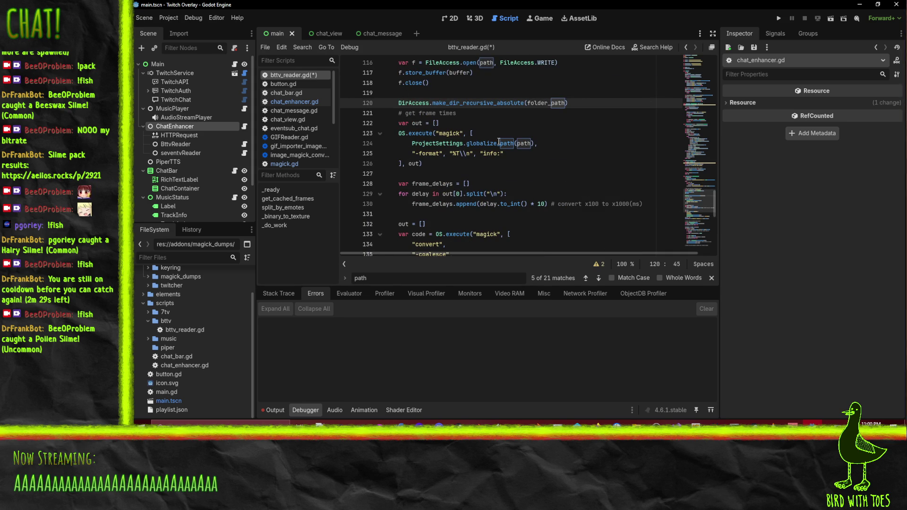
{"action": "left_click", "coordinate": [576, 151]}
{"action": "scroll", "coordinate": [576, 149], "scroll_direction": "down", "scroll_amount": 2}
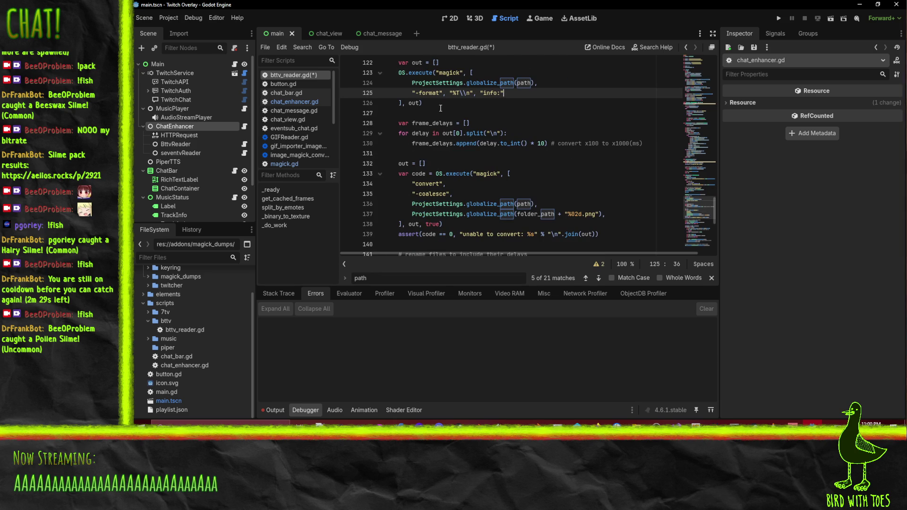
{"action": "scroll", "coordinate": [520, 146], "scroll_direction": "up", "scroll_amount": 5}
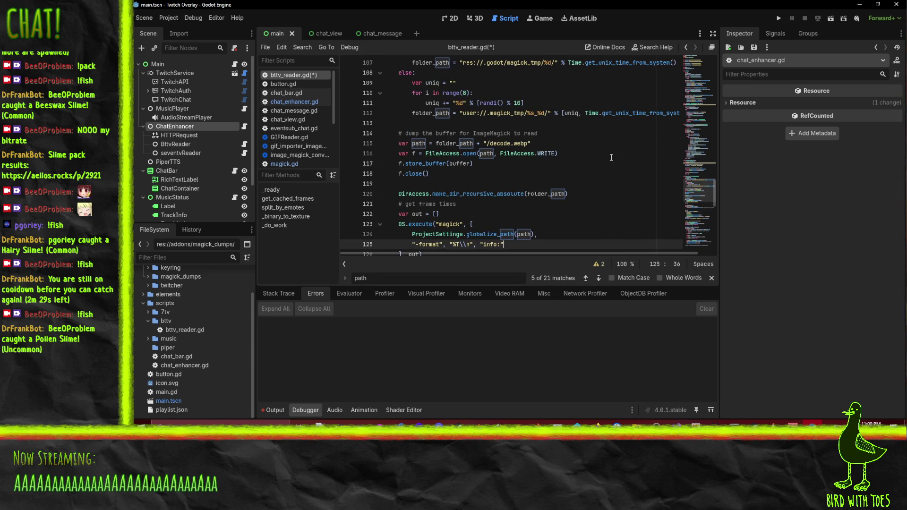
{"action": "scroll", "coordinate": [611, 158], "scroll_direction": "down", "scroll_amount": 6}
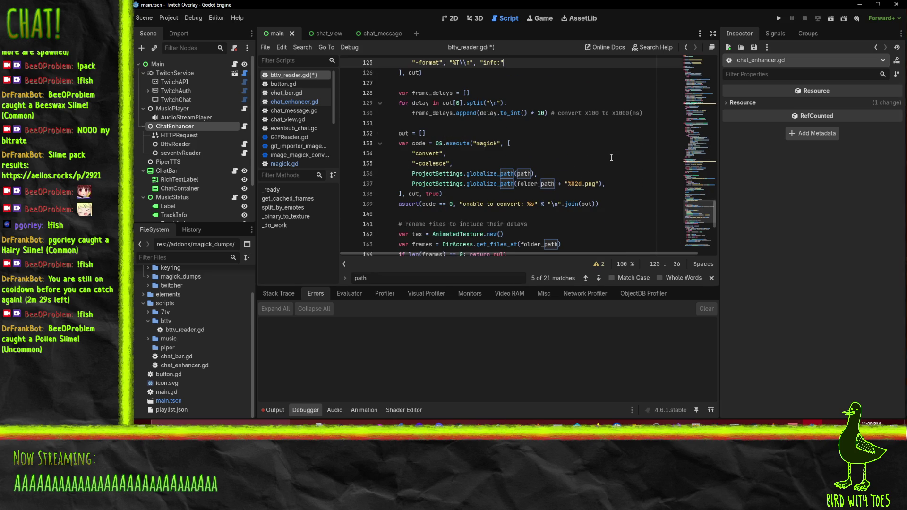
{"action": "left_click", "coordinate": [571, 134]}
{"action": "scroll", "coordinate": [574, 137], "scroll_direction": "down", "scroll_amount": 5}
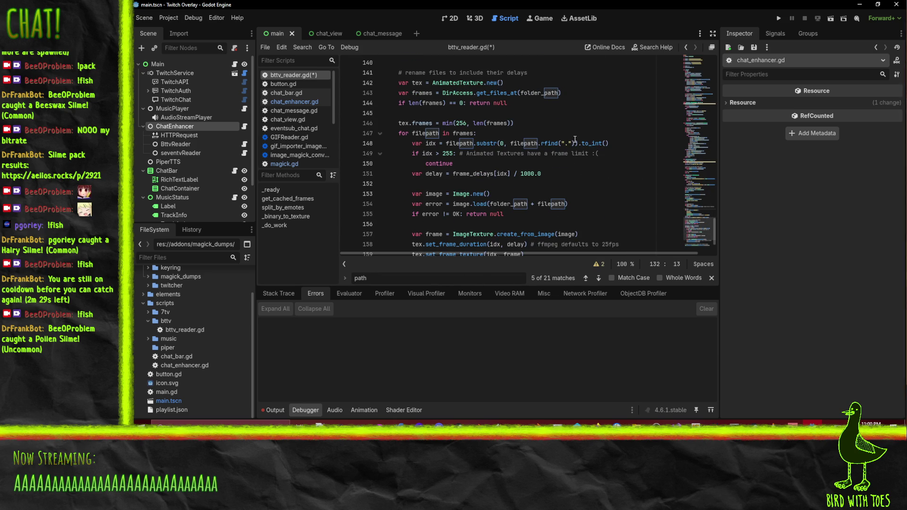
{"action": "scroll", "coordinate": [453, 154], "scroll_direction": "down", "scroll_amount": 2}
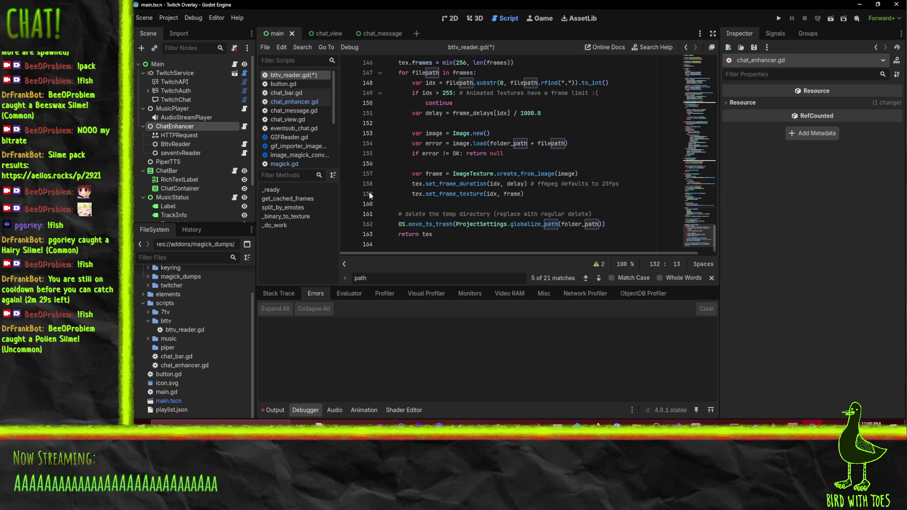
{"action": "left_click", "coordinate": [643, 228]}
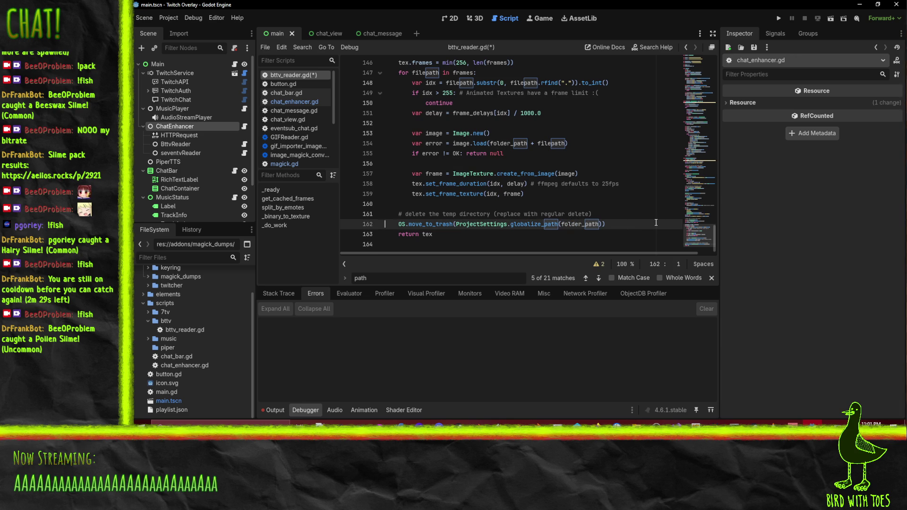
Duplicate the move_to_trash line and change the copy to trash path instead of folder_path
{"action": "type", "text": "OS.move_to_trash(ProjectSettings.globalize_path(folder_path))"}
{"action": "left_click_drag", "start_coordinate": [458, 238], "coordinate": [568, 238]}
{"action": "left_click", "coordinate": [582, 237]}
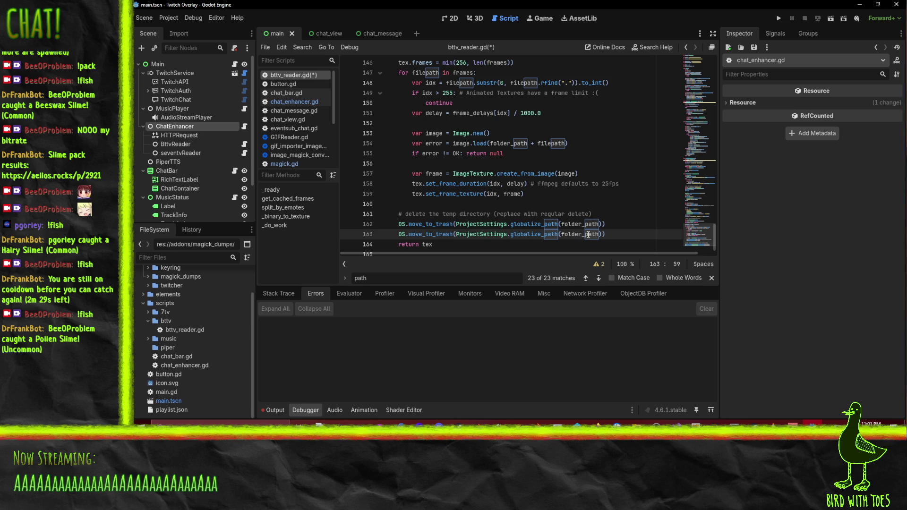
{"action": "key", "text": "Left"}
{"action": "key", "text": "BackSpace"}
{"action": "key", "text": "BackSpace"}
{"action": "key", "text": "BackSpace"}
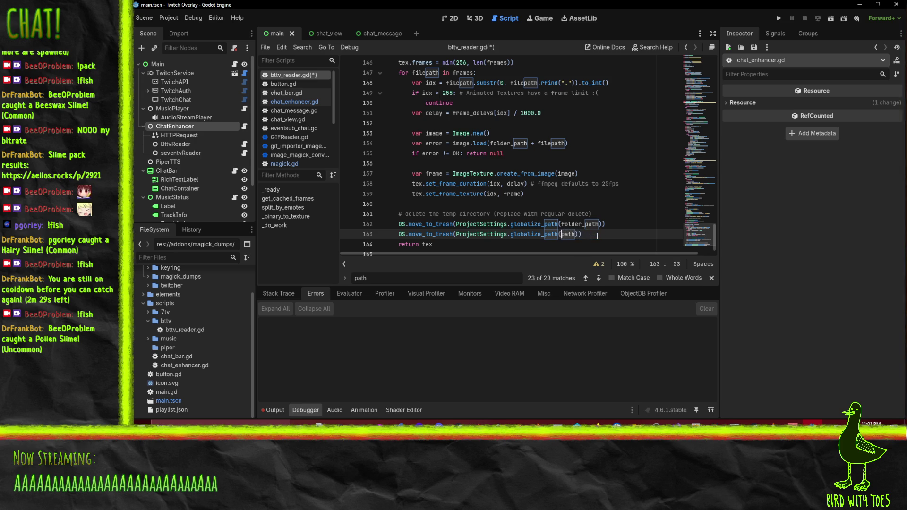
{"action": "scroll", "coordinate": [519, 222], "scroll_direction": "up", "scroll_amount": 10}
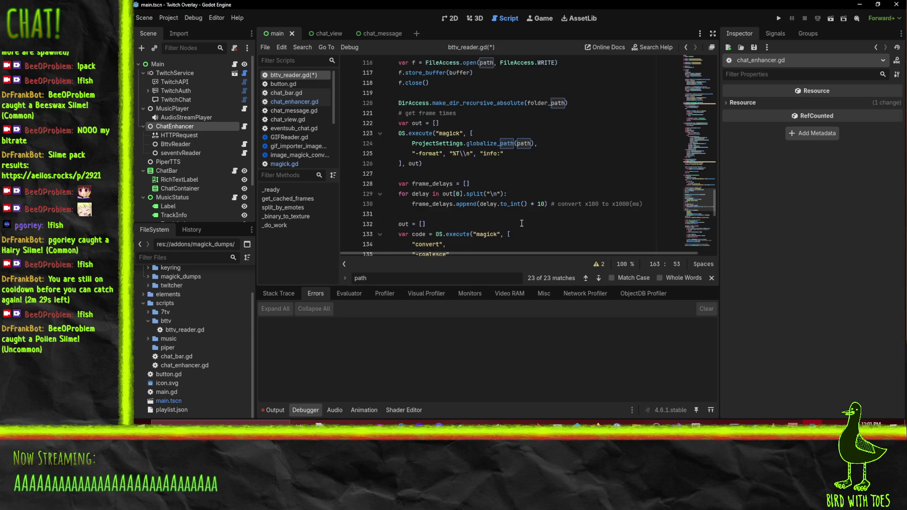
{"action": "scroll", "coordinate": [521, 223], "scroll_direction": "up", "scroll_amount": 1}
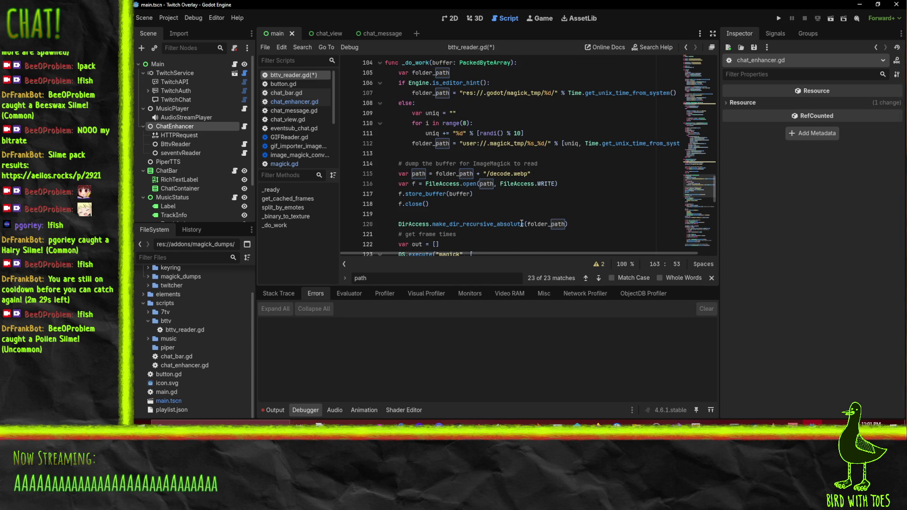
{"action": "left_click", "coordinate": [577, 178]}
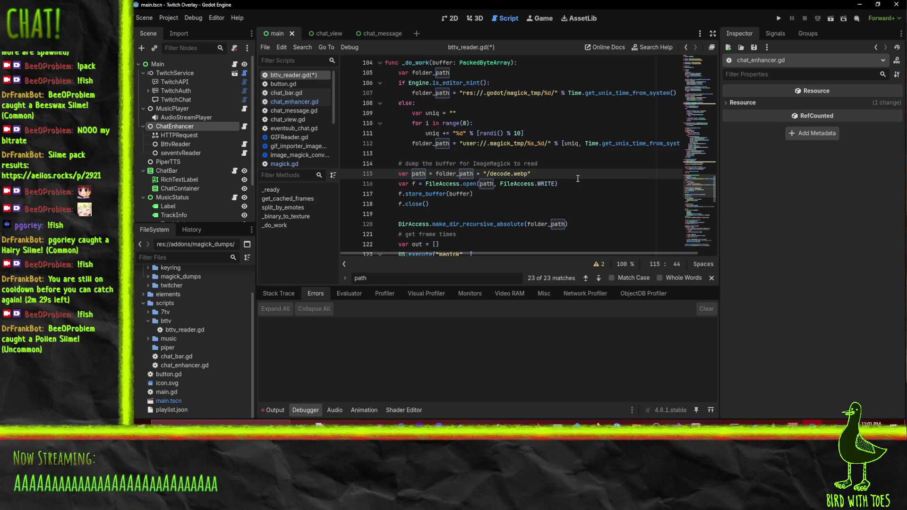
{"action": "scroll", "coordinate": [577, 179], "scroll_direction": "down", "scroll_amount": 12}
Delete the duplicated move_to_trash line and save bttv_reader.gd
{"action": "left_click", "coordinate": [566, 224]}
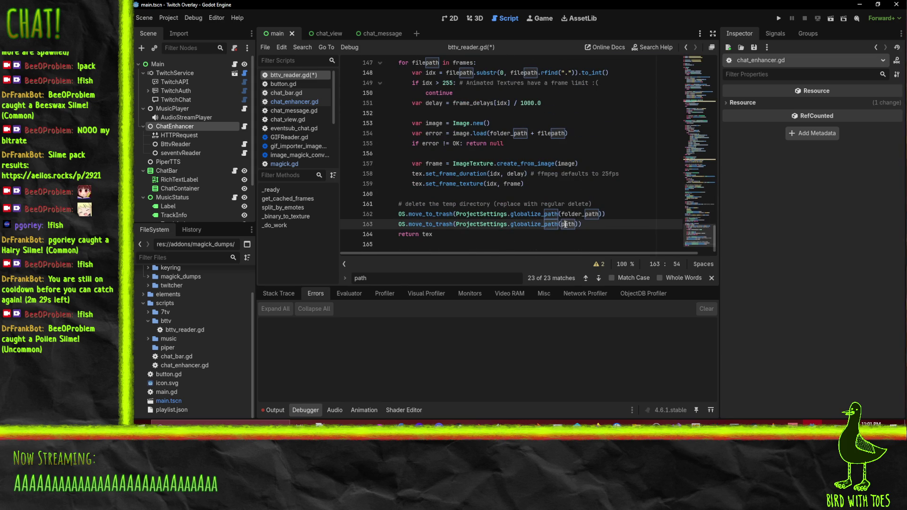
{"action": "key", "text": "ctrl+shift+k"}
{"action": "left_click", "coordinate": [609, 183]}
{"action": "key", "text": "ctrl+s"}
{"action": "key", "text": "Up"}
{"action": "key", "text": "Up"}
{"action": "key", "text": "Up"}
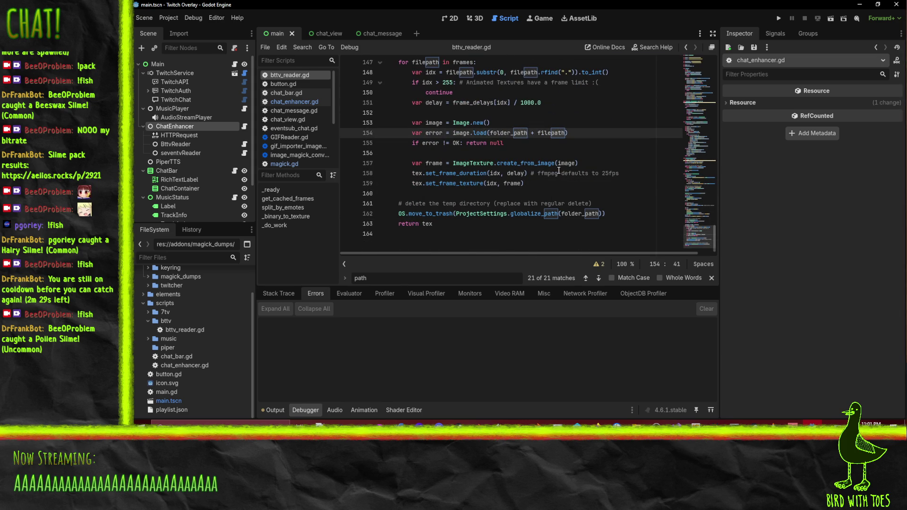
Delete the stray blank line under else in get_cached_frames
{"action": "scroll", "coordinate": [559, 170], "scroll_direction": "up", "scroll_amount": 7}
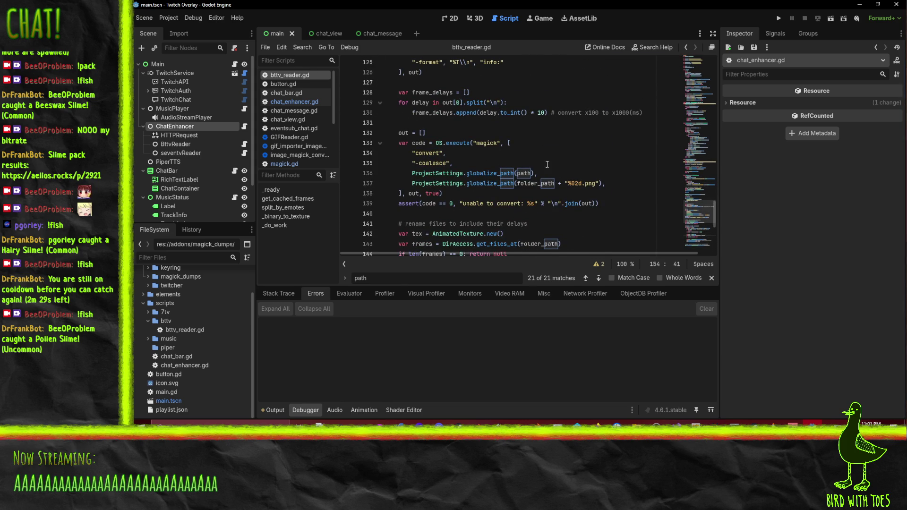
{"action": "scroll", "coordinate": [547, 164], "scroll_direction": "down", "scroll_amount": 7}
{"action": "scroll", "coordinate": [546, 170], "scroll_direction": "up", "scroll_amount": 13}
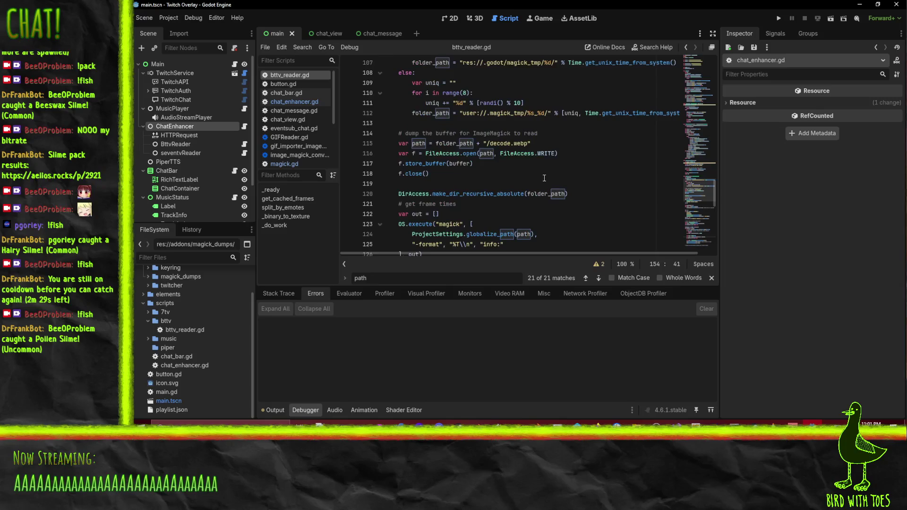
{"action": "scroll", "coordinate": [544, 178], "scroll_direction": "up", "scroll_amount": 5}
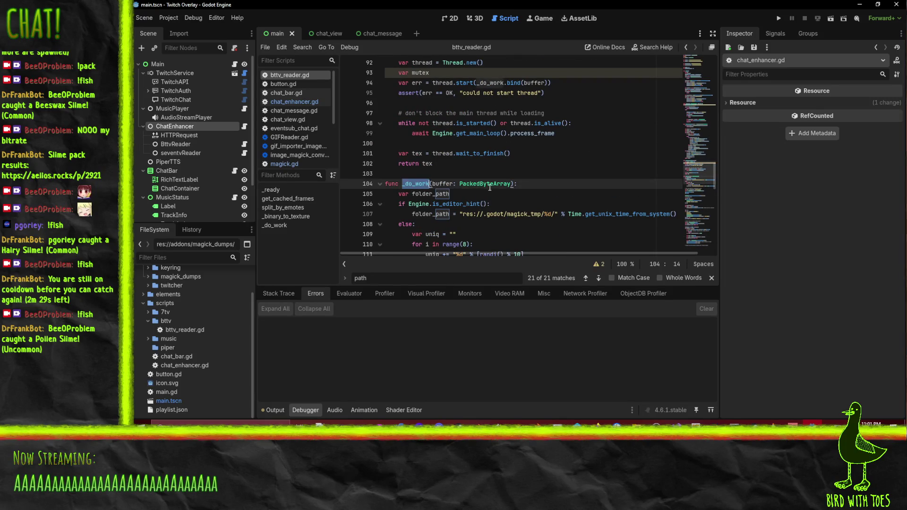
{"action": "scroll", "coordinate": [491, 185], "scroll_direction": "up", "scroll_amount": 3}
{"action": "scroll", "coordinate": [438, 129], "scroll_direction": "down", "scroll_amount": 2}
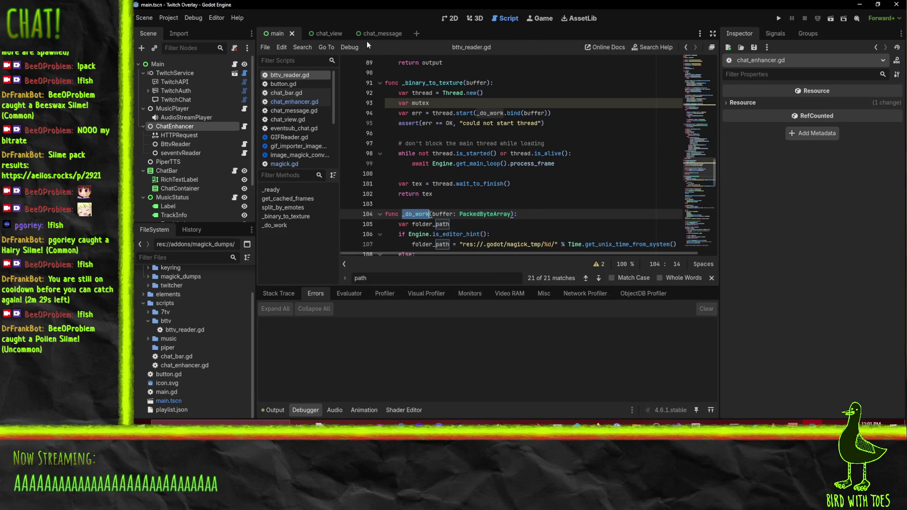
{"action": "left_click", "coordinate": [452, 192]}
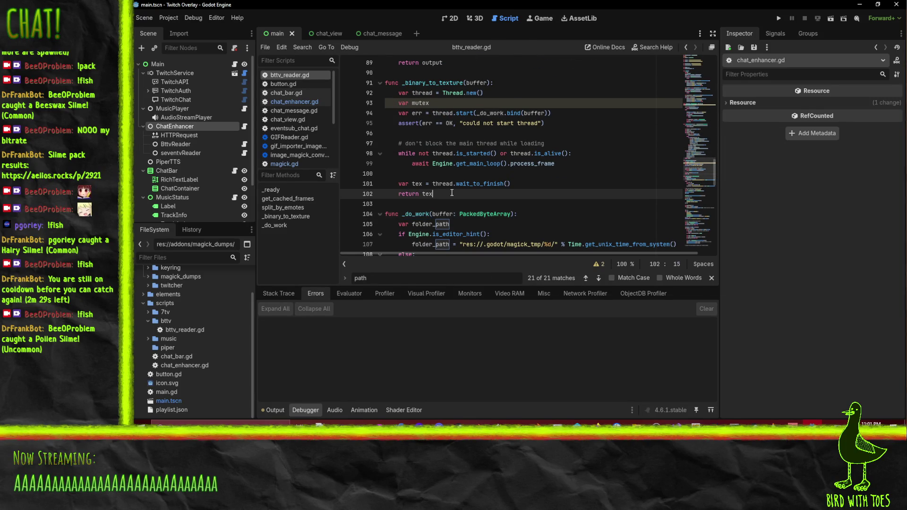
{"action": "scroll", "coordinate": [500, 175], "scroll_direction": "up", "scroll_amount": 2}
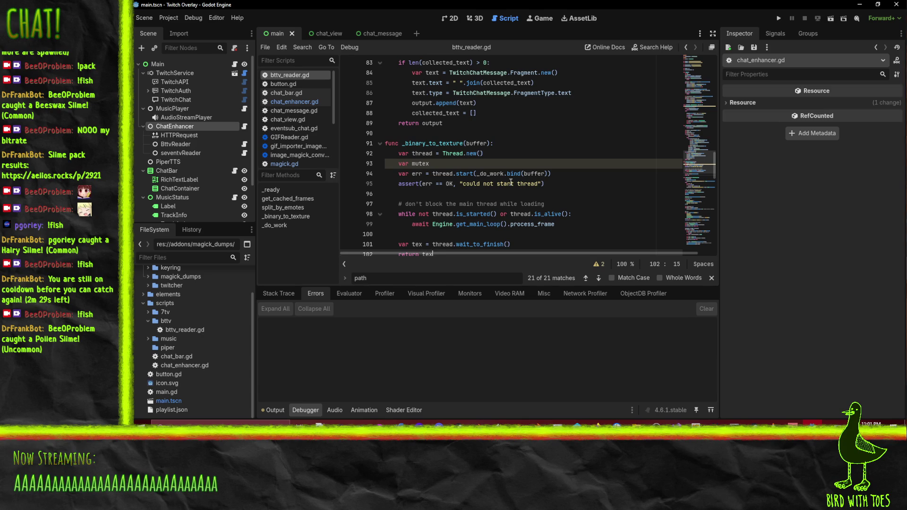
{"action": "double_click", "coordinate": [439, 143]}
{"action": "scroll", "coordinate": [439, 147], "scroll_direction": "up", "scroll_amount": 8}
{"action": "scroll", "coordinate": [584, 168], "scroll_direction": "up", "scroll_amount": 5}
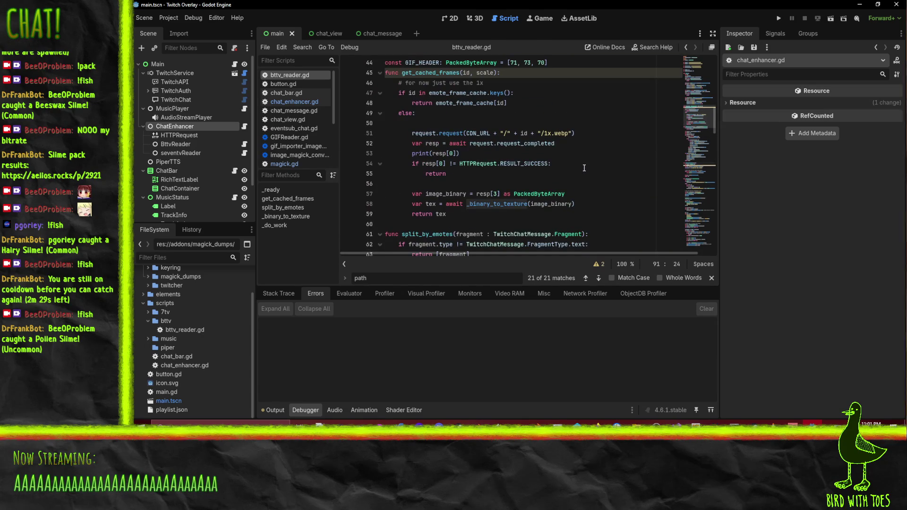
{"action": "scroll", "coordinate": [612, 177], "scroll_direction": "up", "scroll_amount": 2}
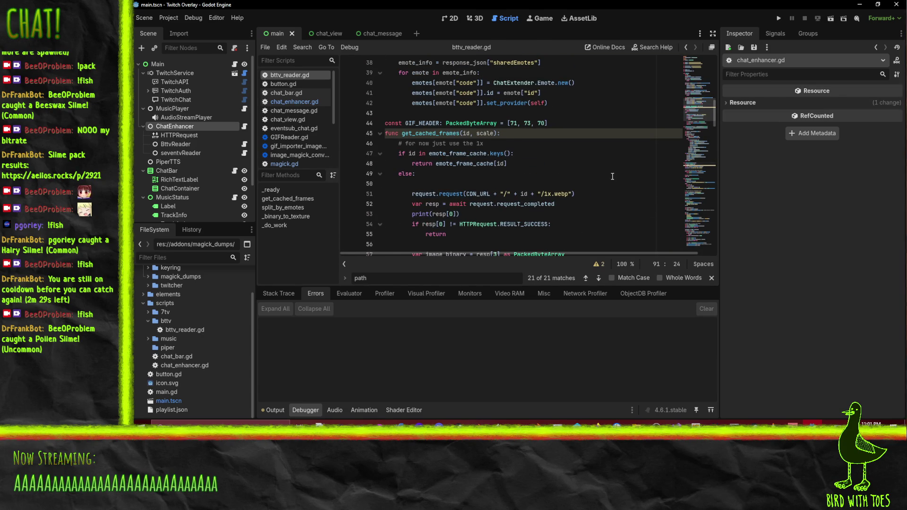
{"action": "scroll", "coordinate": [612, 176], "scroll_direction": "down", "scroll_amount": 3}
{"action": "left_click", "coordinate": [420, 95]}
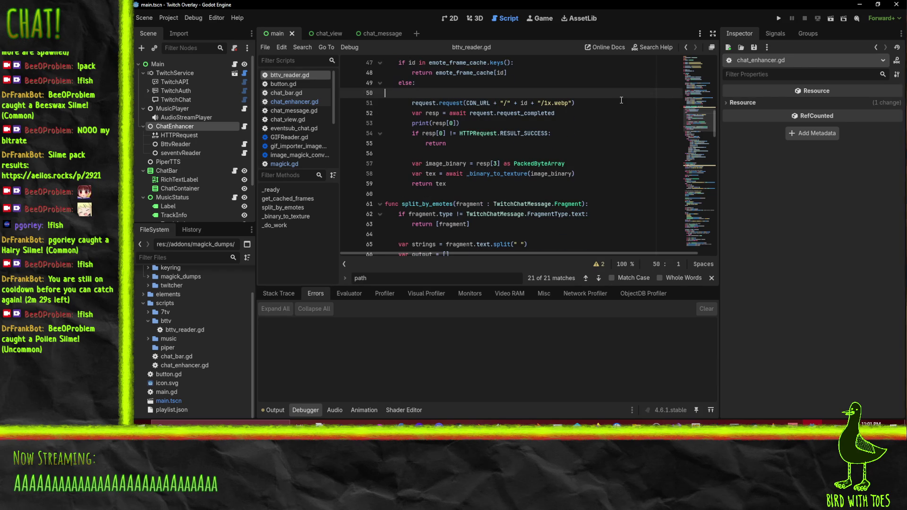
{"action": "scroll", "coordinate": [421, 186], "scroll_direction": "up", "scroll_amount": 1}
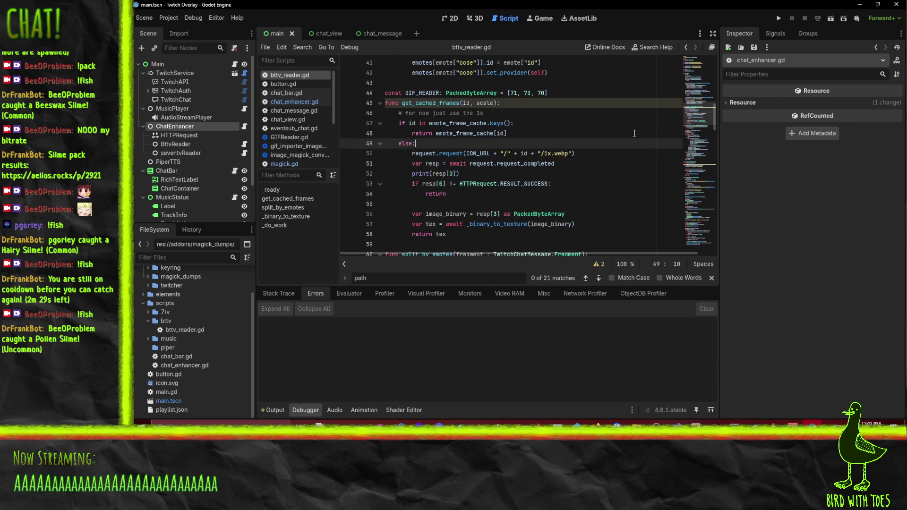
{"action": "key", "text": "BackSpace"}
Open an empty line 58 after the awaited _binary_to_texture(image_binary) tex assignment
{"action": "left_click", "coordinate": [425, 203]}
{"action": "double_click", "coordinate": [457, 92]}
{"action": "left_click", "coordinate": [433, 194]}
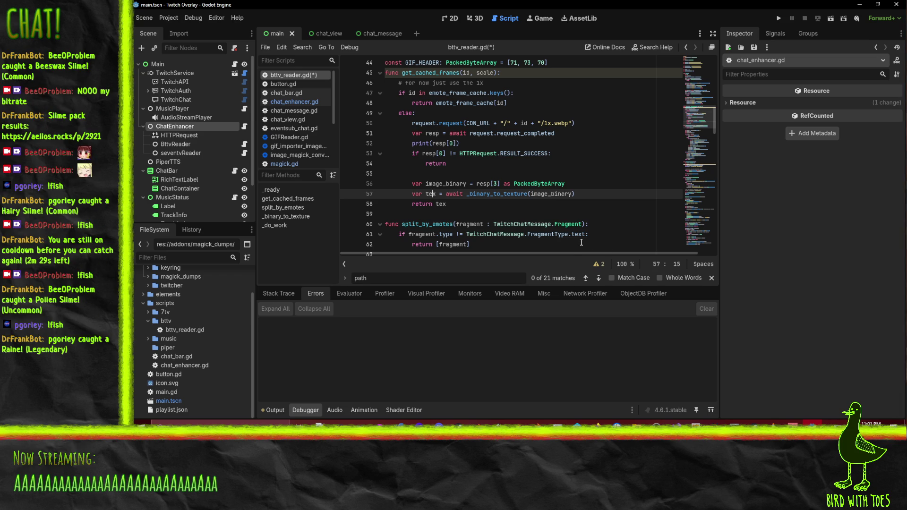
{"action": "left_click", "coordinate": [589, 192]}
{"action": "key", "text": "Return"}
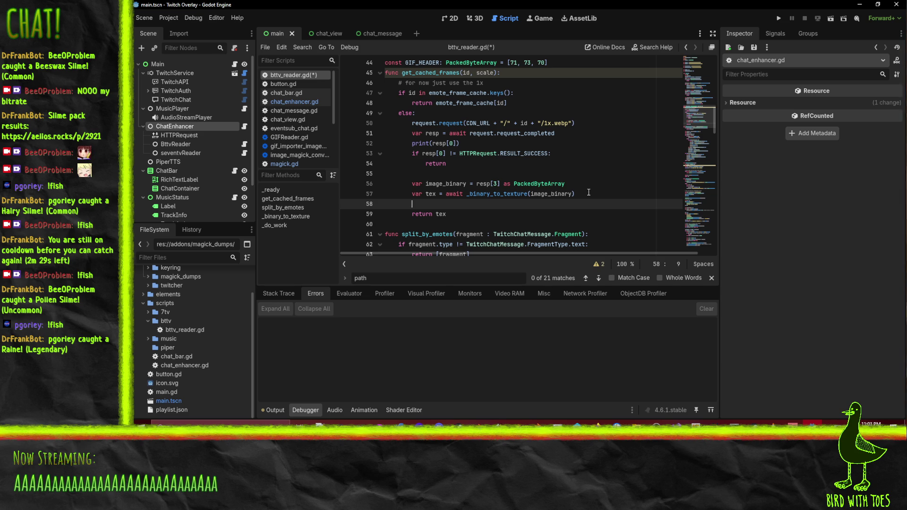
Replace 'var tex' on line 57 with emote_frame_cache[id] copied from line 48
{"action": "scroll", "coordinate": [589, 193], "scroll_direction": "up", "scroll_amount": 3}
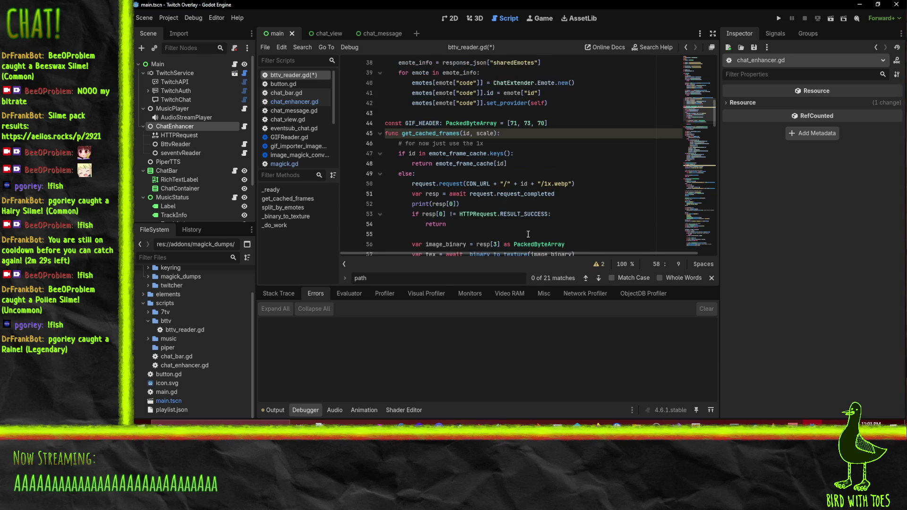
{"action": "scroll", "coordinate": [472, 227], "scroll_direction": "down", "scroll_amount": 3}
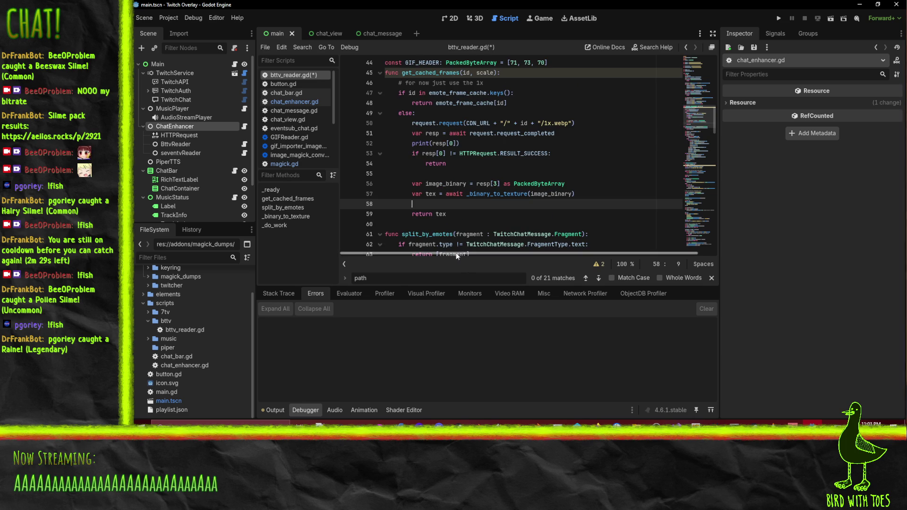
{"action": "scroll", "coordinate": [440, 159], "scroll_direction": "up", "scroll_amount": 1}
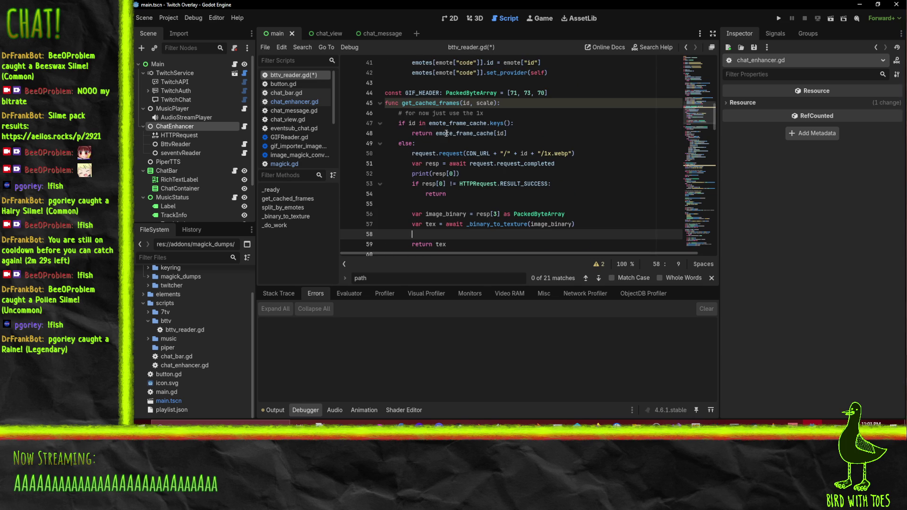
{"action": "left_click", "coordinate": [436, 133]}
{"action": "left_click", "coordinate": [520, 137], "text": "shift"}
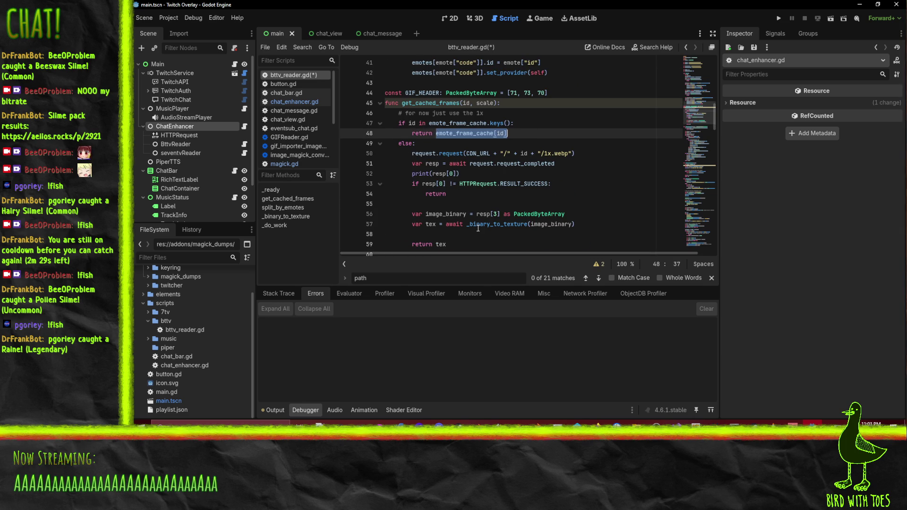
{"action": "key", "text": "ctrl+c"}
{"action": "left_click", "coordinate": [541, 235]}
{"action": "key", "text": "ctrl+v"}
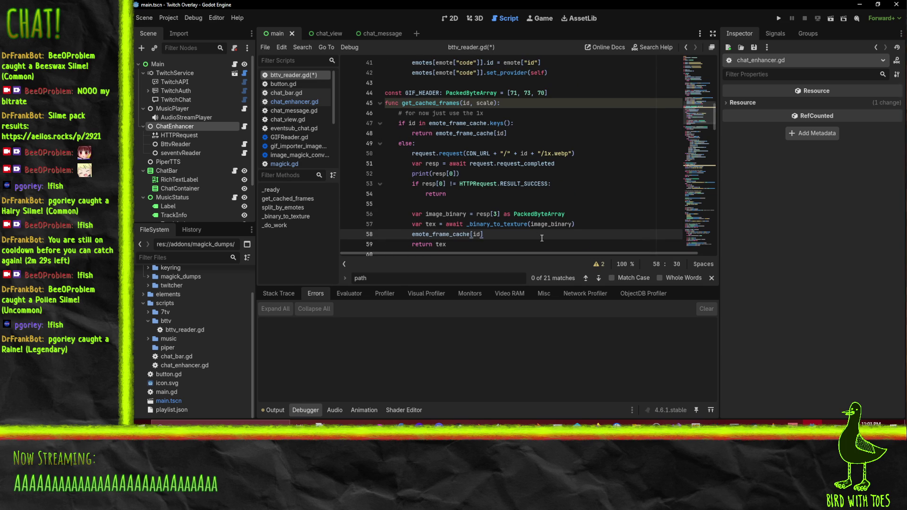
{"action": "key", "text": "shift+Home"}
{"action": "key", "text": "ctrl+x"}
{"action": "key", "text": "Up"}
{"action": "key", "text": "ctrl+shift+Right"}
{"action": "key", "text": "ctrl+shift+Right"}
{"action": "key", "text": "ctrl+v"}
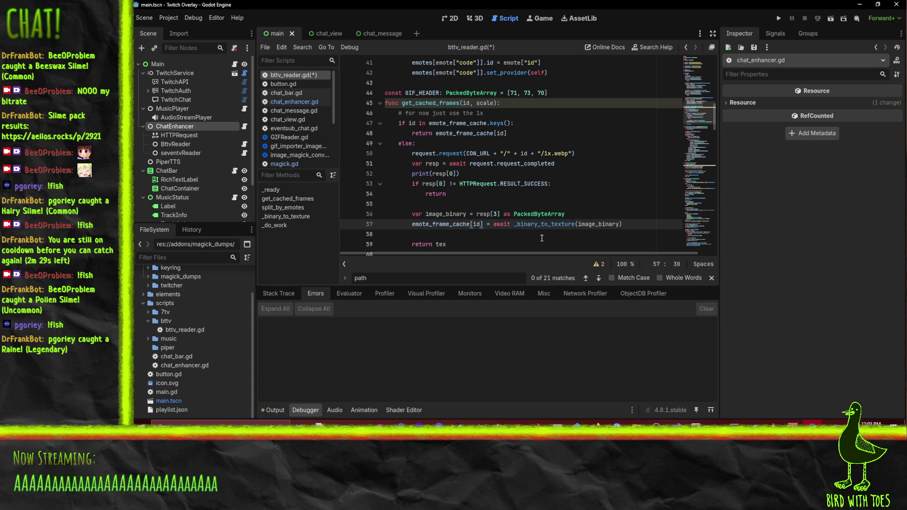
{"action": "key", "text": "End"}
{"action": "key", "text": "Delete"}
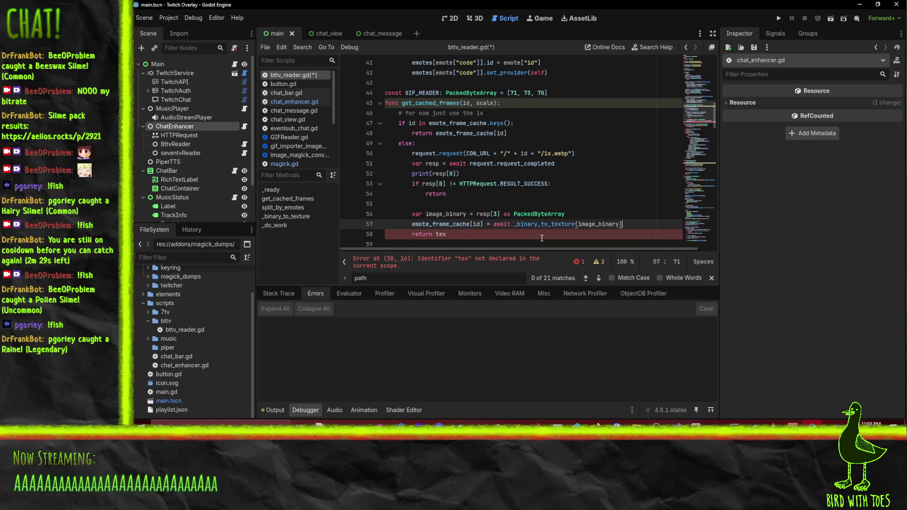
Make the function return emote_frame_cache[id] instead of tex
{"action": "key", "text": "Up"}
{"action": "key", "text": "Up"}
{"action": "key", "text": "Up"}
{"action": "key", "text": "Down"}
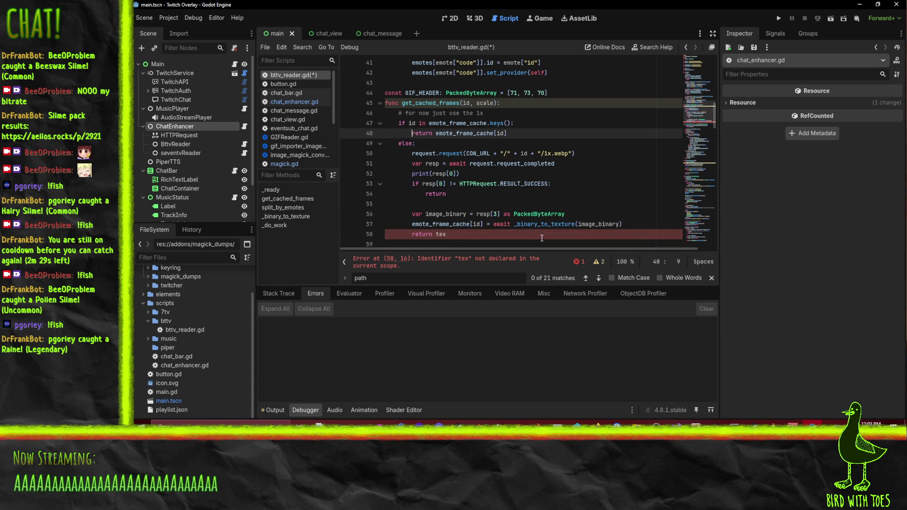
{"action": "key", "text": "Down"}
{"action": "key", "text": "Down"}
{"action": "key", "text": "Down"}
{"action": "key", "text": "ctrl+z"}
{"action": "key", "text": "ctrl+z"}
{"action": "key", "text": "ctrl+z"}
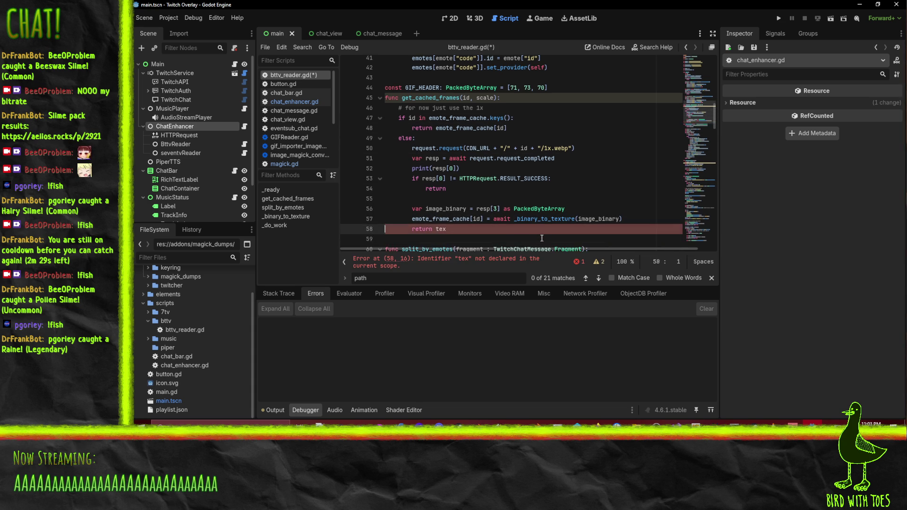
Change the cache check to 'if id not in' and delete the early return and else lines
{"action": "left_click", "coordinate": [419, 123]}
{"action": "type", "text": "not"}
{"action": "key", "text": "Down"}
{"action": "key", "text": "Home"}
{"action": "key", "text": "shift+Down"}
{"action": "key", "text": "shift+Down"}
{"action": "key", "text": "Delete"}
Tidy the leftover empty line and save bttv_reader.gd
{"action": "left_click", "coordinate": [582, 184]}
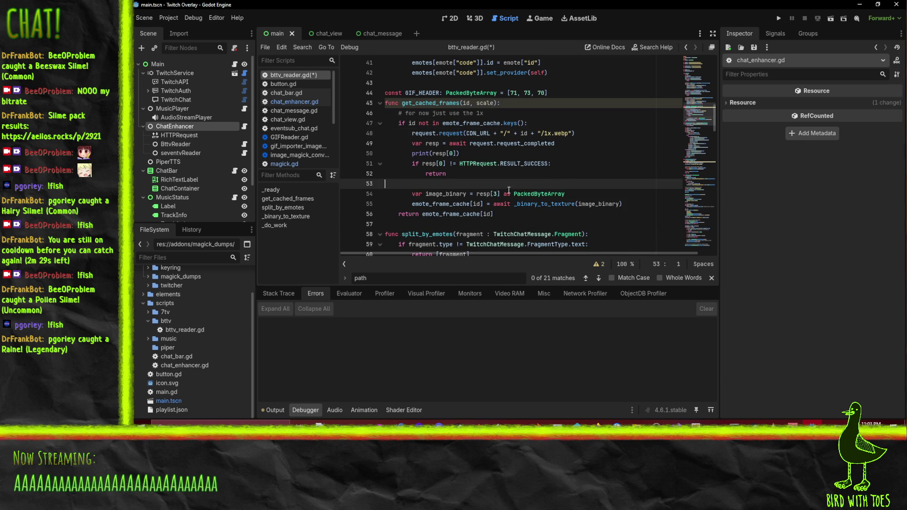
{"action": "left_click", "coordinate": [595, 165]}
{"action": "key", "text": "ctrl+s"}
{"action": "left_click", "coordinate": [514, 124]}
{"action": "scroll", "coordinate": [507, 137], "scroll_direction": "up", "scroll_amount": 1}
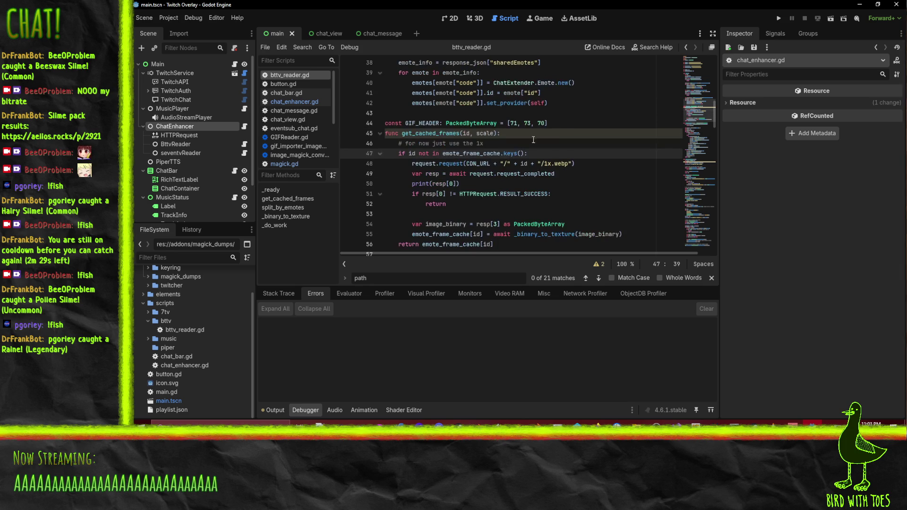
Append ', no gigantify for you' to the 1x comment and delete the unused GIF_HEADER constant
{"action": "left_click", "coordinate": [502, 146]}
{"action": "type", "text": "no pia"}
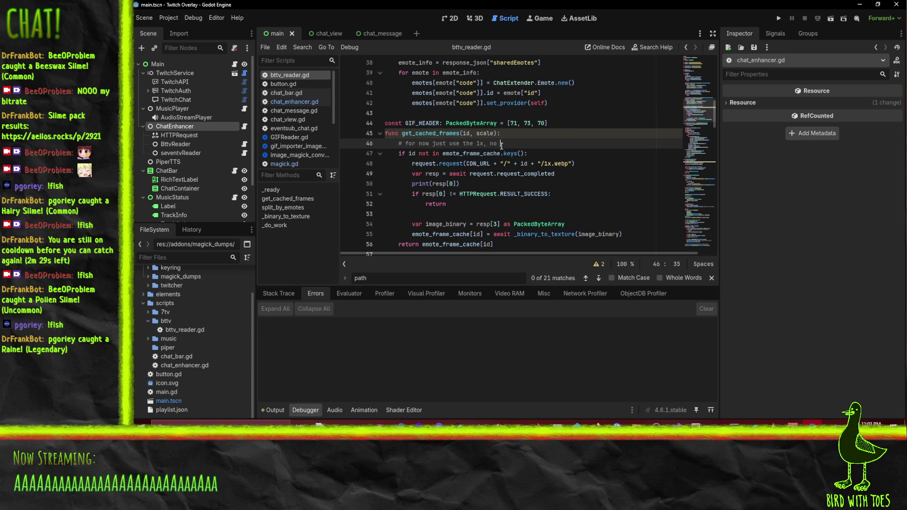
{"action": "type", "text": "antify for you"}
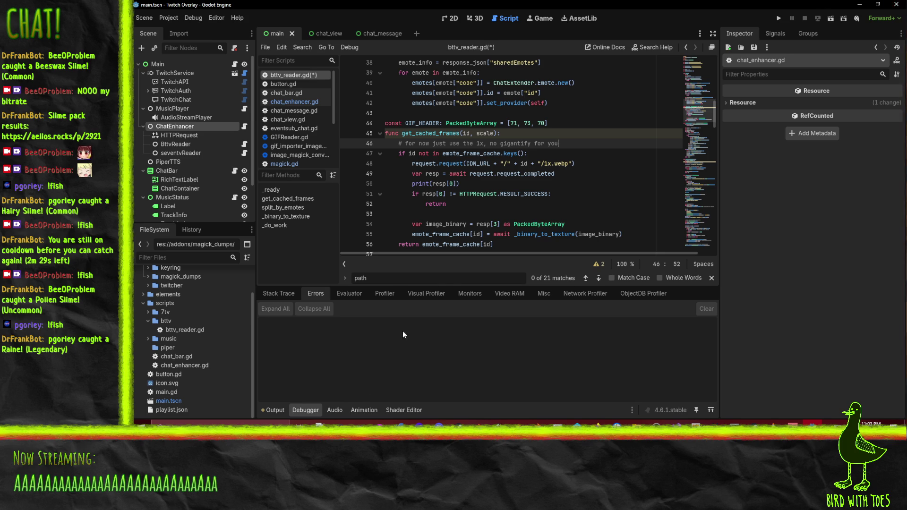
{"action": "double_click", "coordinate": [417, 127]}
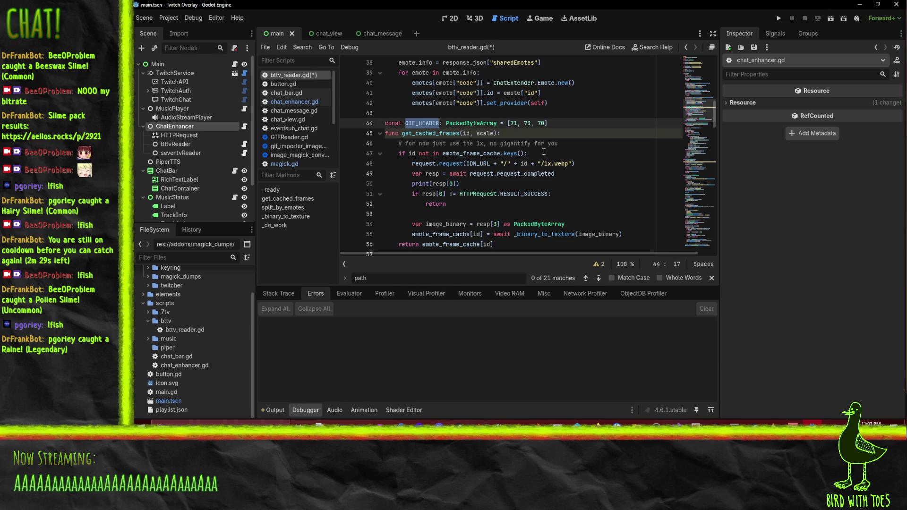
{"action": "key", "text": "ctrl+f"}
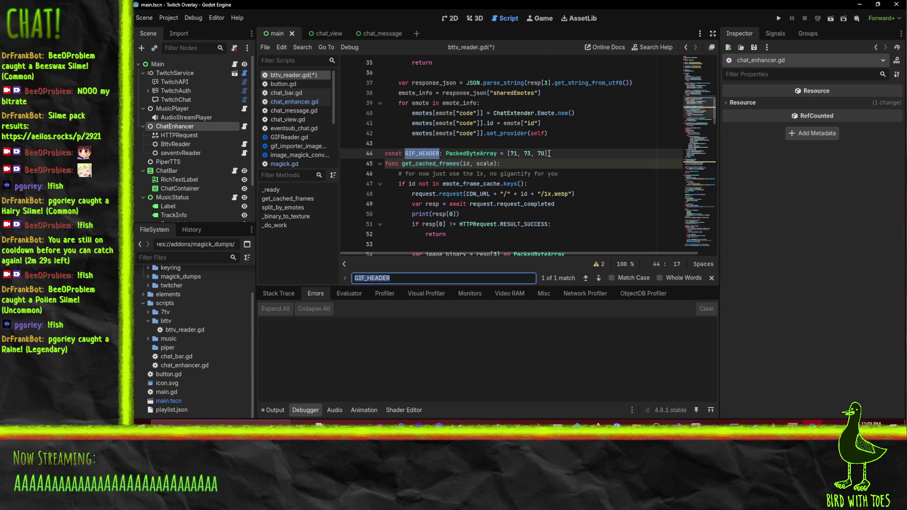
{"action": "left_click", "coordinate": [501, 156]}
{"action": "key", "text": "ctrl+shift+k"}
Save bttv_reader.gd and launch the project to test the changes
{"action": "key", "text": "ctrl+s"}
{"action": "scroll", "coordinate": [556, 174], "scroll_direction": "down", "scroll_amount": 5}
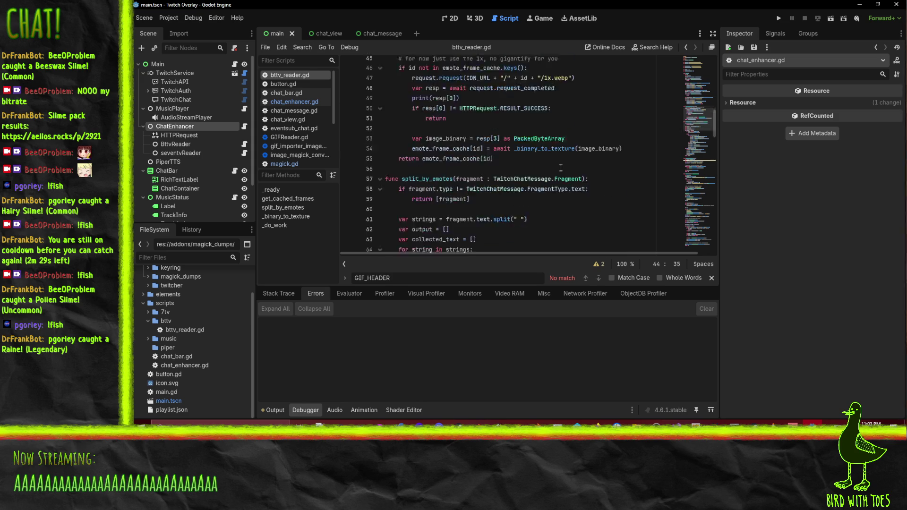
{"action": "scroll", "coordinate": [556, 174], "scroll_direction": "up", "scroll_amount": 8}
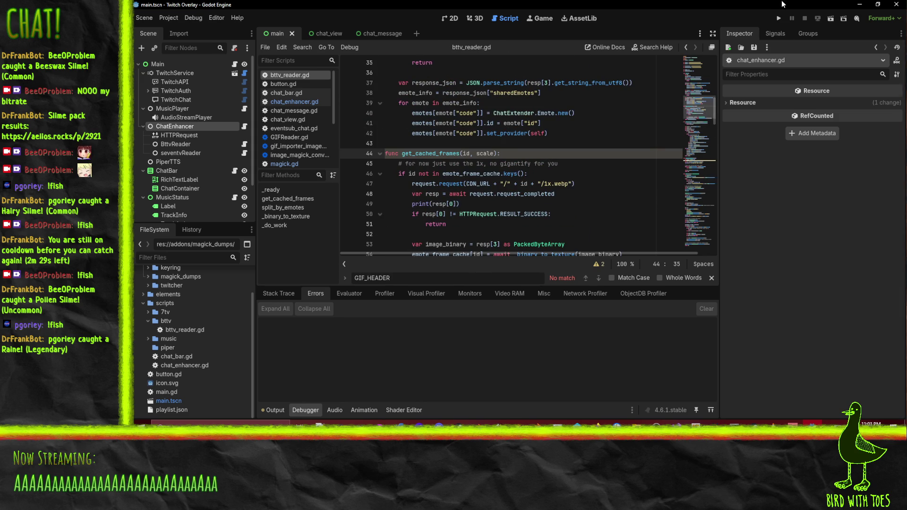
{"action": "left_click", "coordinate": [781, 18]}
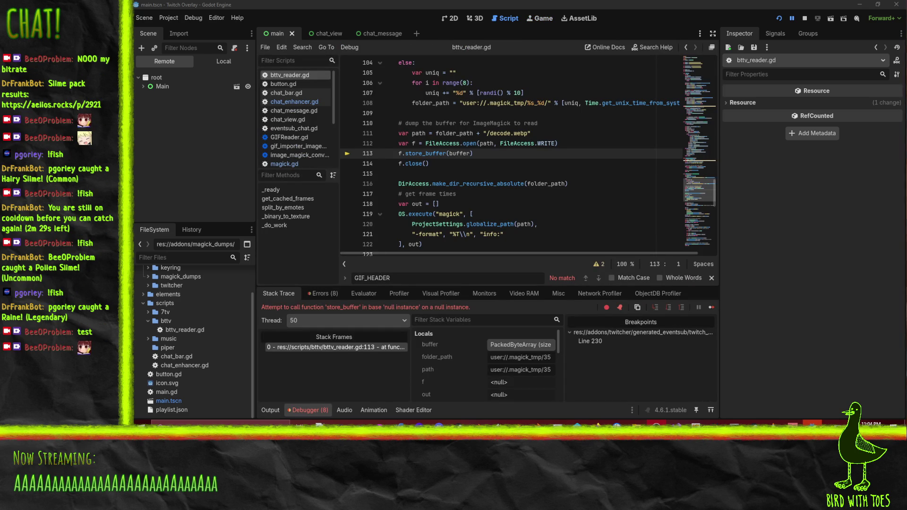
Inspect the path value on line 112, dismiss its popup, and stop the halted run with F8
{"action": "scroll", "coordinate": [514, 153], "scroll_direction": "up", "scroll_amount": 1}
{"action": "scroll", "coordinate": [513, 154], "scroll_direction": "up", "scroll_amount": 2}
{"action": "scroll", "coordinate": [543, 165], "scroll_direction": "down", "scroll_amount": 2}
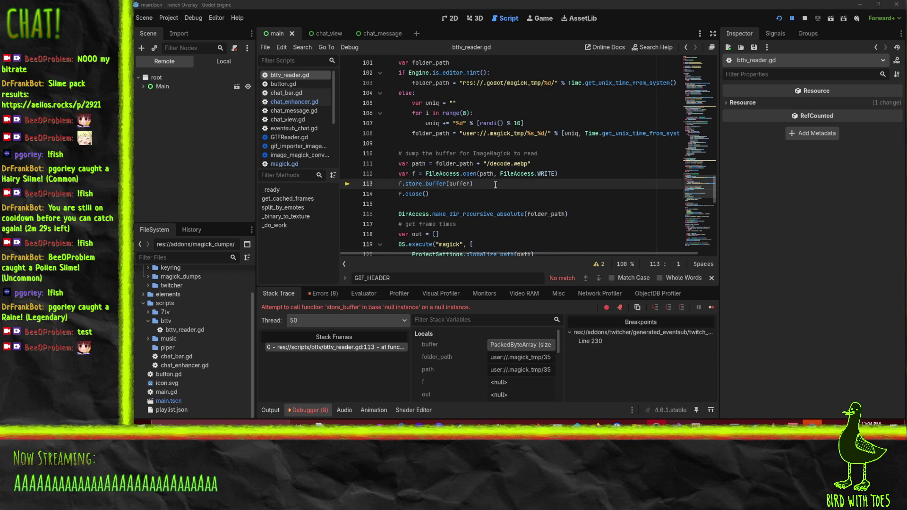
{"action": "mouse_move", "coordinate": [456, 184]}
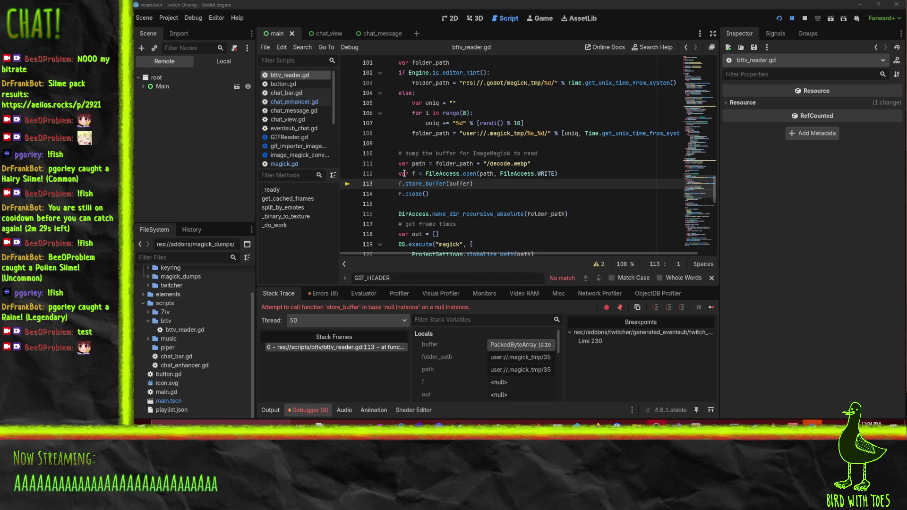
{"action": "mouse_move", "coordinate": [412, 174]}
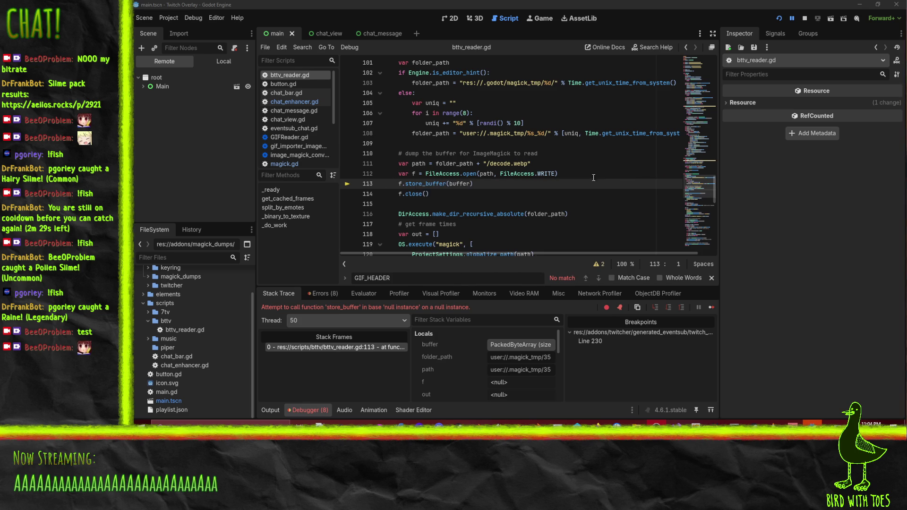
{"action": "mouse_move", "coordinate": [486, 174]}
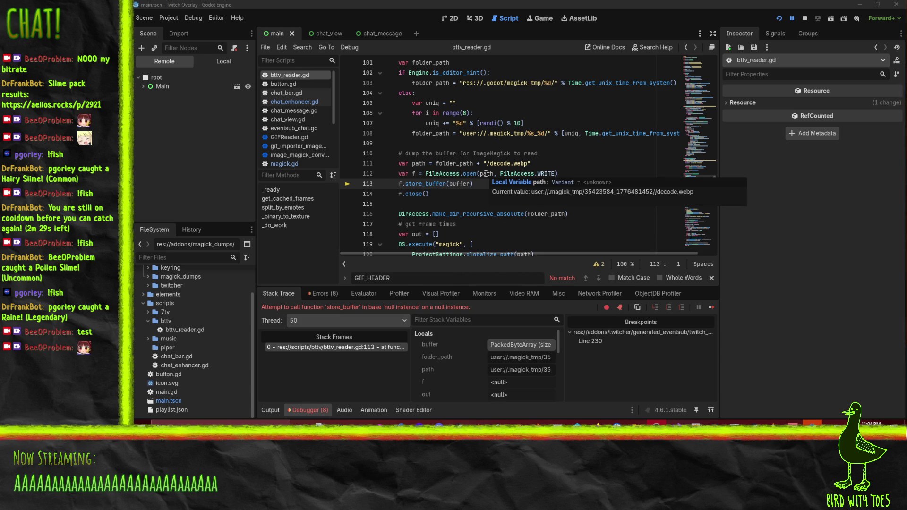
{"action": "left_click", "coordinate": [486, 174]}
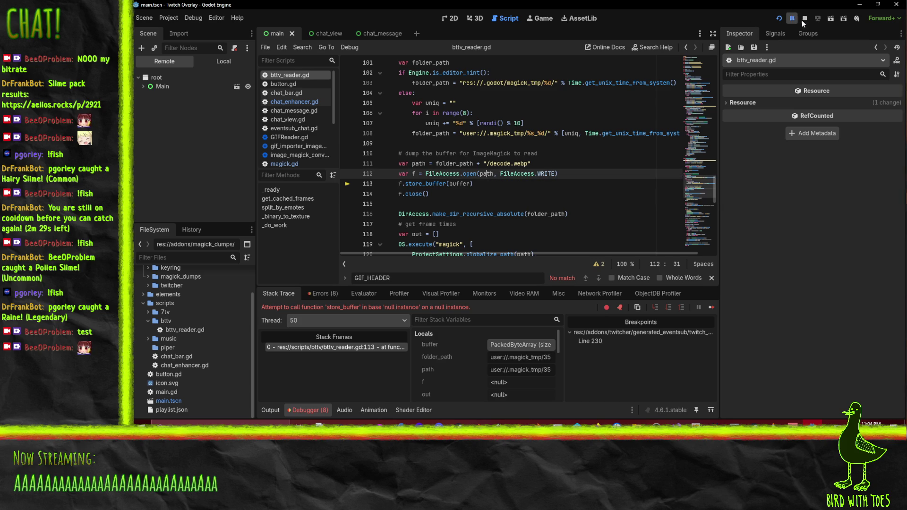
{"action": "key", "text": "F8"}
{"action": "scroll", "coordinate": [520, 215], "scroll_direction": "down", "scroll_amount": 9}
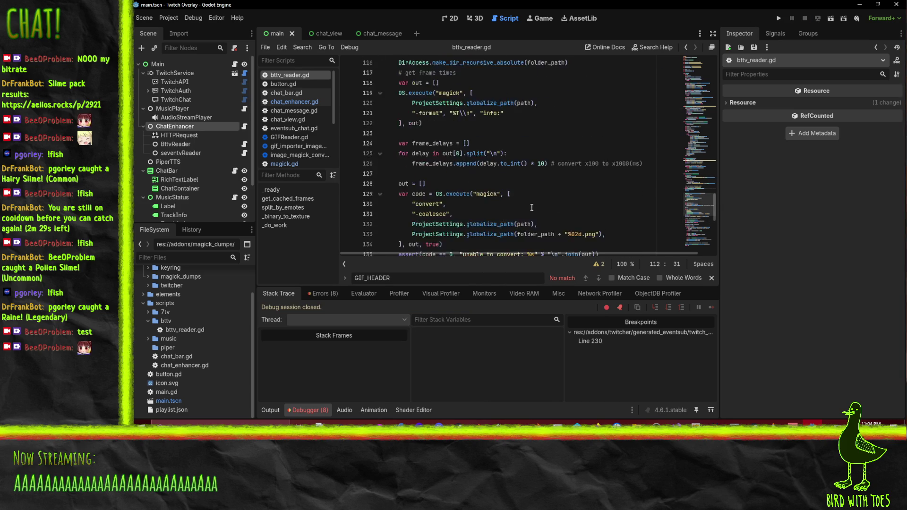
Wrap the decode.webp path on line 111 in ProjectSettings.globalize_path()
{"action": "scroll", "coordinate": [437, 184], "scroll_direction": "up", "scroll_amount": 2}
{"action": "left_click_drag", "start_coordinate": [410, 163], "coordinate": [536, 164]}
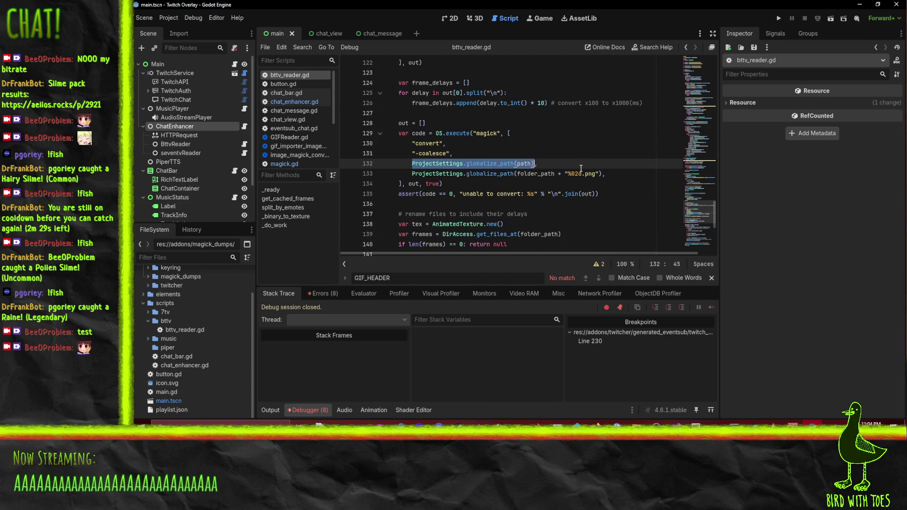
{"action": "scroll", "coordinate": [581, 168], "scroll_direction": "up", "scroll_amount": 6}
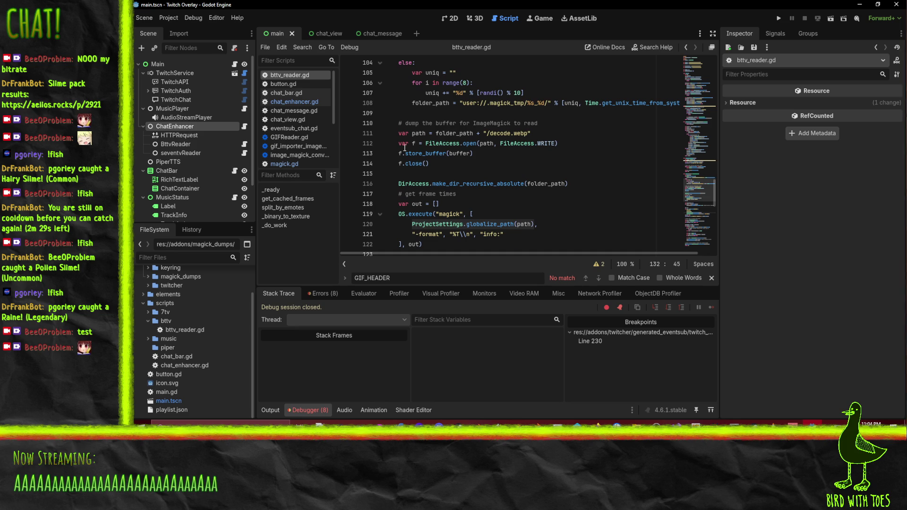
{"action": "scroll", "coordinate": [510, 161], "scroll_direction": "down", "scroll_amount": 1}
{"action": "left_click", "coordinate": [514, 206]}
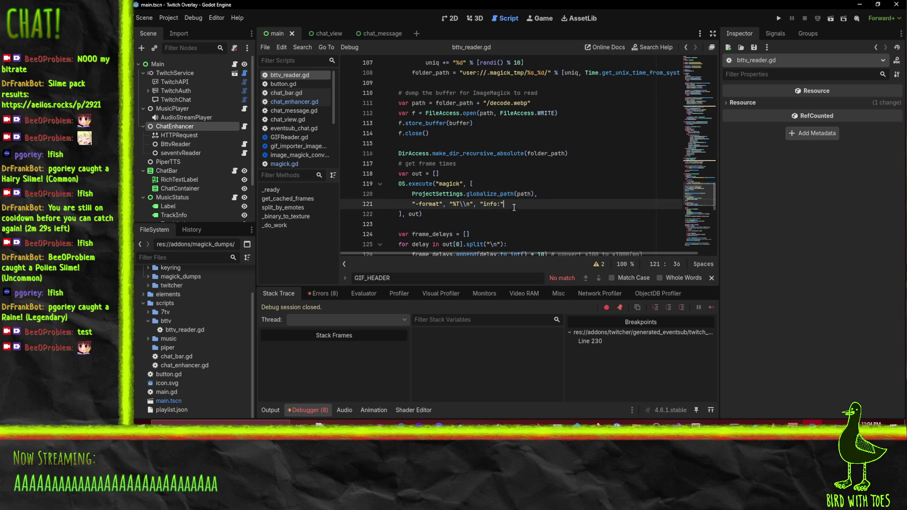
{"action": "left_click", "coordinate": [431, 103]}
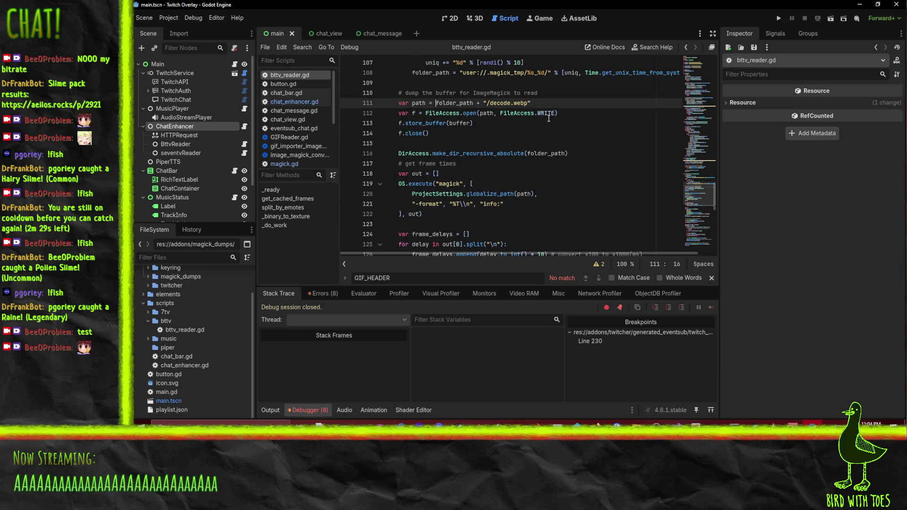
{"action": "key", "text": "ctrl+v"}
{"action": "key", "text": "BackSpace"}
{"action": "key", "text": "BackSpace"}
{"action": "key", "text": "BackSpace"}
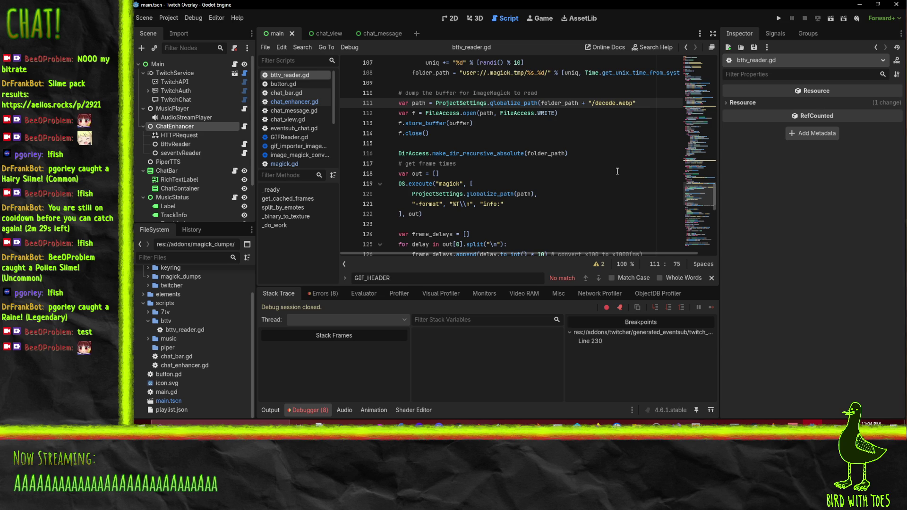
Remove the globalize_path wrappers from the magick commands on lines 120 and 132
{"action": "left_click", "coordinate": [515, 196]}
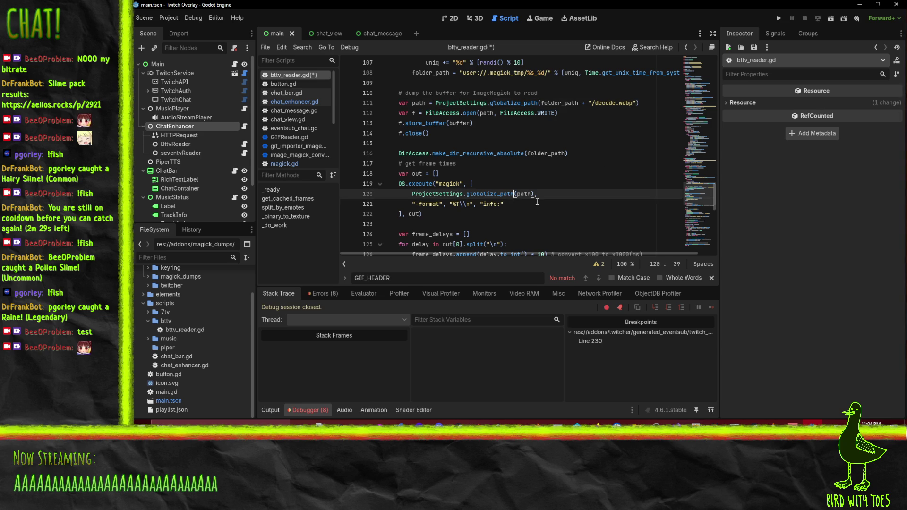
{"action": "key", "text": "Right"}
{"action": "key", "text": "shift+Home"}
{"action": "key", "text": "BackSpace"}
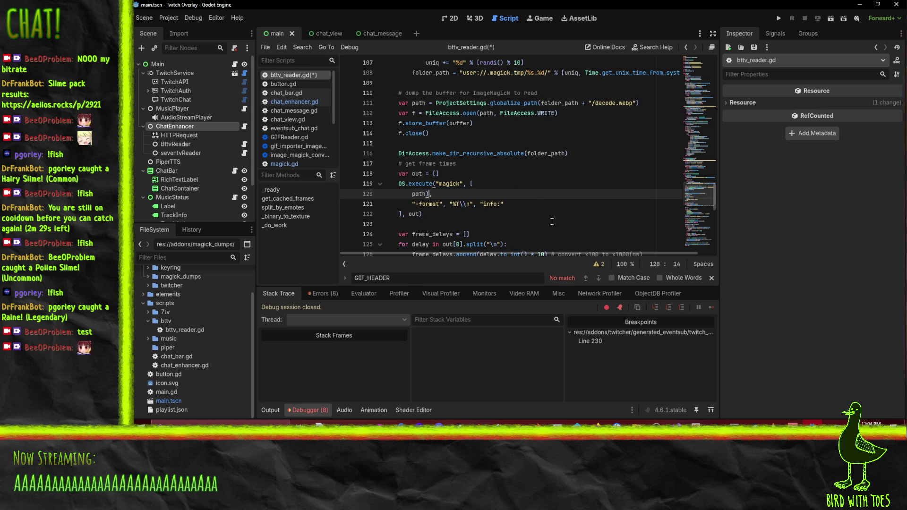
{"action": "scroll", "coordinate": [552, 221], "scroll_direction": "down", "scroll_amount": 5}
{"action": "scroll", "coordinate": [451, 157], "scroll_direction": "up", "scroll_amount": 1}
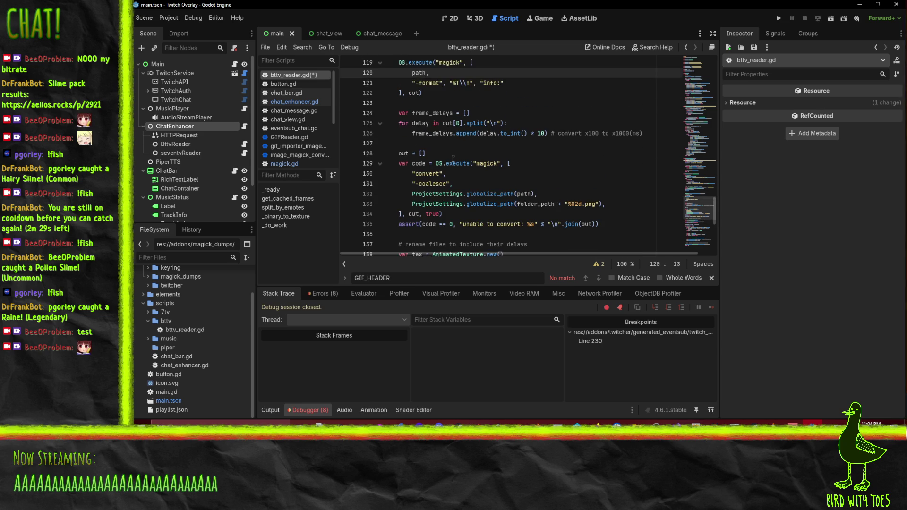
{"action": "left_click", "coordinate": [515, 197]}
{"action": "key", "text": "Right"}
{"action": "key", "text": "shift+Home"}
{"action": "key", "text": "BackSpace"}
{"action": "key", "text": "End"}
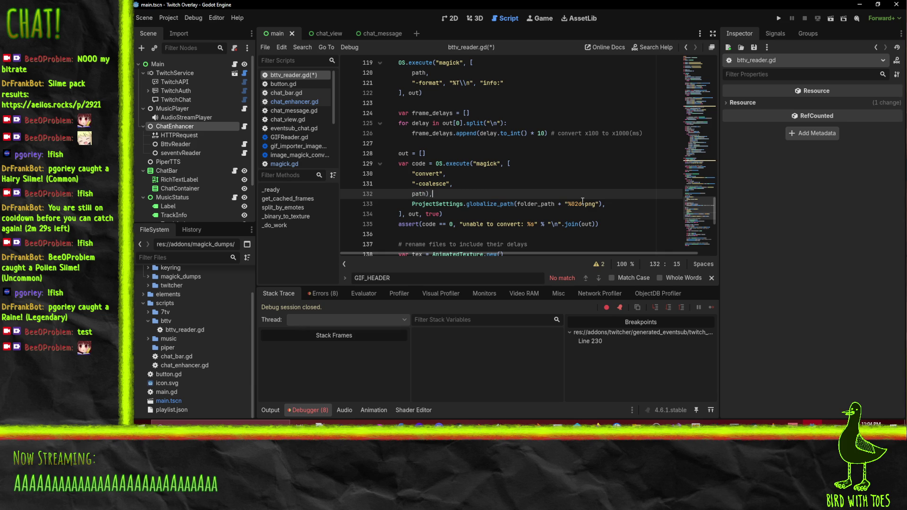
Search for remaining 'ProjectSettings.globalize_path(path)' calls, then run the project
{"action": "scroll", "coordinate": [583, 202], "scroll_direction": "down", "scroll_amount": 6}
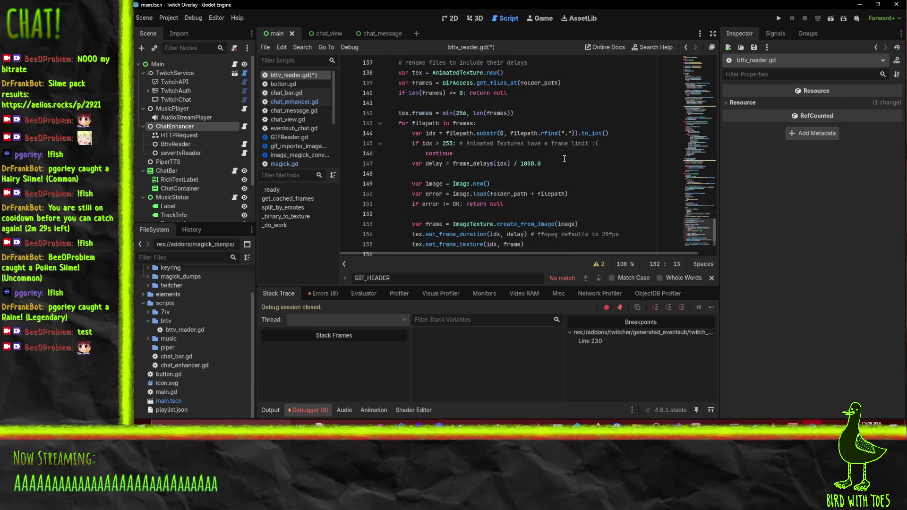
{"action": "scroll", "coordinate": [493, 145], "scroll_direction": "up", "scroll_amount": 5}
{"action": "key", "text": "ctrl+f"}
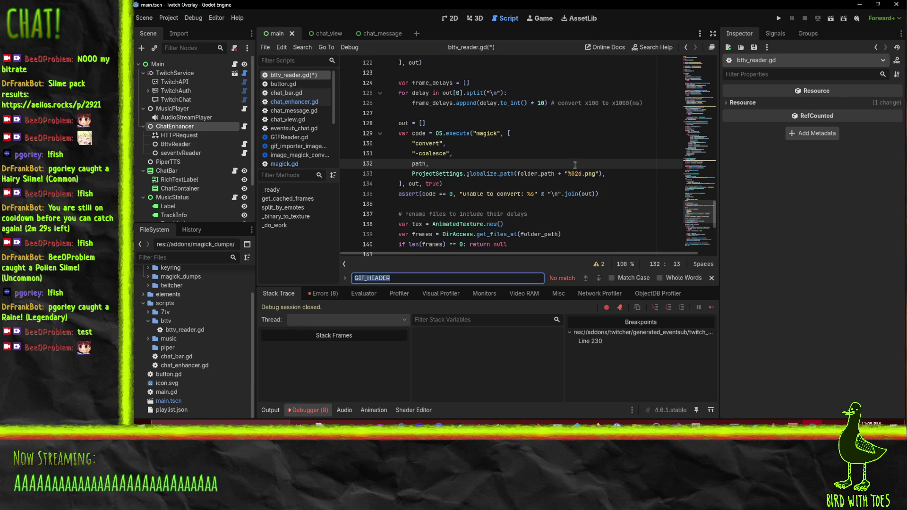
{"action": "type", "text": "ProjectSetting"}
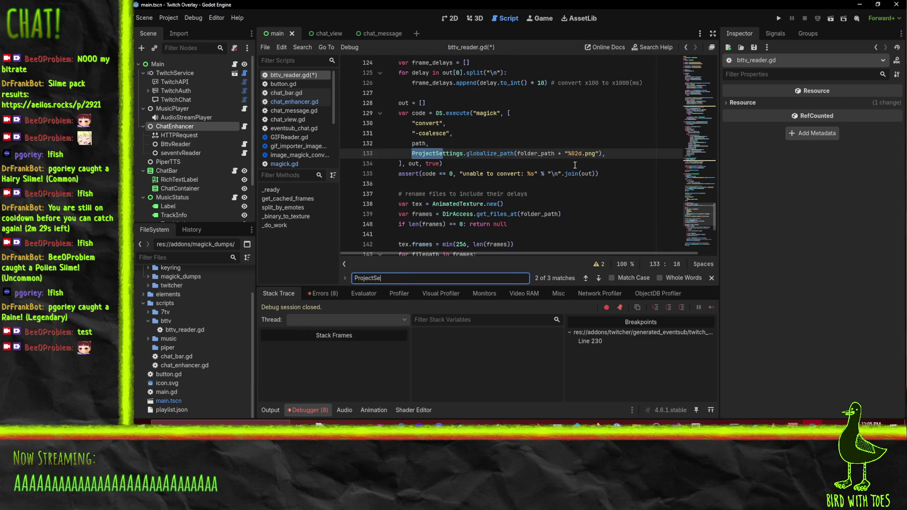
{"action": "type", "text": "s.globalize_path(path"}
{"action": "scroll", "coordinate": [567, 161], "scroll_direction": "up", "scroll_amount": 4}
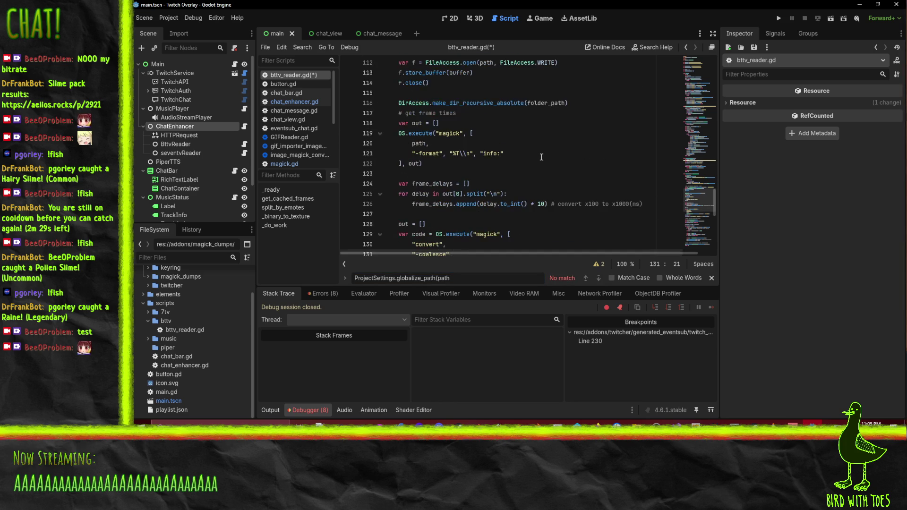
{"action": "left_click", "coordinate": [551, 157]}
{"action": "left_click", "coordinate": [780, 18]}
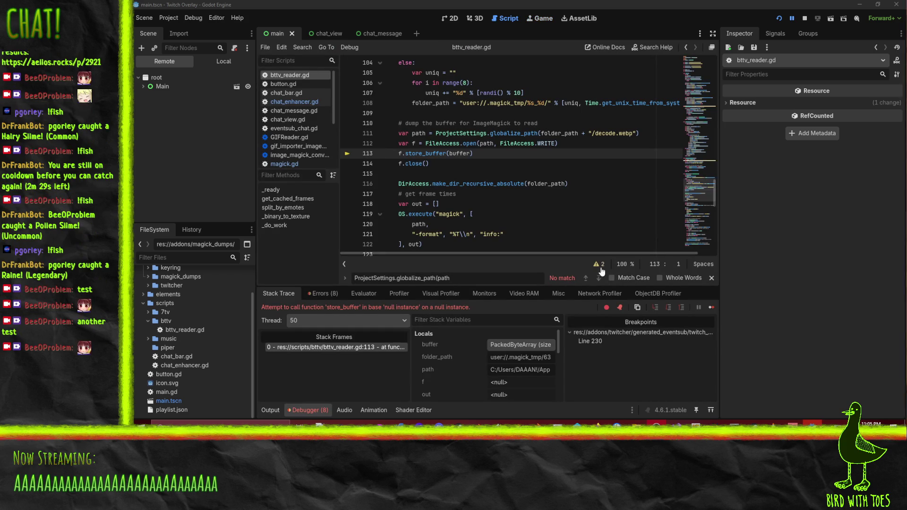
Check the path value, delete the doubled slash before decode.webp on line 111, and restart
{"action": "mouse_move", "coordinate": [488, 142]}
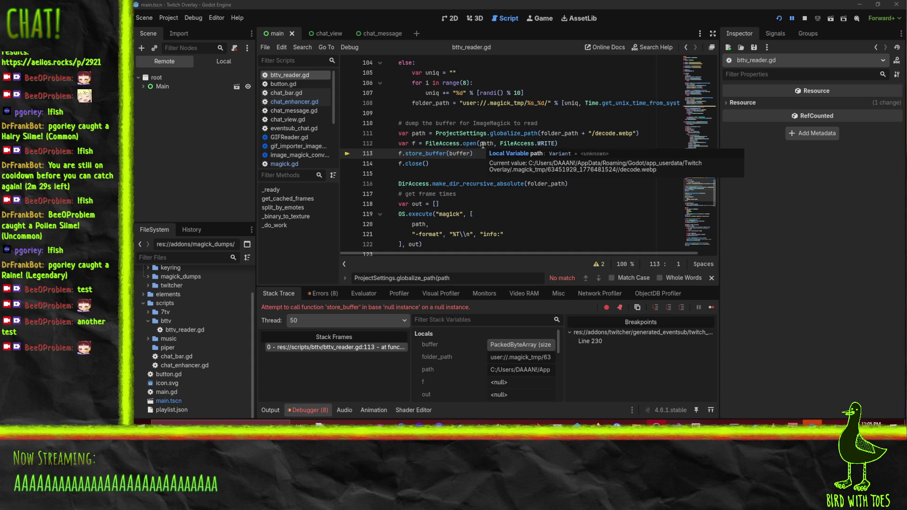
{"action": "left_click", "coordinate": [594, 133]}
{"action": "key", "text": "BackSpace"}
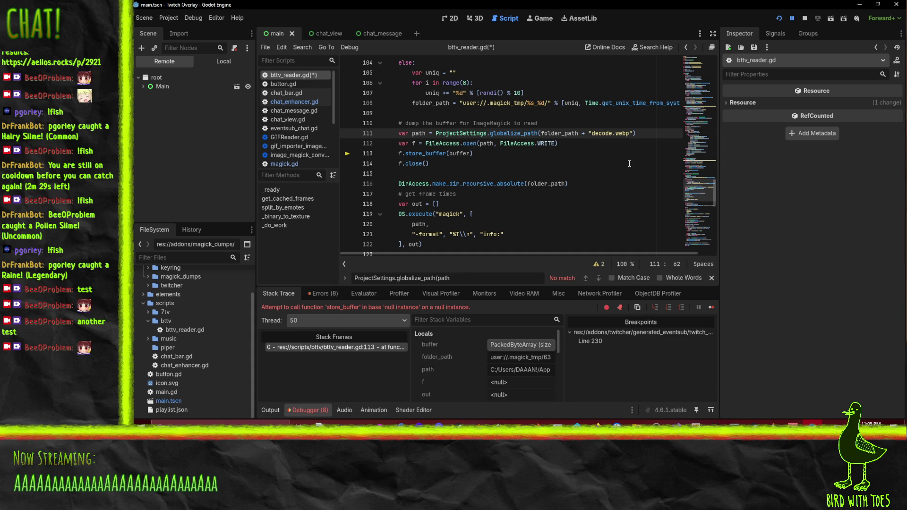
{"action": "left_click", "coordinate": [778, 18]}
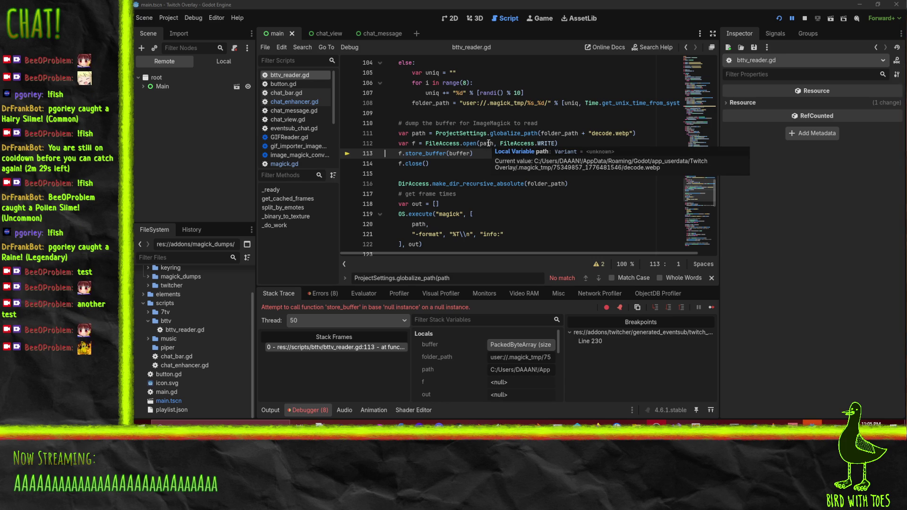
{"action": "scroll", "coordinate": [513, 224], "scroll_direction": "up", "scroll_amount": 2}
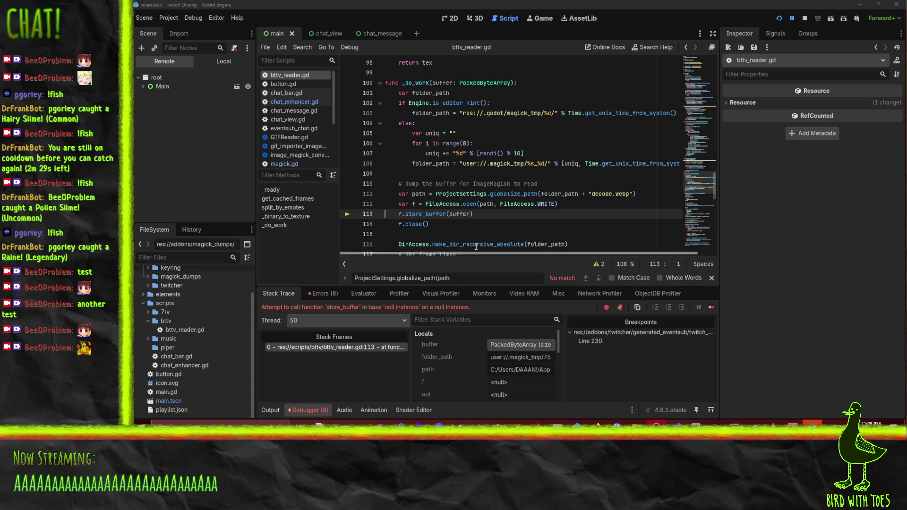
Stop the running project with the toolbar Stop button
{"action": "left_click", "coordinate": [805, 18]}
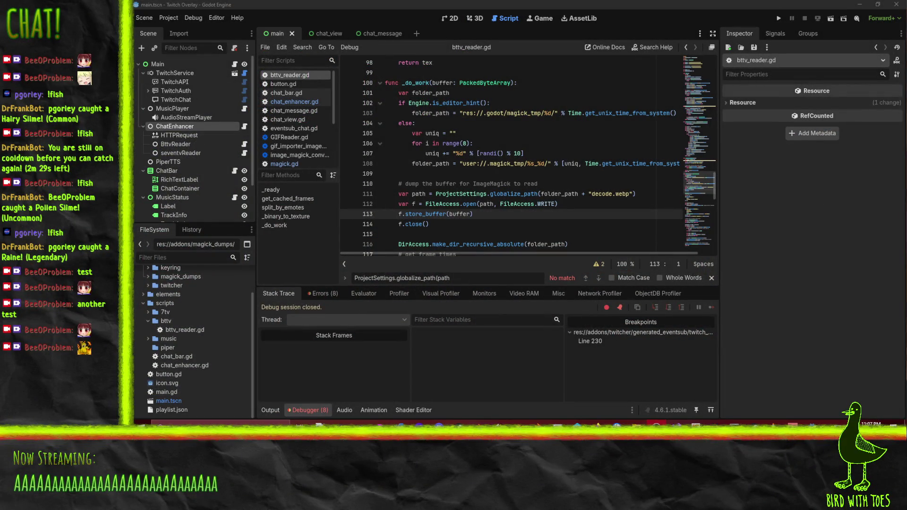
Add 'var e = FileAccess.get_open_error()' as line 113 after the FileAccess.open call
{"action": "left_click", "coordinate": [510, 222]}
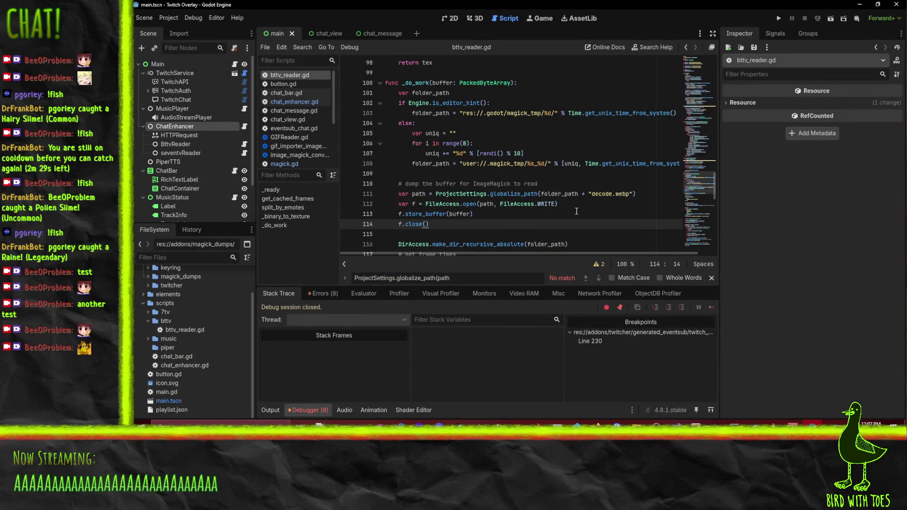
{"action": "left_click", "coordinate": [598, 206]}
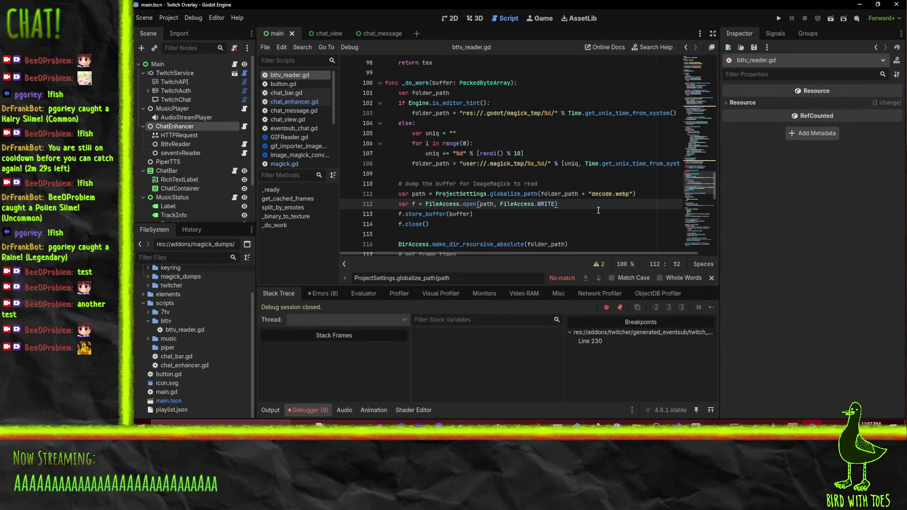
{"action": "key", "text": "Return"}
{"action": "type", "text": "FileA"}
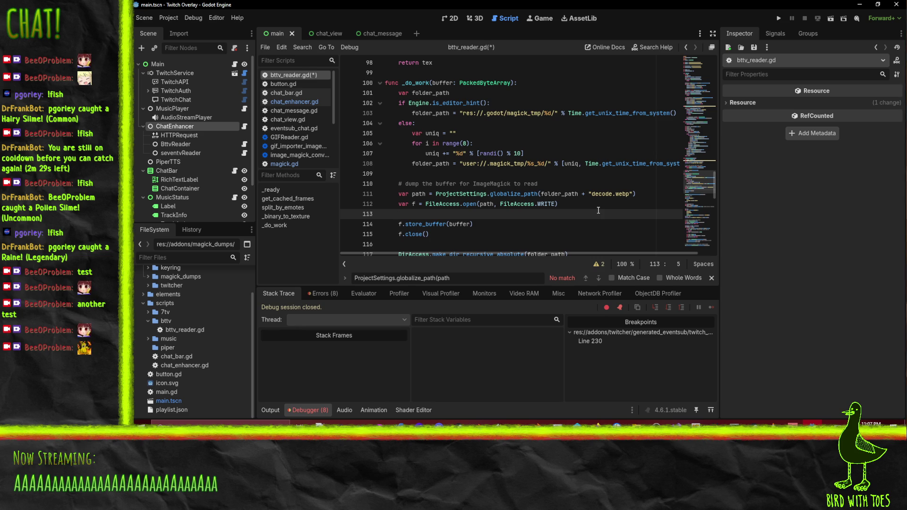
{"action": "type", "text": "ccess.er"}
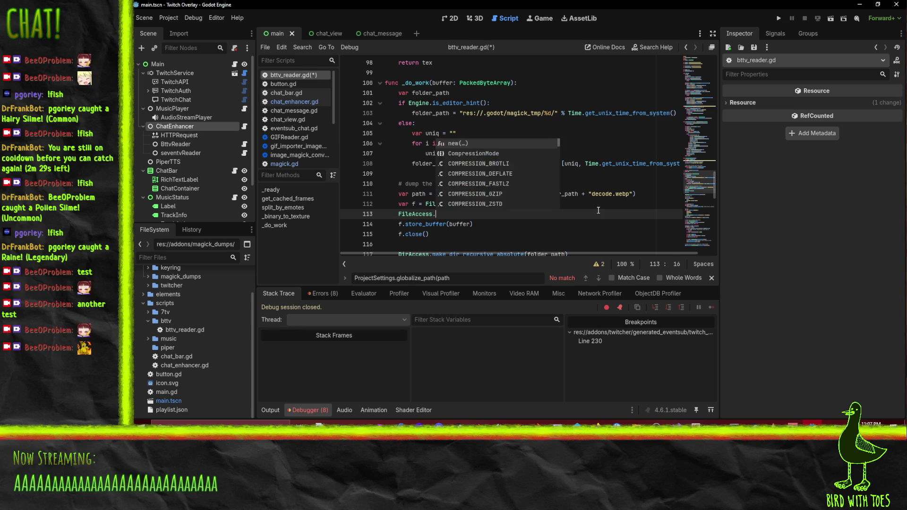
{"action": "type", "text": "ro"}
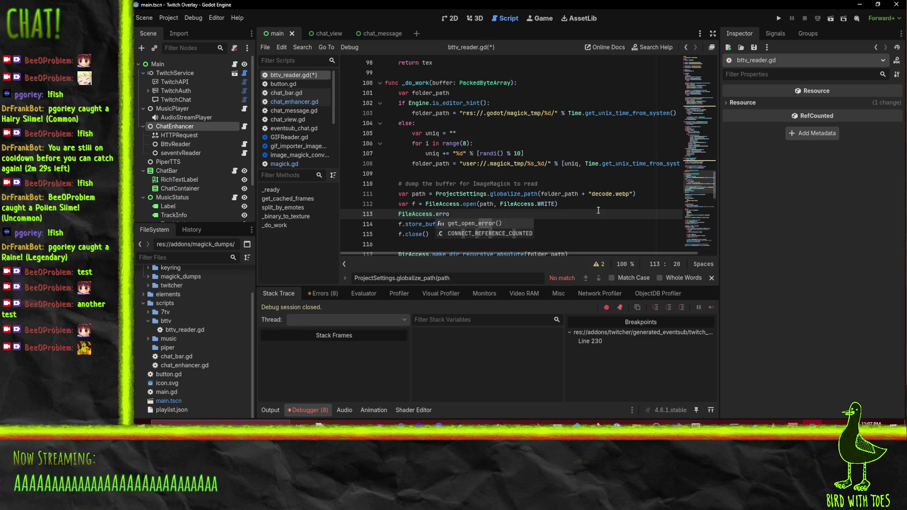
{"action": "key", "text": "BackSpace"}
{"action": "key", "text": "BackSpace"}
{"action": "key", "text": "BackSpace"}
{"action": "type", "text": "get_a"}
{"action": "key", "text": "Return"}
{"action": "key", "text": "BackSpace"}
{"action": "key", "text": "BackSpace"}
{"action": "key", "text": "BackSpace"}
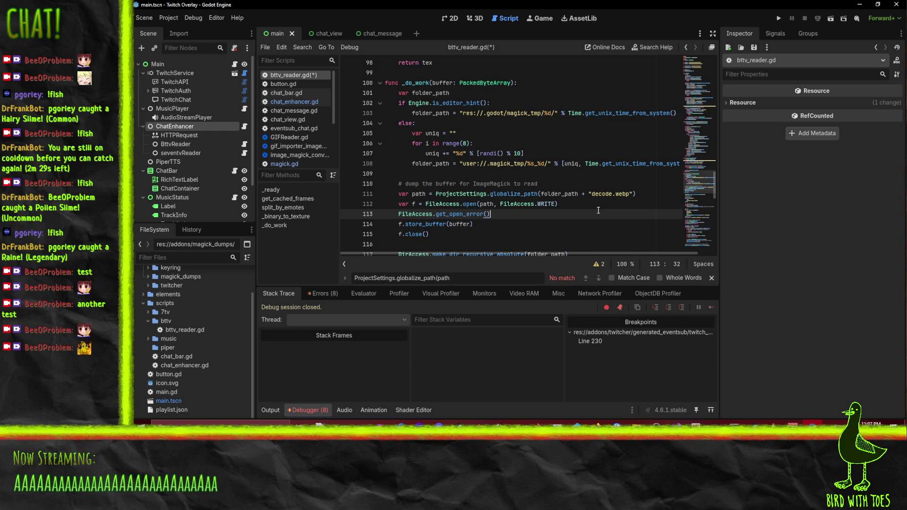
{"action": "key", "text": "Home"}
{"action": "type", "text": "var "}
{"action": "type", "text": "e ="}
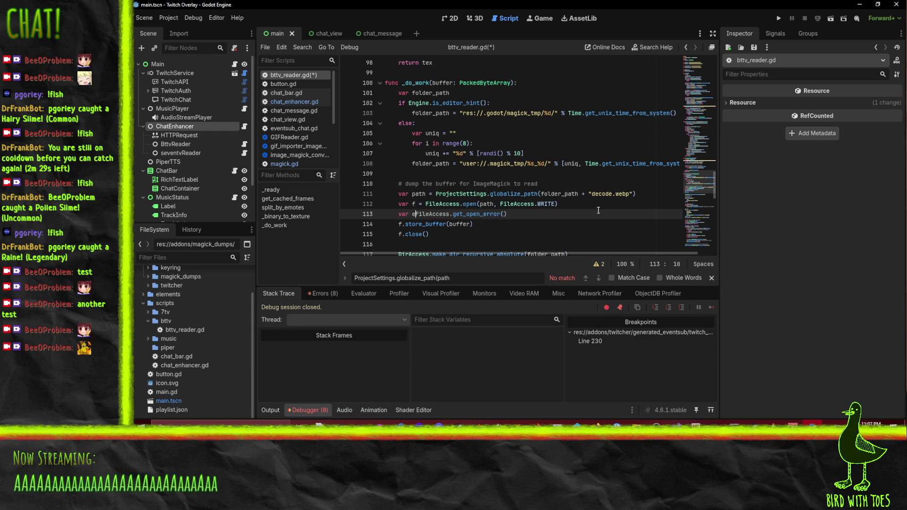
{"action": "key", "text": "End"}
Try a FileAccess.ERROR line below it, remove it, and select the get_open_error name
{"action": "key", "text": "Return"}
{"action": "mouse_move", "coordinate": [481, 215]}
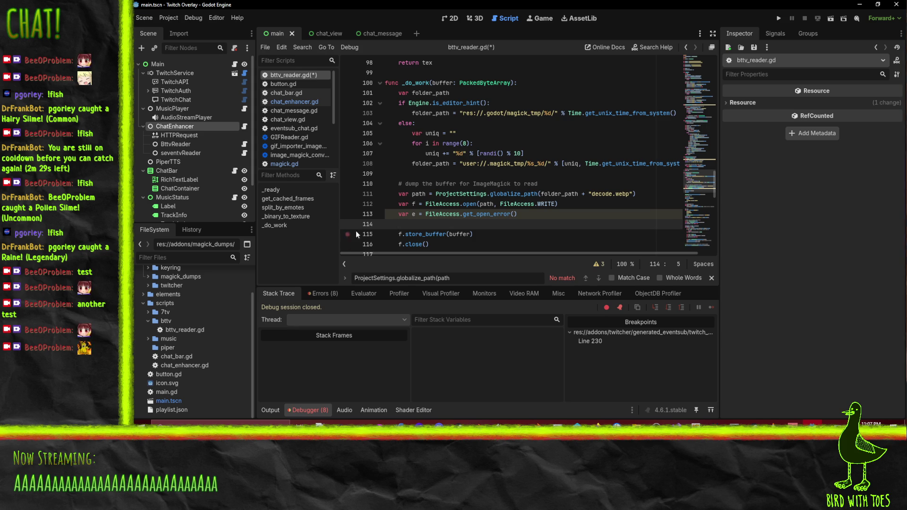
{"action": "type", "text": "ileAccess.ERR"}
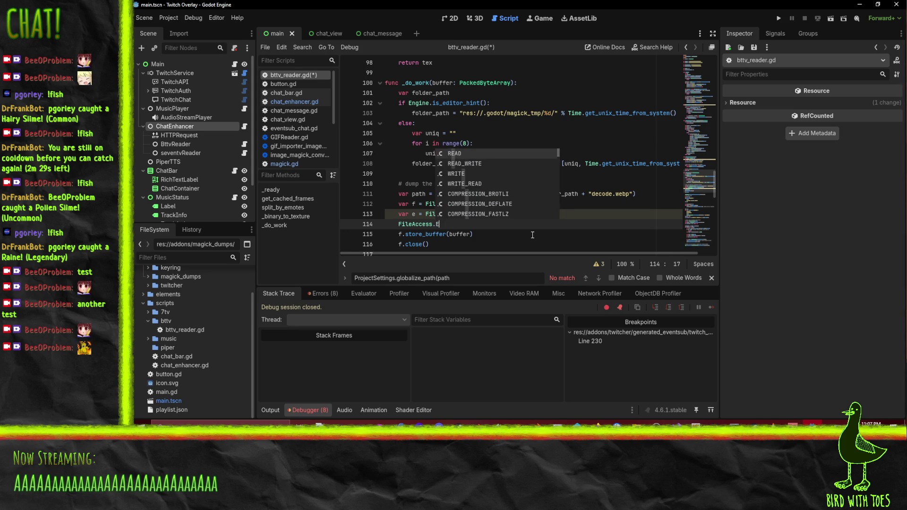
{"action": "type", "text": "OR"}
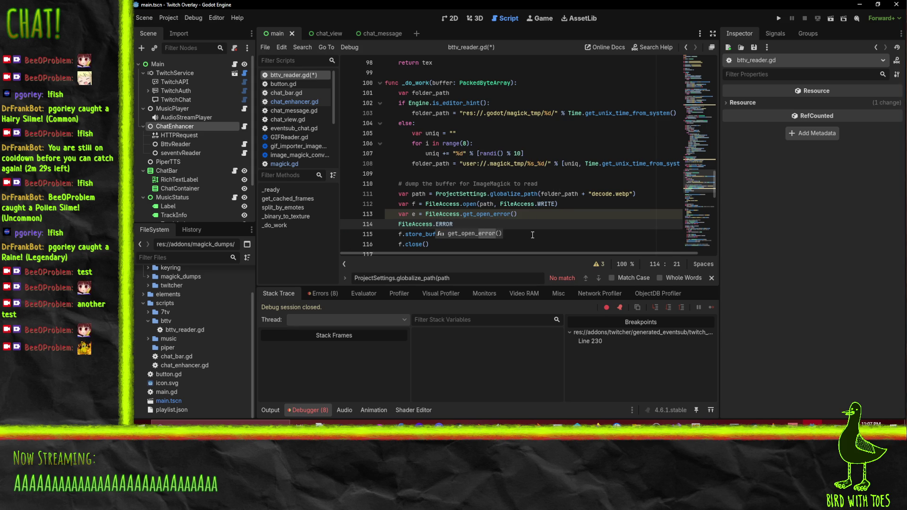
{"action": "key", "text": "BackSpace"}
{"action": "key", "text": "BackSpace"}
{"action": "key", "text": "BackSpace"}
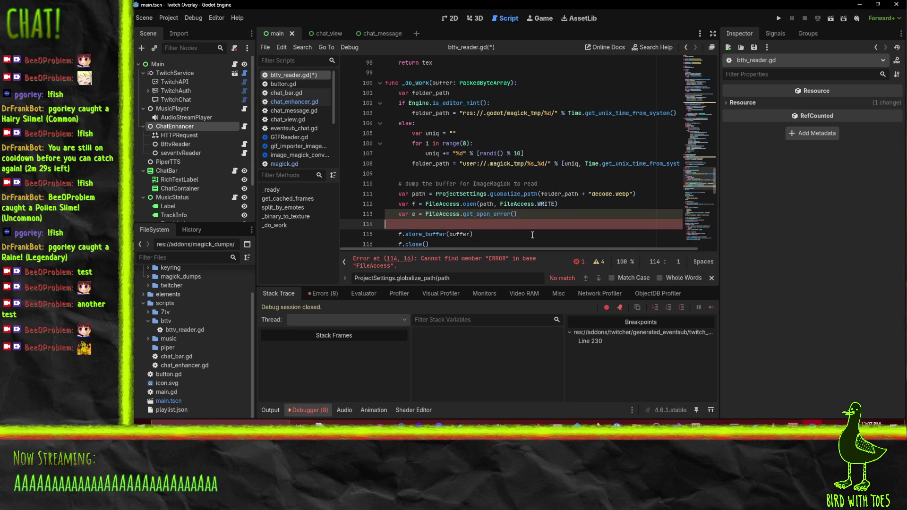
{"action": "double_click", "coordinate": [483, 214]}
Search 'godot fileaccess' in a new tab of the maximized Firefox window
{"action": "mouse_move", "coordinate": [595, 422]}
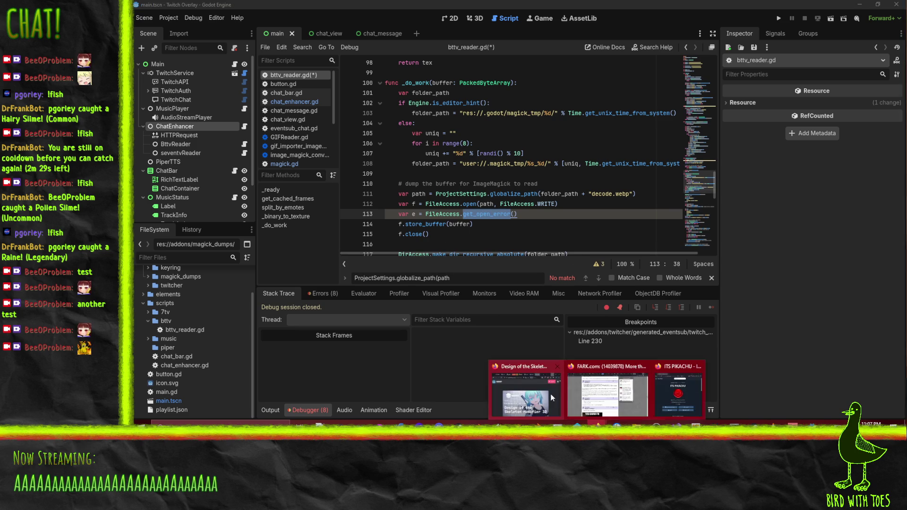
{"action": "left_click", "coordinate": [555, 397]}
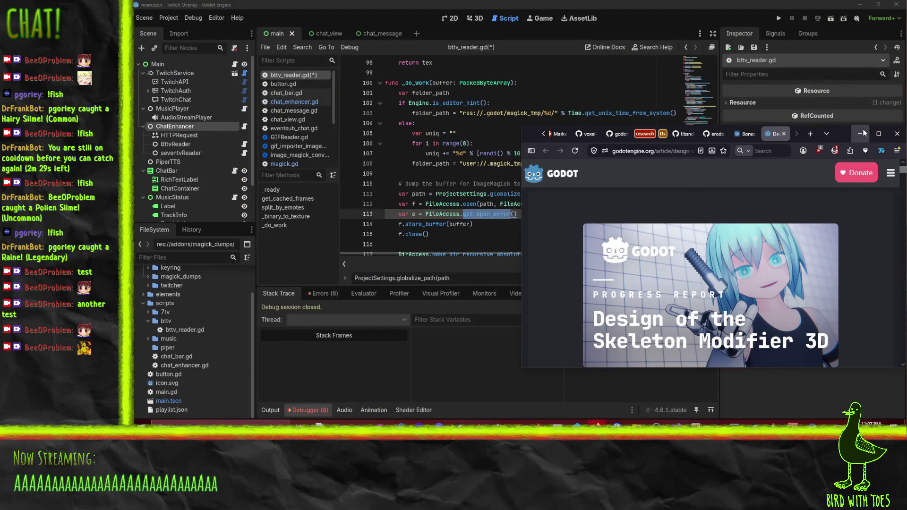
{"action": "left_click", "coordinate": [879, 134]}
{"action": "key", "text": "ctrl+t"}
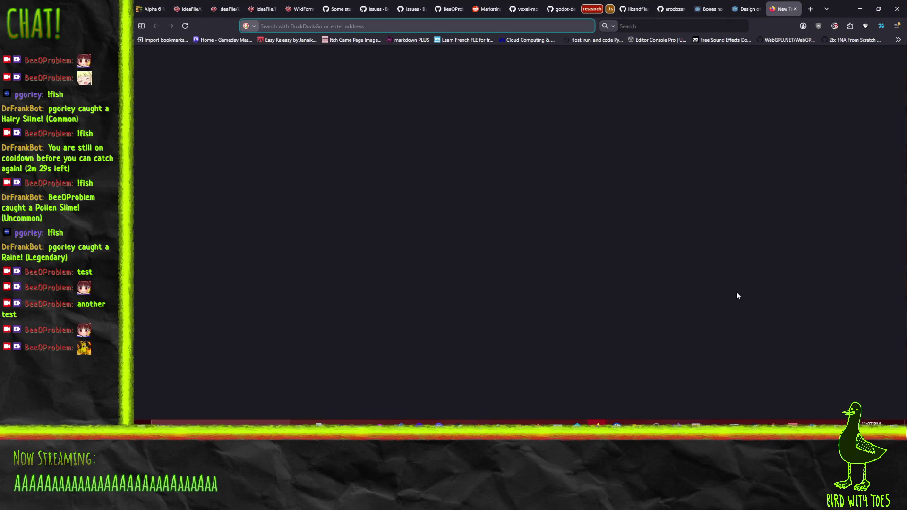
{"action": "type", "text": "godot fileaccess"}
{"action": "key", "text": "Return"}
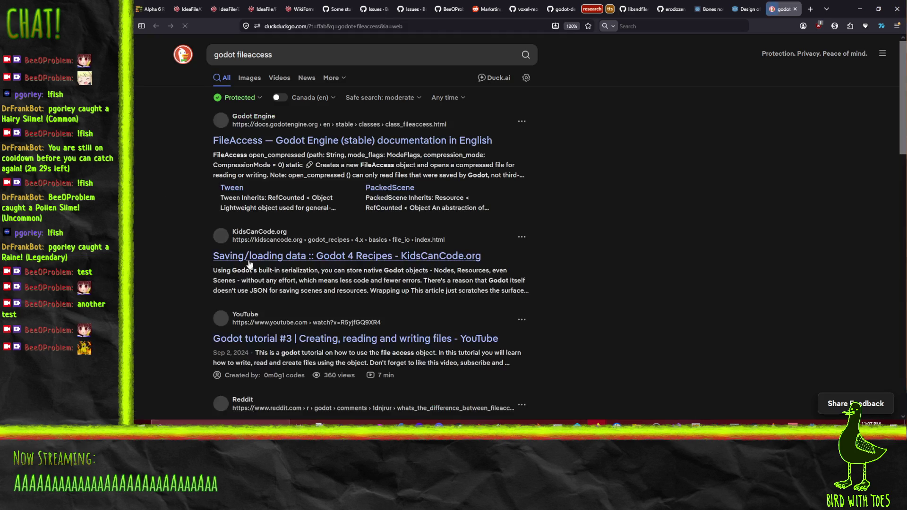
Read the get_error method in the FileAccess docs, then hide the browser
{"action": "left_click", "coordinate": [246, 141]}
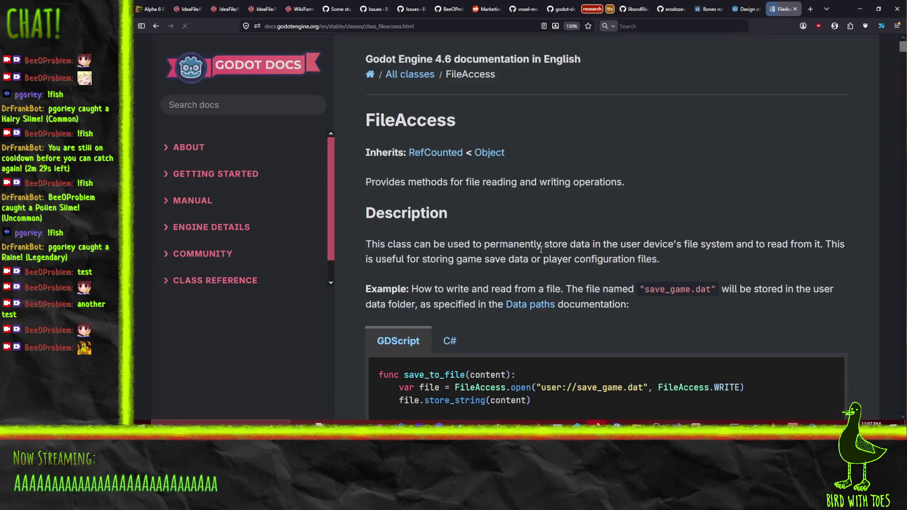
{"action": "scroll", "coordinate": [495, 232], "scroll_direction": "down", "scroll_amount": 10}
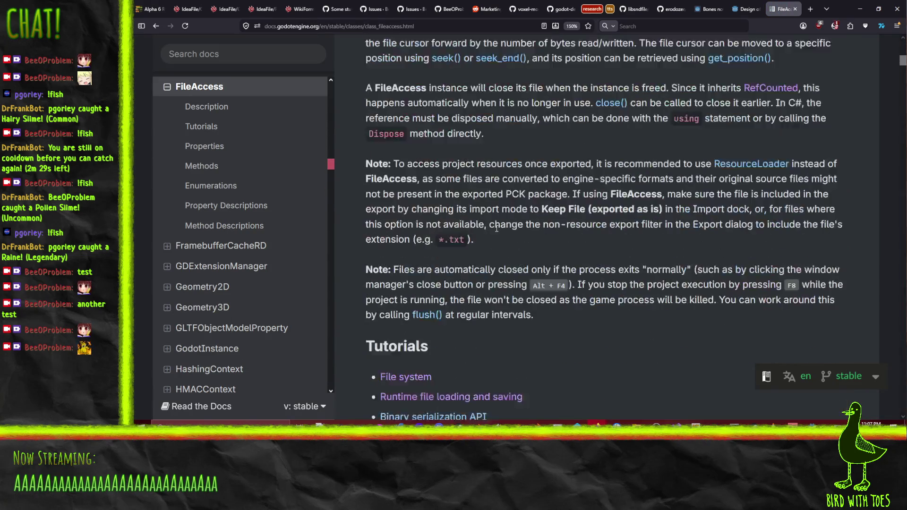
{"action": "scroll", "coordinate": [564, 190], "scroll_direction": "down", "scroll_amount": 6}
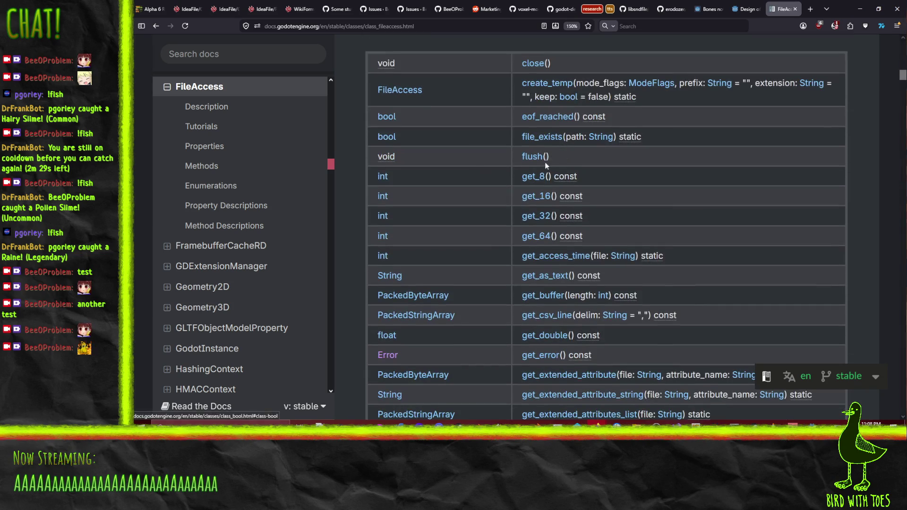
{"action": "scroll", "coordinate": [477, 169], "scroll_direction": "down", "scroll_amount": 4}
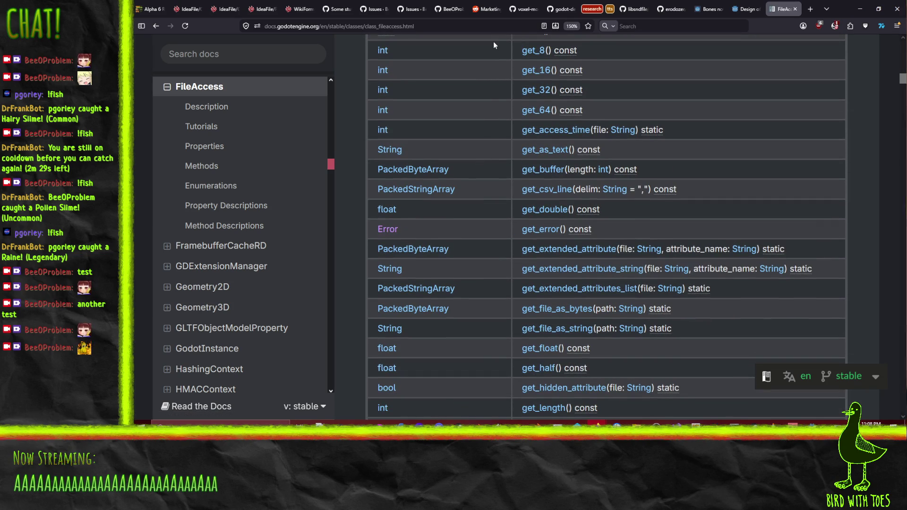
{"action": "scroll", "coordinate": [510, 121], "scroll_direction": "down", "scroll_amount": 2}
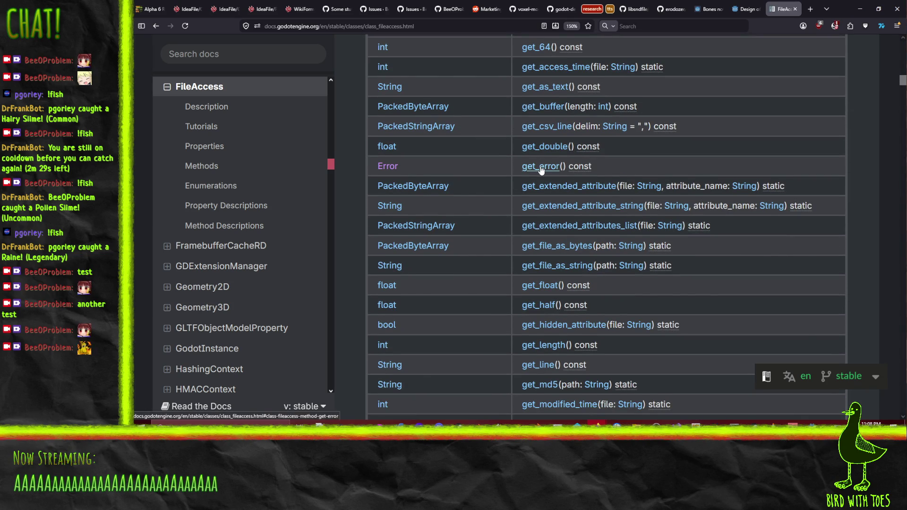
{"action": "left_click", "coordinate": [541, 169]}
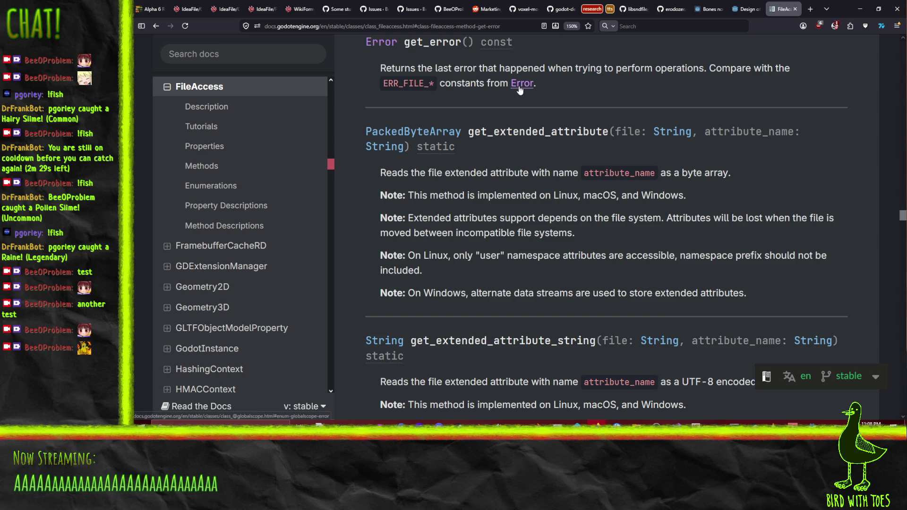
{"action": "left_click", "coordinate": [860, 9]}
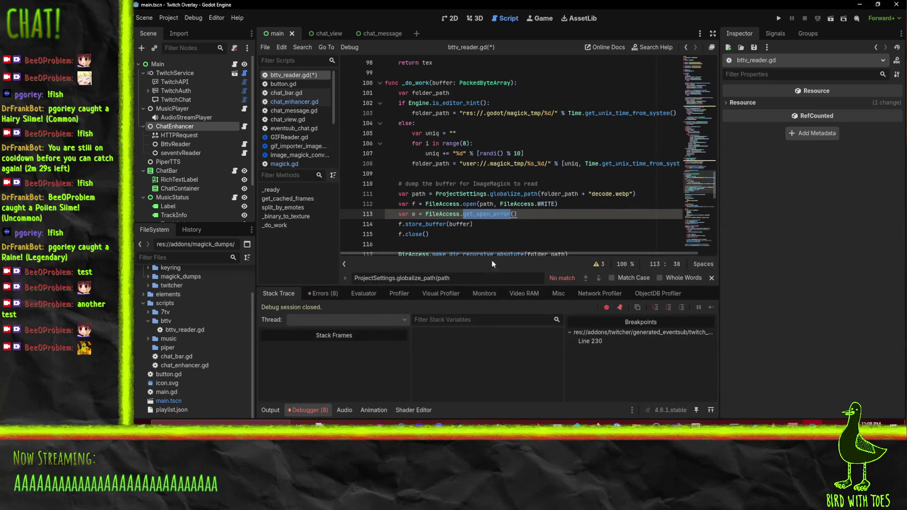
Begin an unfinished Error reference on a new line 114 below var e
{"action": "left_click", "coordinate": [531, 218]}
{"action": "key", "text": "Return"}
{"action": "type", "text": "Error"}
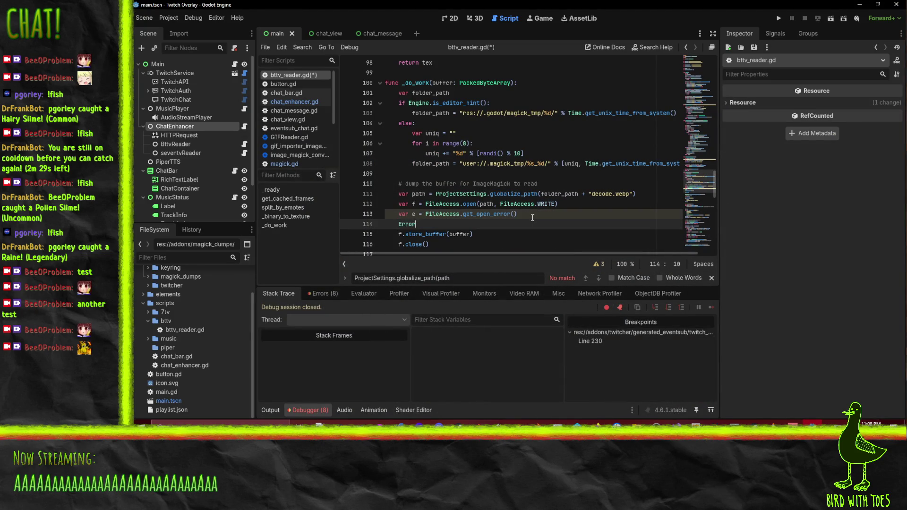
{"action": "type", "text": ".to"}
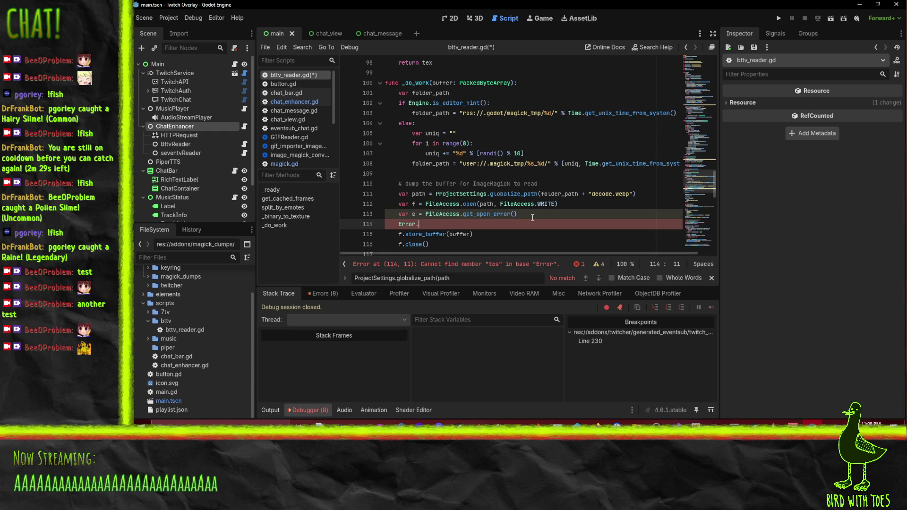
{"action": "type", "text": "ge"}
{"action": "key", "text": "BackSpace"}
{"action": "key", "text": "BackSpace"}
{"action": "type", "text": "get"}
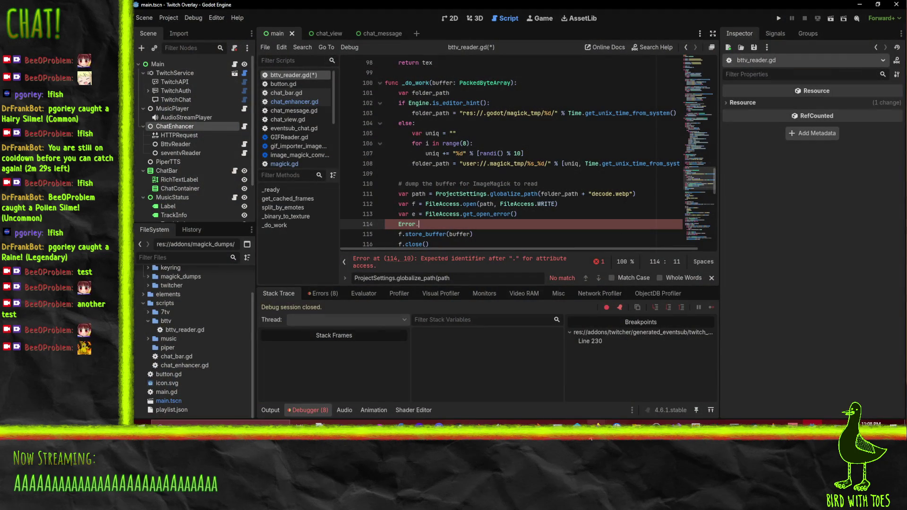
Switch back to the FileAccess documentation in Firefox
{"action": "left_click", "coordinate": [593, 440]}
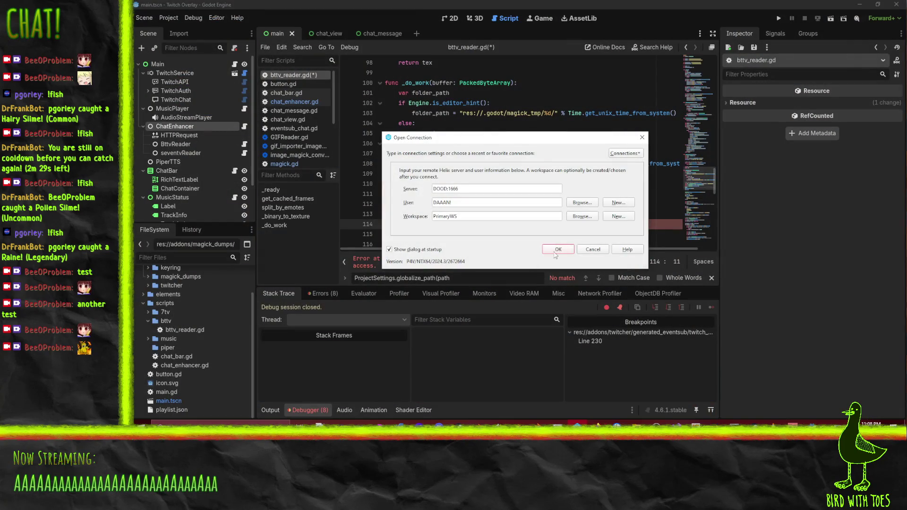
{"action": "mouse_move", "coordinate": [577, 423]}
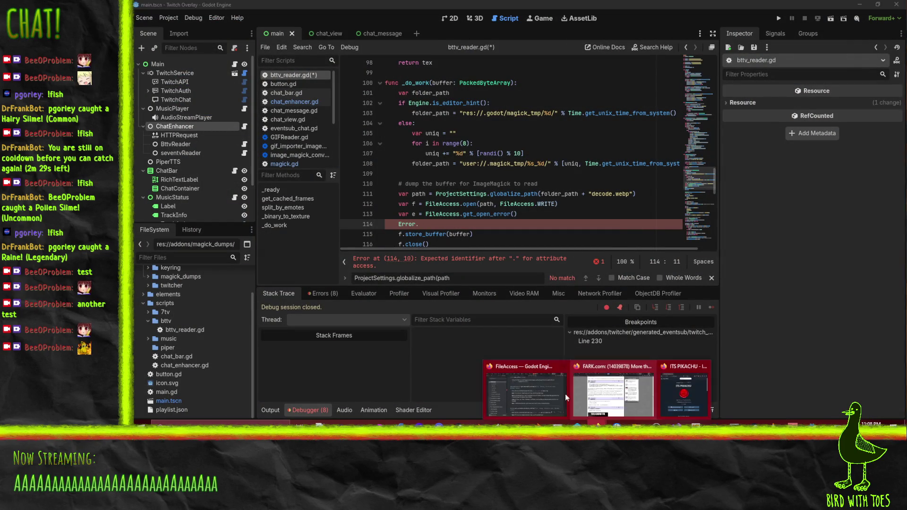
{"action": "left_click", "coordinate": [535, 380]}
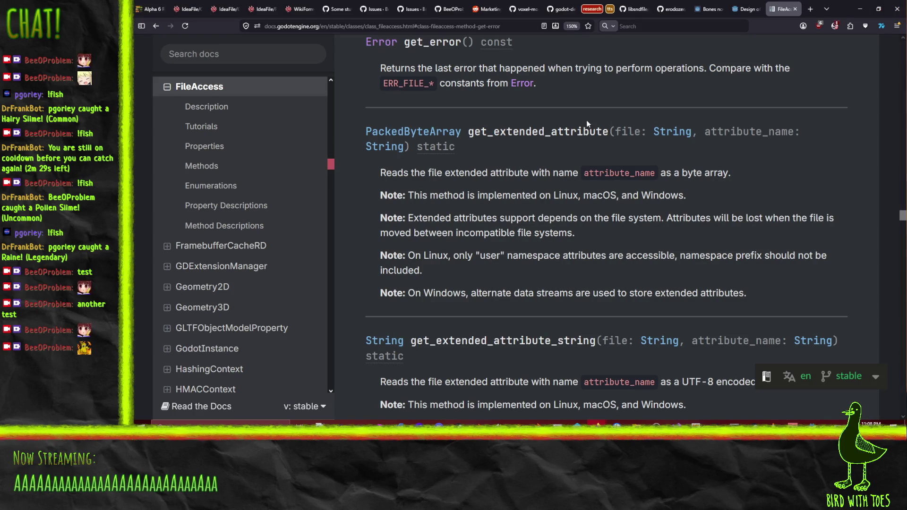
Browse the Error enum constants, OK through ERR_PRINTER_ON_FIRE, then hide Firefox
{"action": "left_click", "coordinate": [522, 84]}
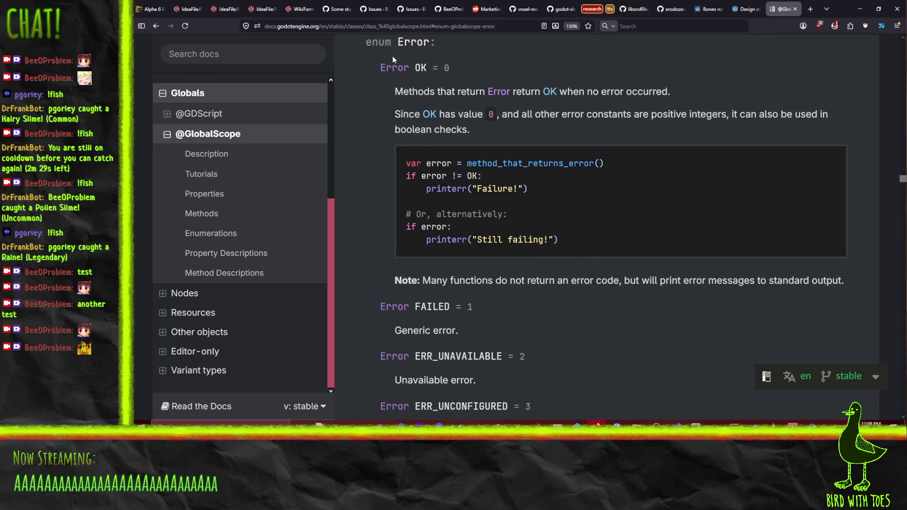
{"action": "key", "text": "alt+Tab"}
{"action": "key", "text": "alt+Tab"}
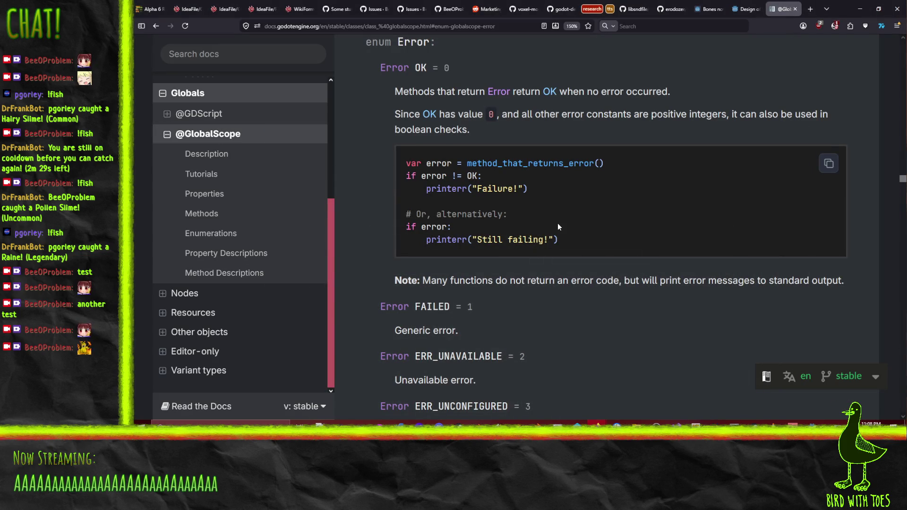
{"action": "scroll", "coordinate": [472, 248], "scroll_direction": "up", "scroll_amount": 10}
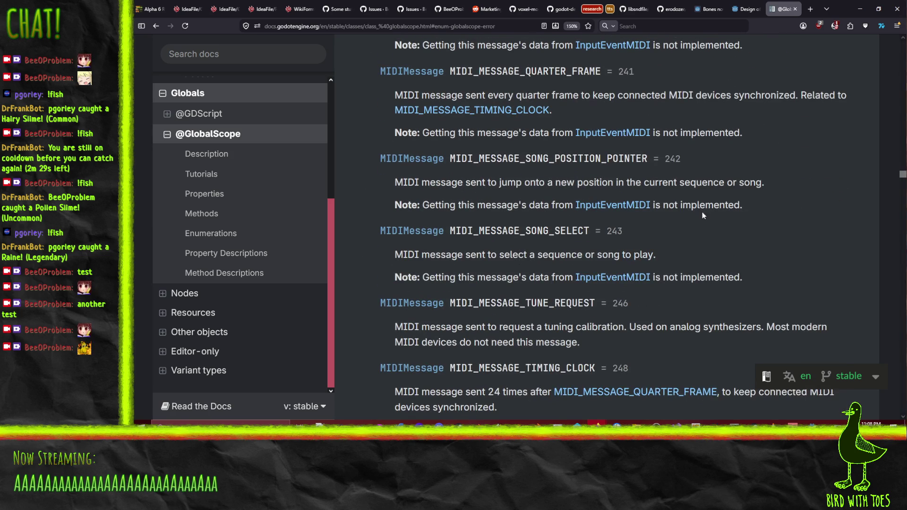
{"action": "scroll", "coordinate": [702, 211], "scroll_direction": "down", "scroll_amount": 15}
{"action": "scroll", "coordinate": [674, 232], "scroll_direction": "down", "scroll_amount": 20}
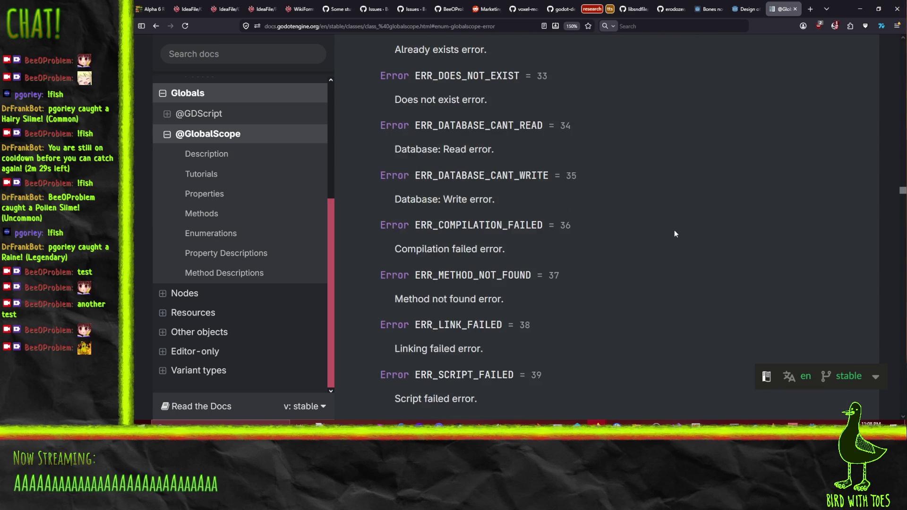
{"action": "scroll", "coordinate": [671, 233], "scroll_direction": "up", "scroll_amount": 10}
{"action": "scroll", "coordinate": [671, 235], "scroll_direction": "down", "scroll_amount": 3}
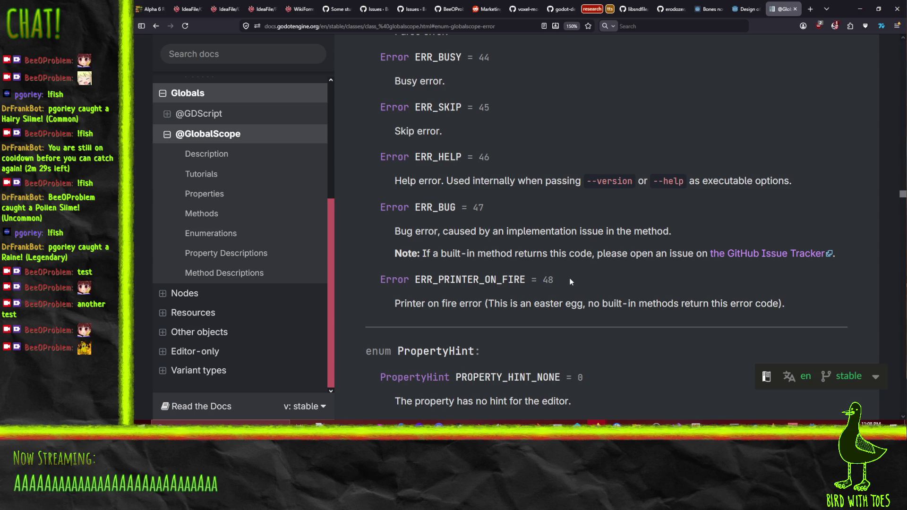
{"action": "scroll", "coordinate": [570, 282], "scroll_direction": "up", "scroll_amount": 1}
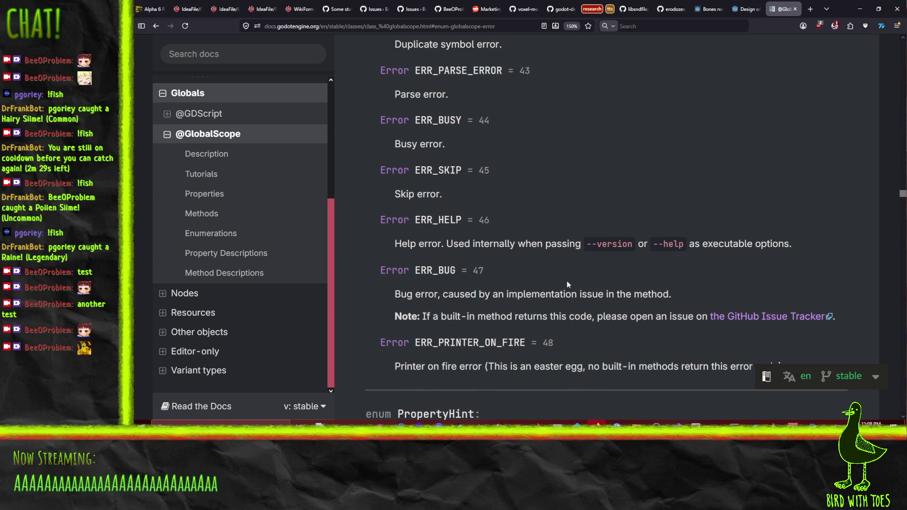
{"action": "left_click", "coordinate": [860, 13]}
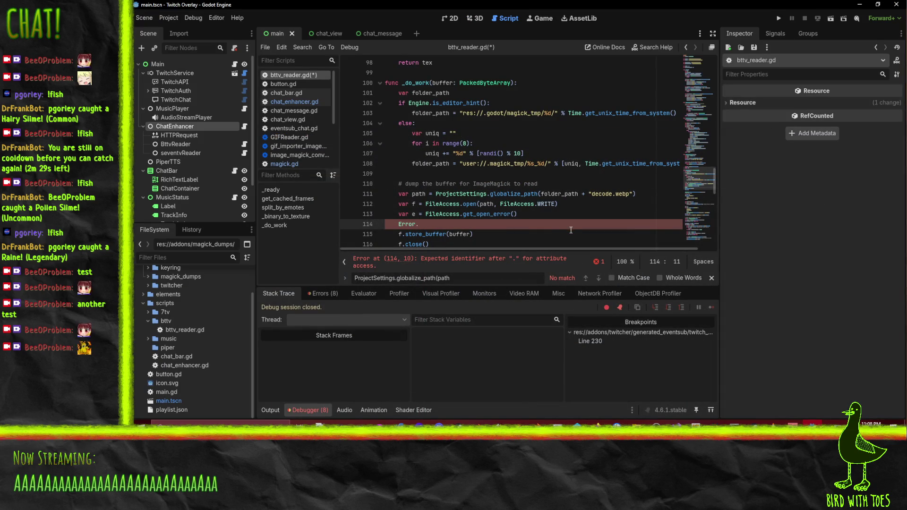
Clear the unfinished 'Error.' text on line 114 and toggle the line-115 breakpoint back off
{"action": "key", "text": "BackSpace"}
{"action": "key", "text": "BackSpace"}
{"action": "key", "text": "BackSpace"}
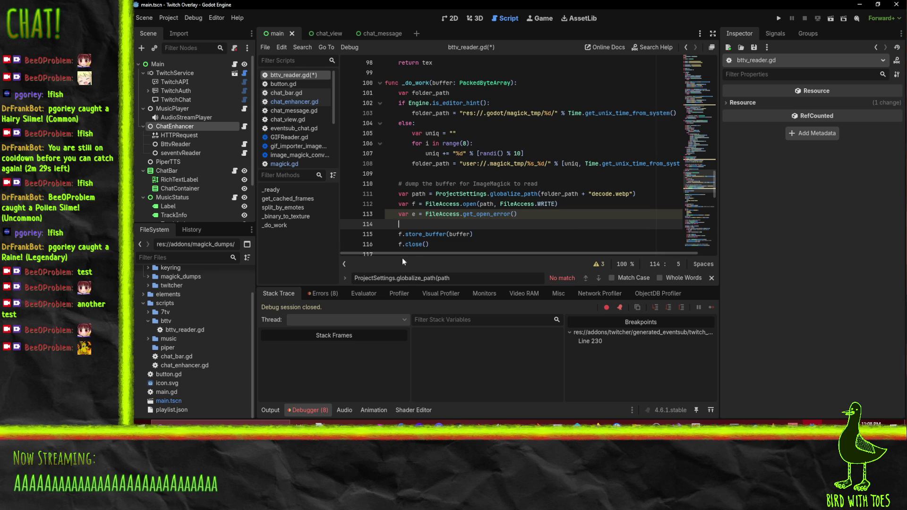
{"action": "left_click", "coordinate": [347, 234]}
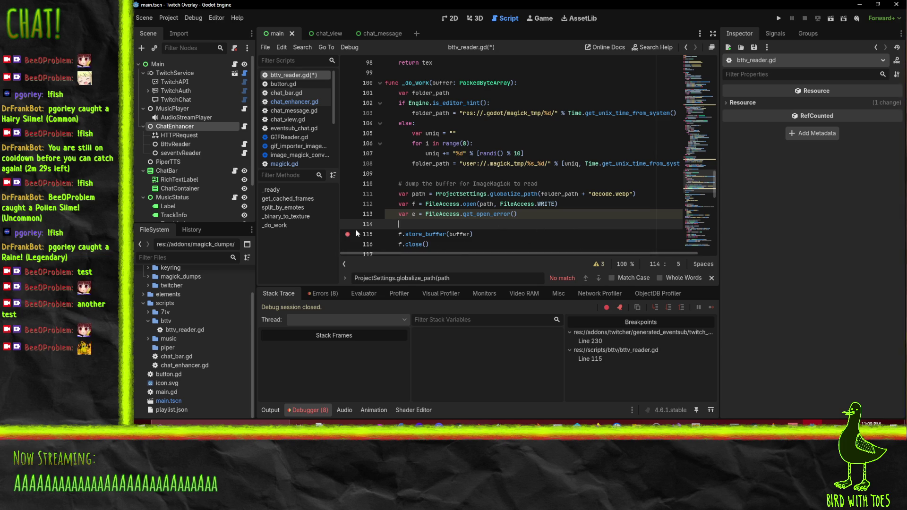
{"action": "left_click", "coordinate": [348, 234]}
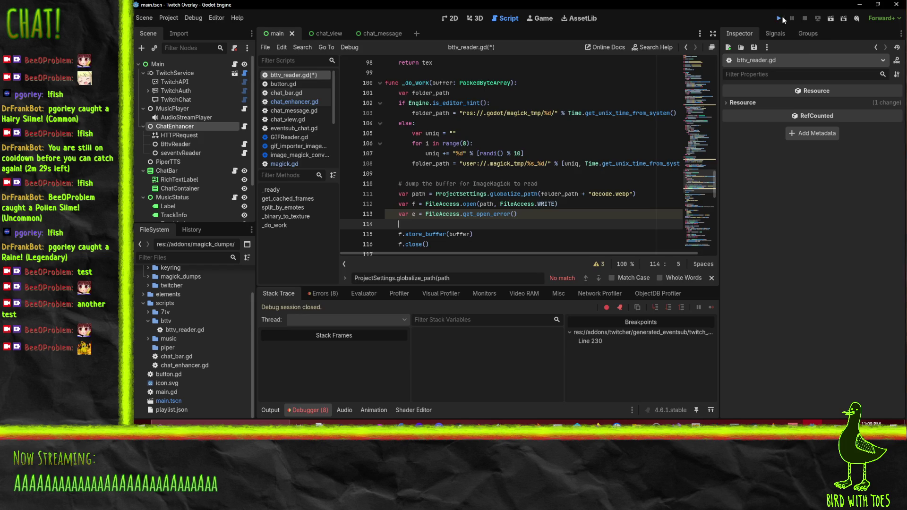
Rerun the project, read the open error e = 7 at store_buffer, and bring up the Godot docs
{"action": "left_click", "coordinate": [781, 18]}
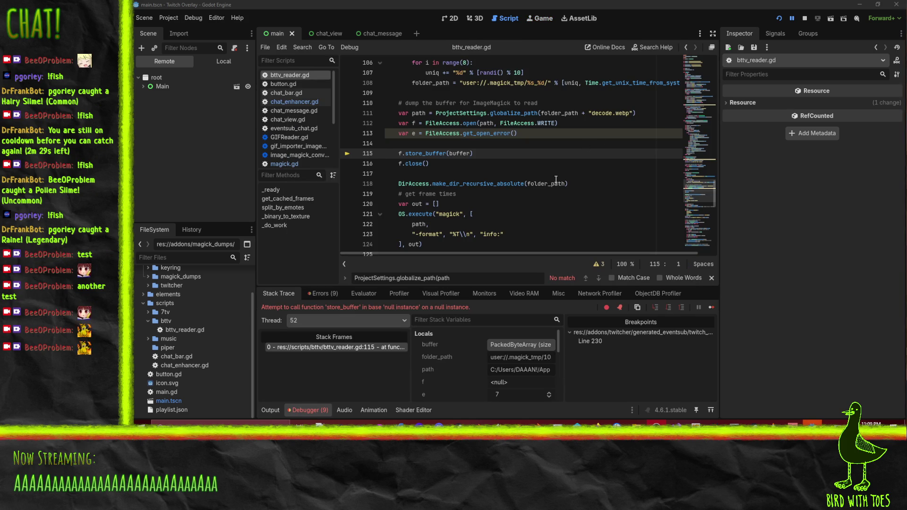
{"action": "mouse_move", "coordinate": [413, 133]}
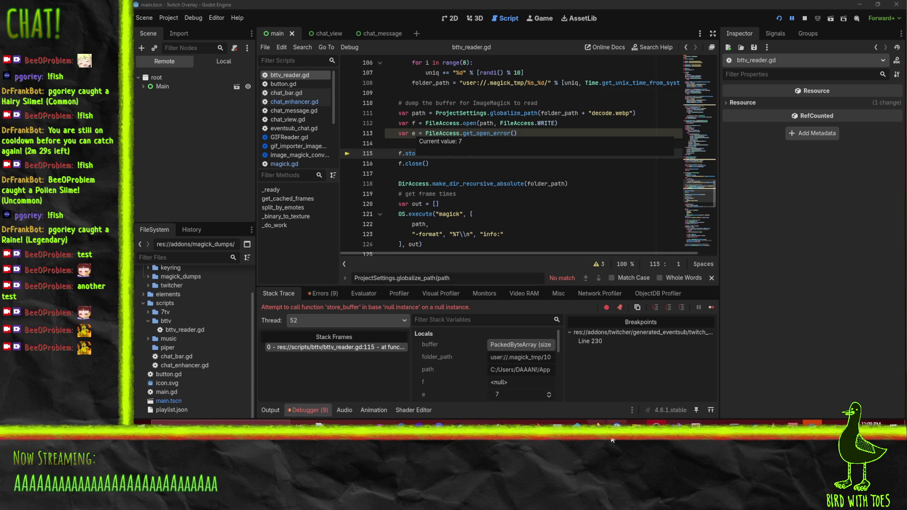
{"action": "mouse_move", "coordinate": [598, 425]}
{"action": "left_click", "coordinate": [529, 401]}
{"action": "scroll", "coordinate": [546, 157], "scroll_direction": "up", "scroll_amount": 5}
{"action": "scroll", "coordinate": [547, 161], "scroll_direction": "up", "scroll_amount": 20}
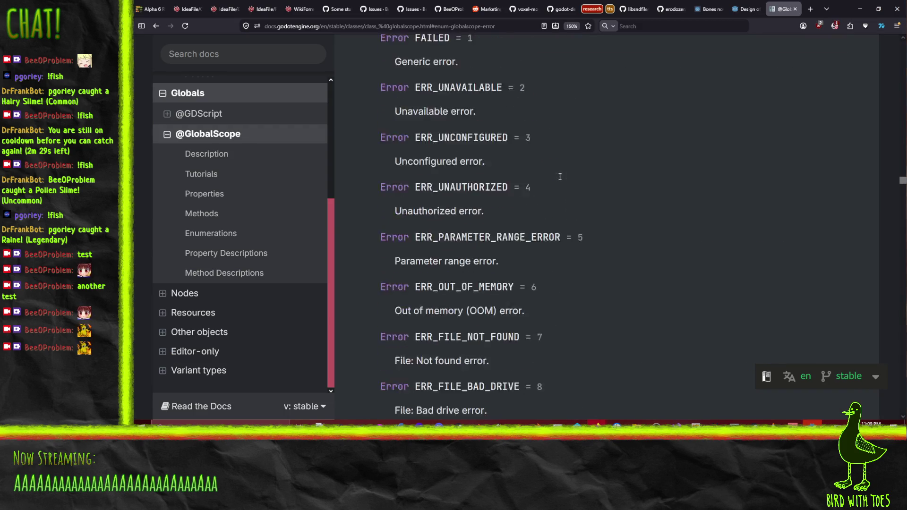
{"action": "scroll", "coordinate": [560, 186], "scroll_direction": "down", "scroll_amount": 4}
{"action": "double_click", "coordinate": [467, 290]}
{"action": "left_click", "coordinate": [856, 6]}
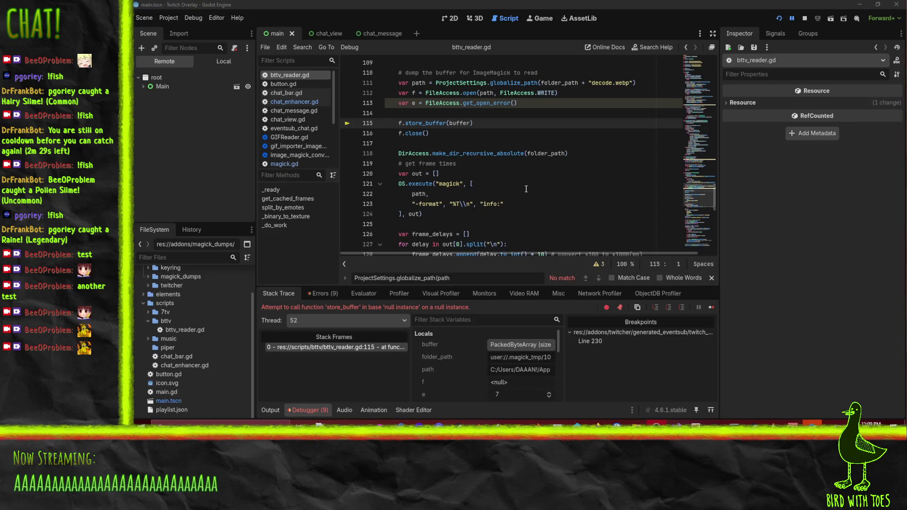
Stop debugging, move DirAccess.make_dir_recursive_absolute above var path, remove the blank line, and rerun
{"action": "left_click", "coordinate": [480, 153]}
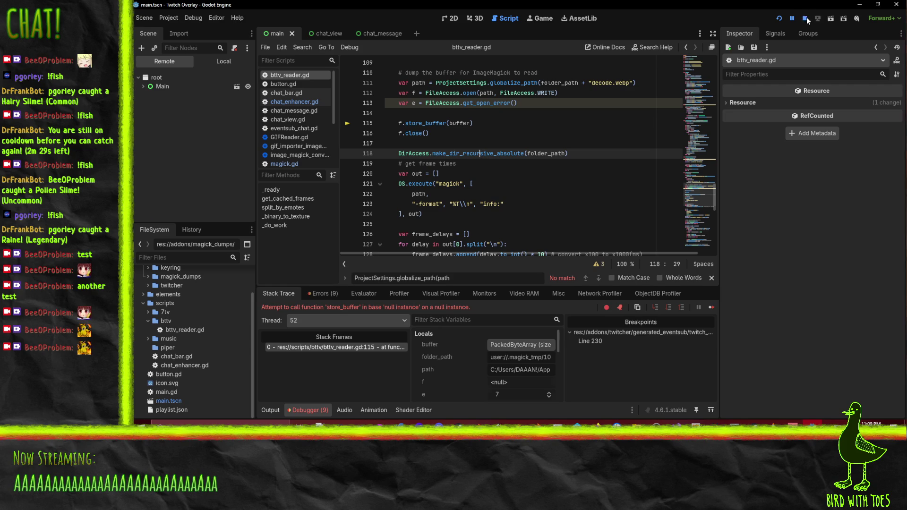
{"action": "left_click", "coordinate": [805, 18]}
{"action": "scroll", "coordinate": [557, 203], "scroll_direction": "up", "scroll_amount": 2}
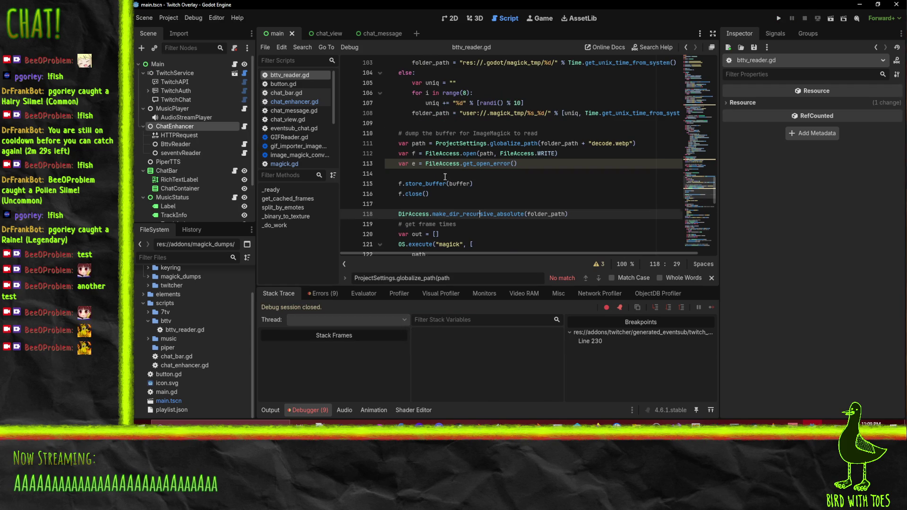
{"action": "left_click", "coordinate": [554, 173]}
{"action": "left_click", "coordinate": [409, 214]}
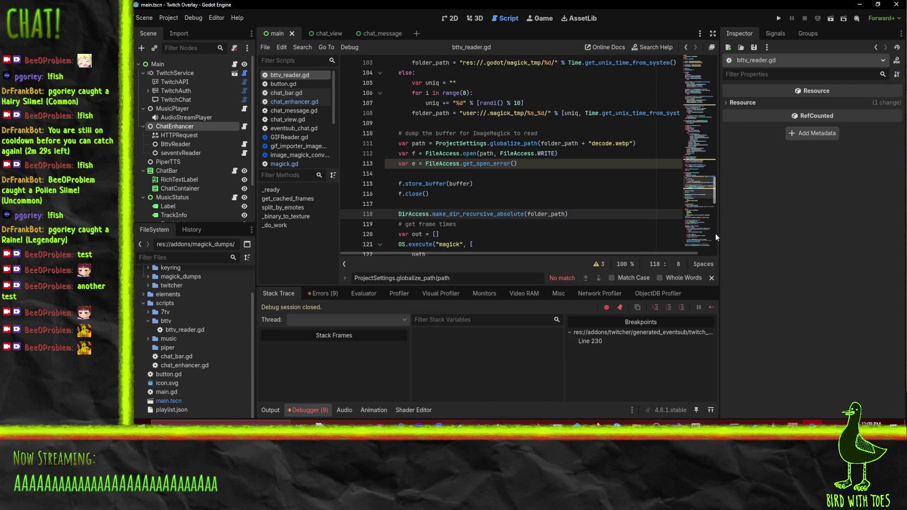
{"action": "key", "text": "ctrl+x"}
{"action": "key", "text": "Up"}
{"action": "key", "text": "Up"}
{"action": "key", "text": "Up"}
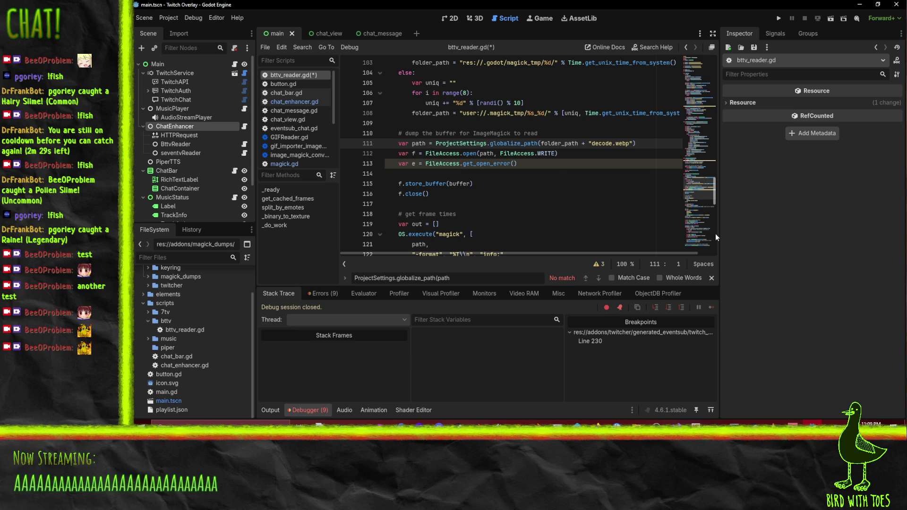
{"action": "key", "text": "ctrl+v"}
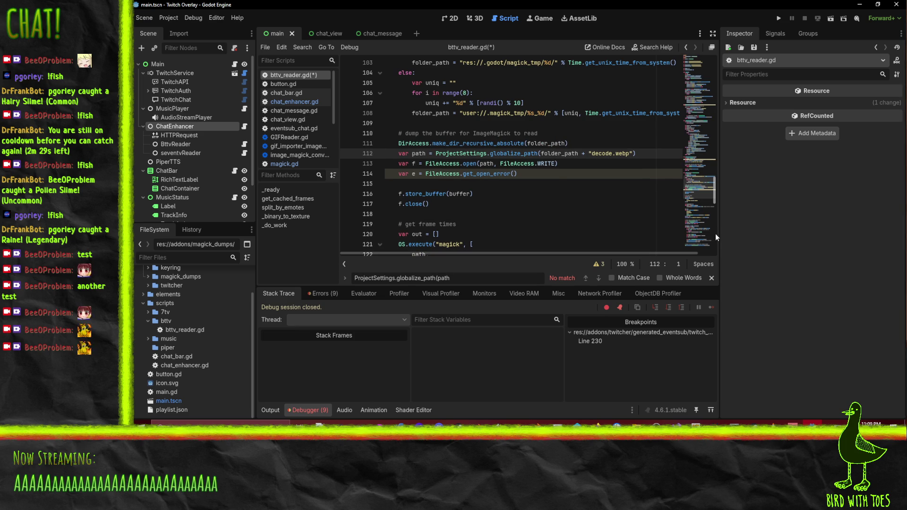
{"action": "key", "text": "Down"}
{"action": "key", "text": "Down"}
{"action": "key", "text": "Down"}
{"action": "key", "text": "Delete"}
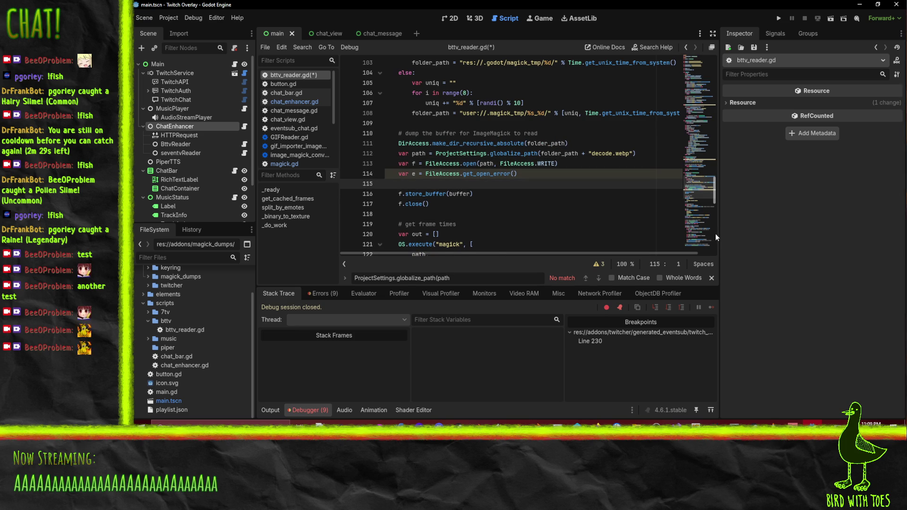
{"action": "left_click", "coordinate": [779, 20]}
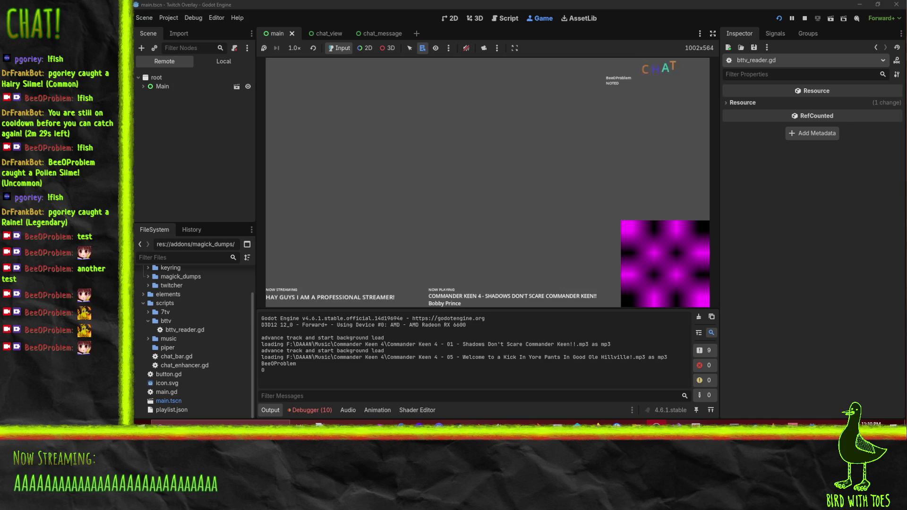
Show the Debugger errors list with the WebP decoding failure at bttv_reader.gd line 151
{"action": "left_click", "coordinate": [308, 409]}
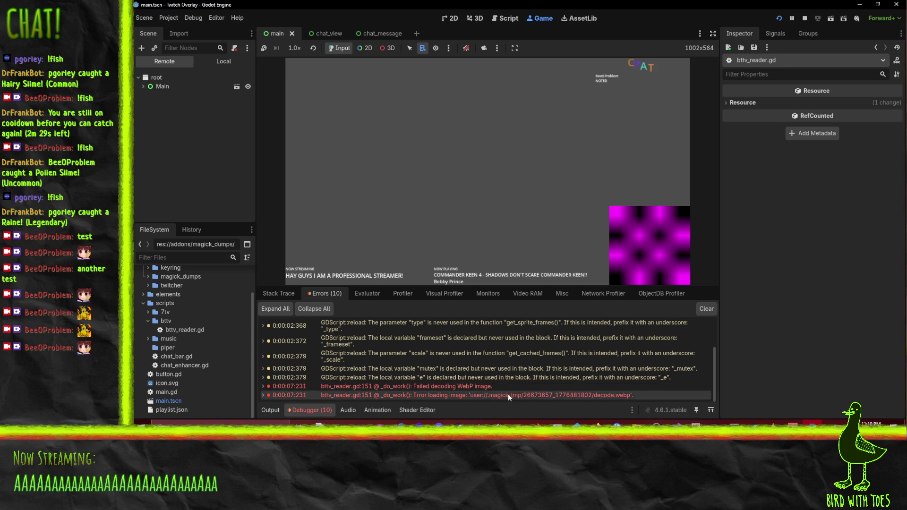
Jump to bttv_reader.gd line 151 and review _do_work, highlighting every use of filepath
{"action": "left_click", "coordinate": [585, 397]}
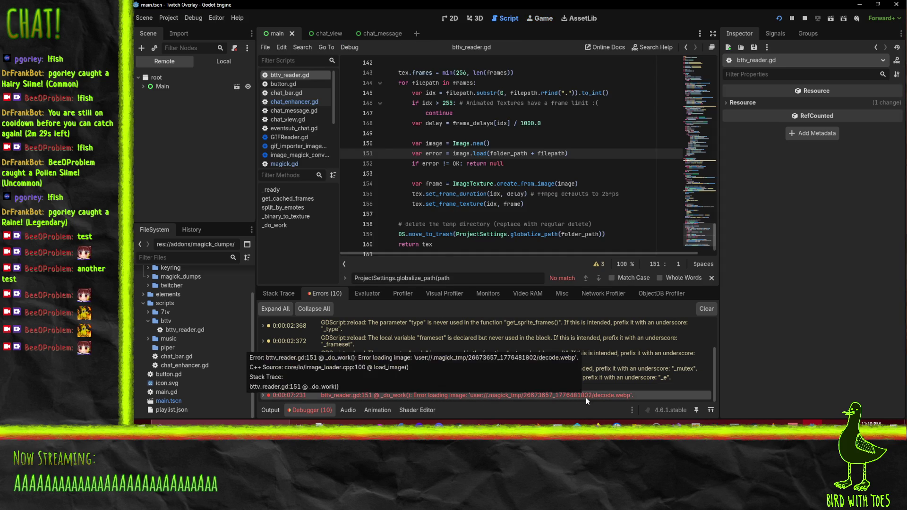
{"action": "scroll", "coordinate": [618, 165], "scroll_direction": "up", "scroll_amount": 1}
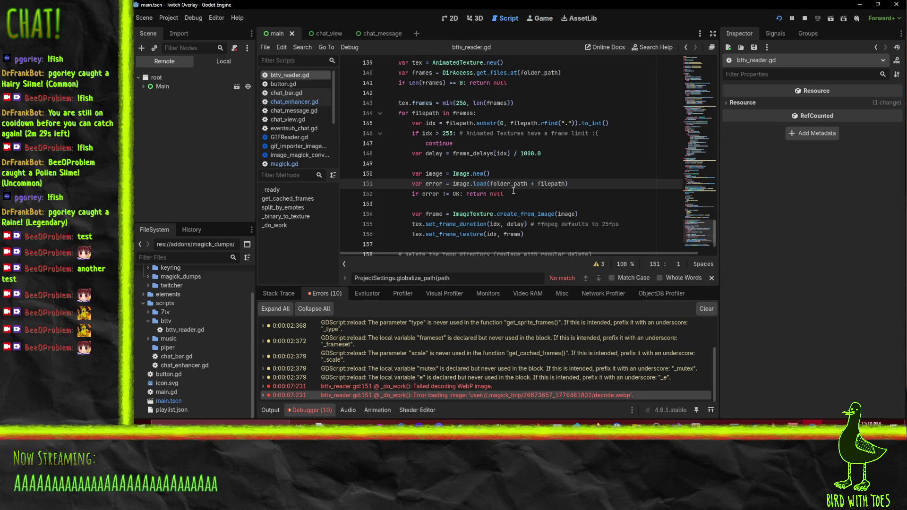
{"action": "scroll", "coordinate": [526, 187], "scroll_direction": "up", "scroll_amount": 6}
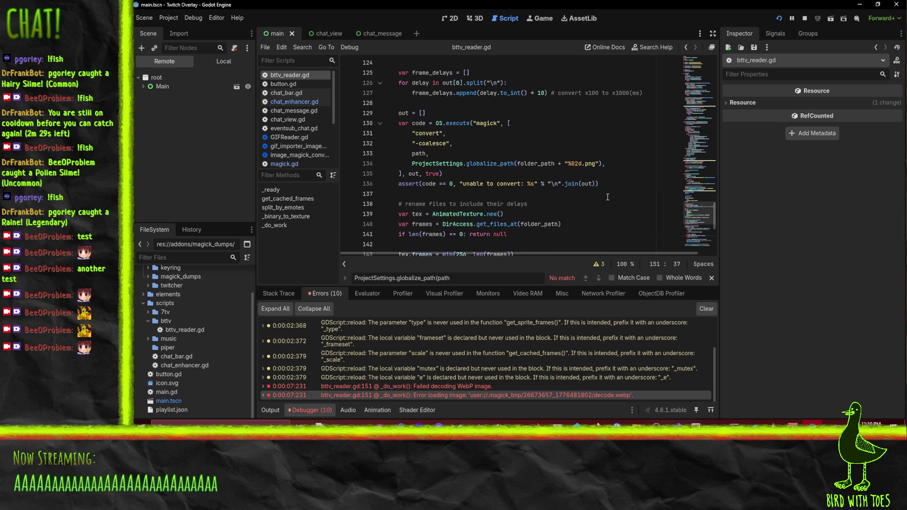
{"action": "scroll", "coordinate": [608, 196], "scroll_direction": "down", "scroll_amount": 6}
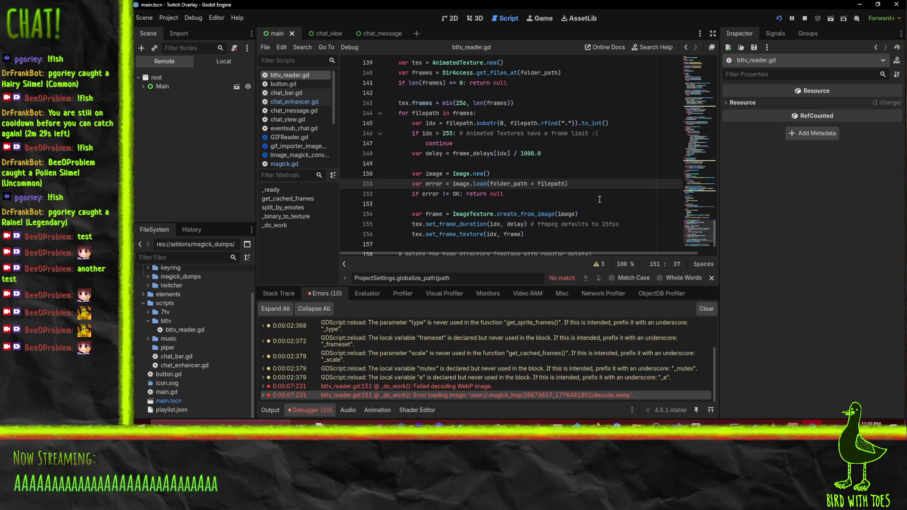
{"action": "scroll", "coordinate": [584, 196], "scroll_direction": "up", "scroll_amount": 1}
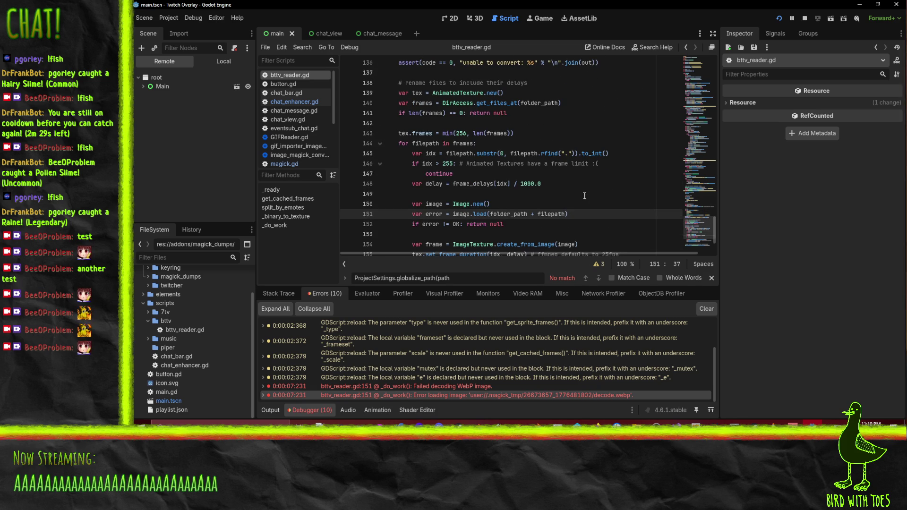
{"action": "scroll", "coordinate": [584, 195], "scroll_direction": "up", "scroll_amount": 7}
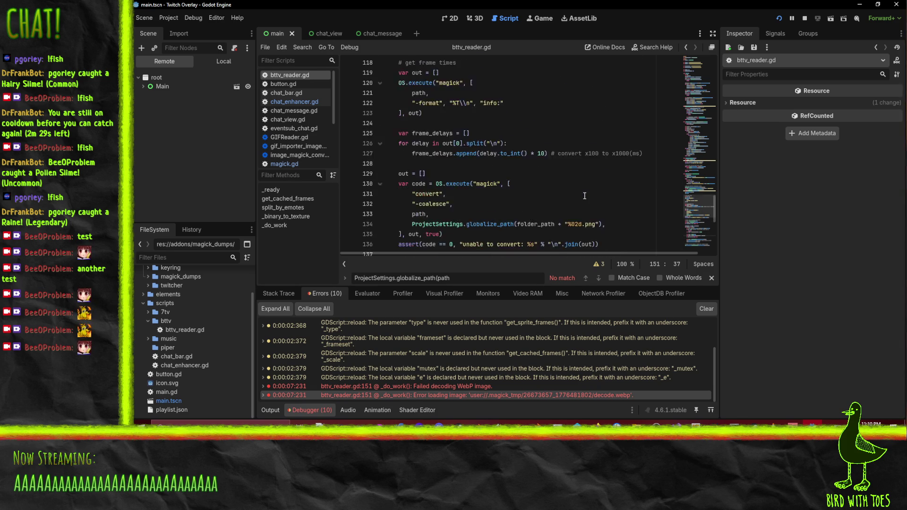
{"action": "scroll", "coordinate": [584, 196], "scroll_direction": "down", "scroll_amount": 6}
{"action": "scroll", "coordinate": [585, 186], "scroll_direction": "up", "scroll_amount": 5}
{"action": "scroll", "coordinate": [585, 186], "scroll_direction": "up", "scroll_amount": 3}
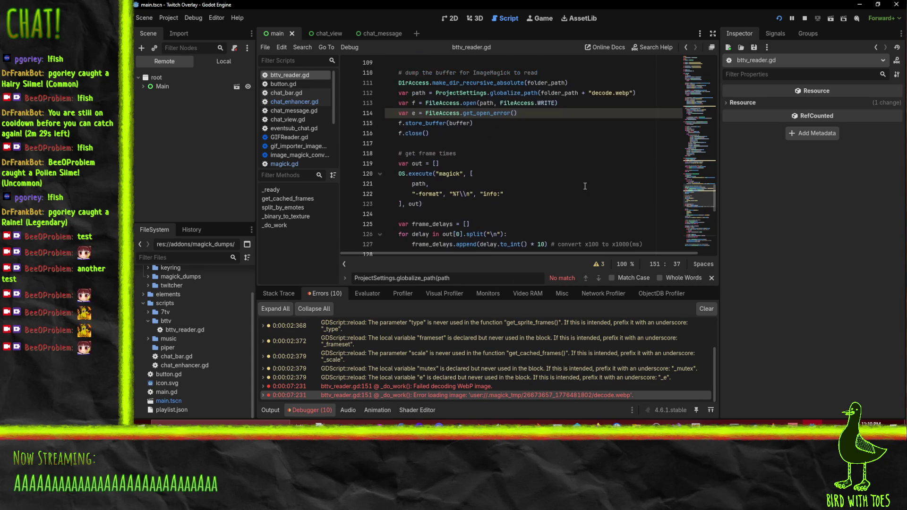
{"action": "scroll", "coordinate": [585, 186], "scroll_direction": "down", "scroll_amount": 11}
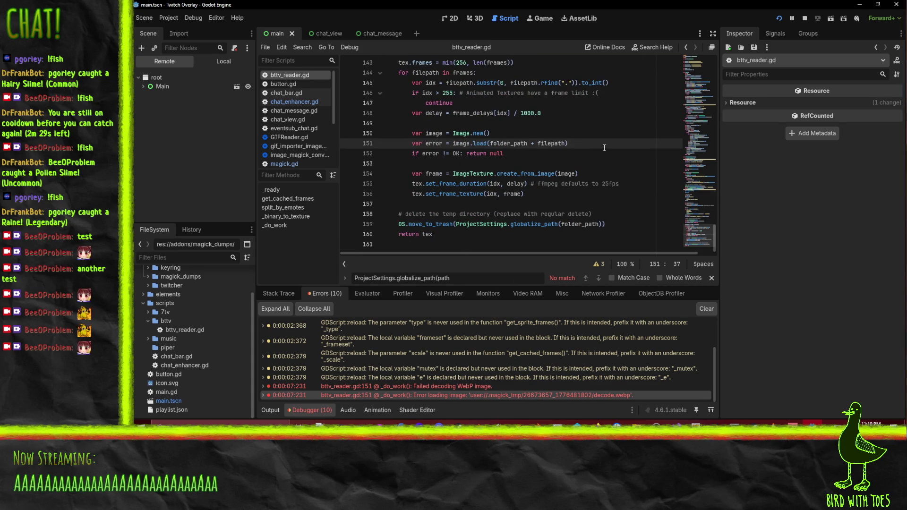
{"action": "scroll", "coordinate": [604, 147], "scroll_direction": "up", "scroll_amount": 1}
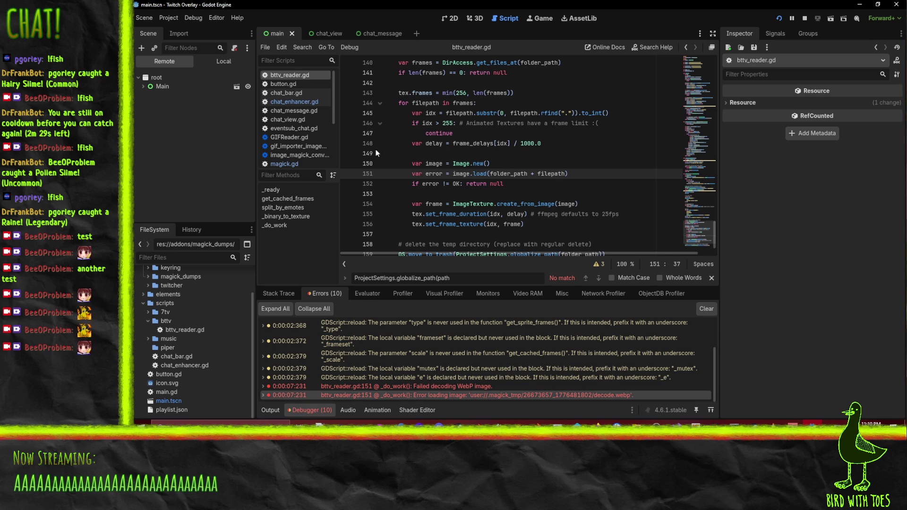
{"action": "double_click", "coordinate": [547, 173]}
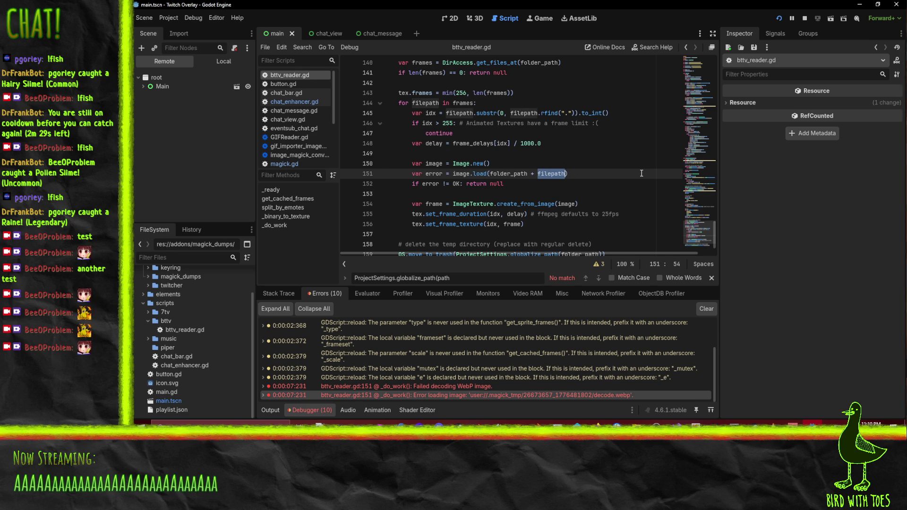
{"action": "scroll", "coordinate": [641, 173], "scroll_direction": "up", "scroll_amount": 2}
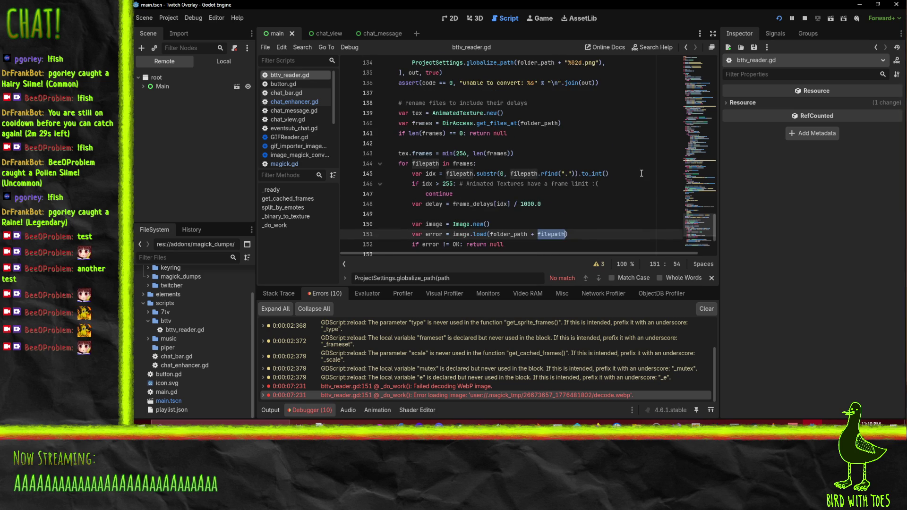
{"action": "scroll", "coordinate": [641, 174], "scroll_direction": "down", "scroll_amount": 2}
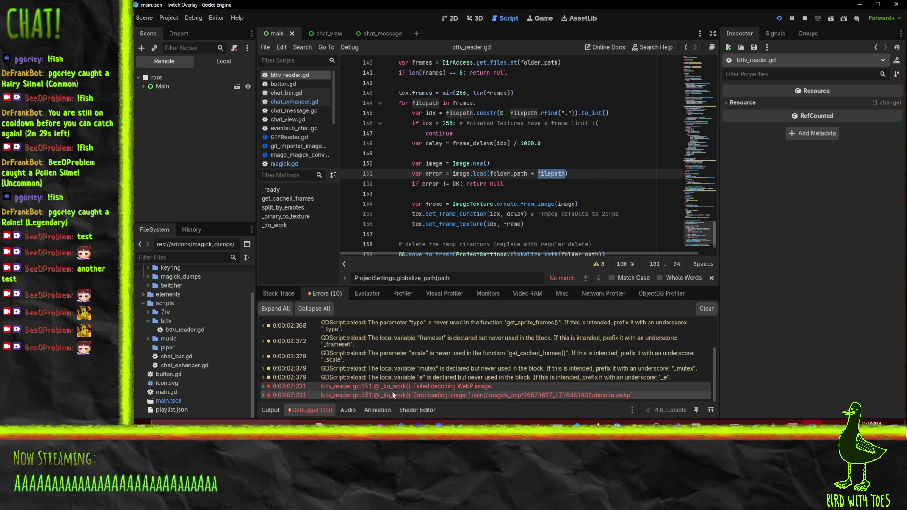
Return to line 151, expand the WebP decoding error, and scroll back up through _do_work
{"action": "left_click", "coordinate": [393, 395]}
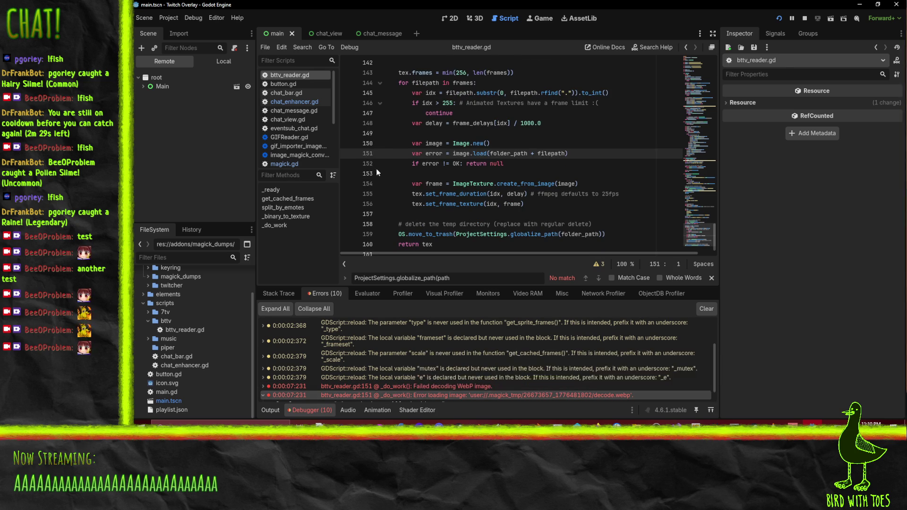
{"action": "double_click", "coordinate": [422, 386]}
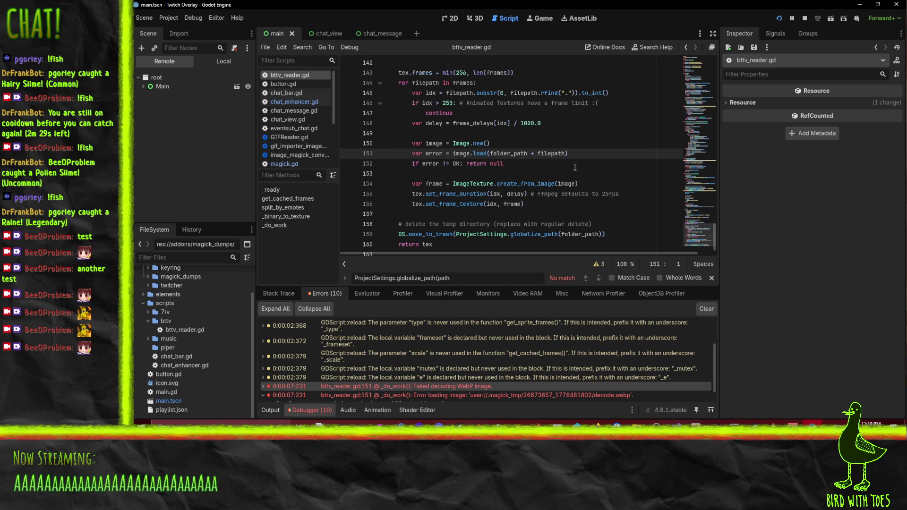
{"action": "scroll", "coordinate": [575, 166], "scroll_direction": "up", "scroll_amount": 1}
{"action": "scroll", "coordinate": [576, 167], "scroll_direction": "up", "scroll_amount": 3}
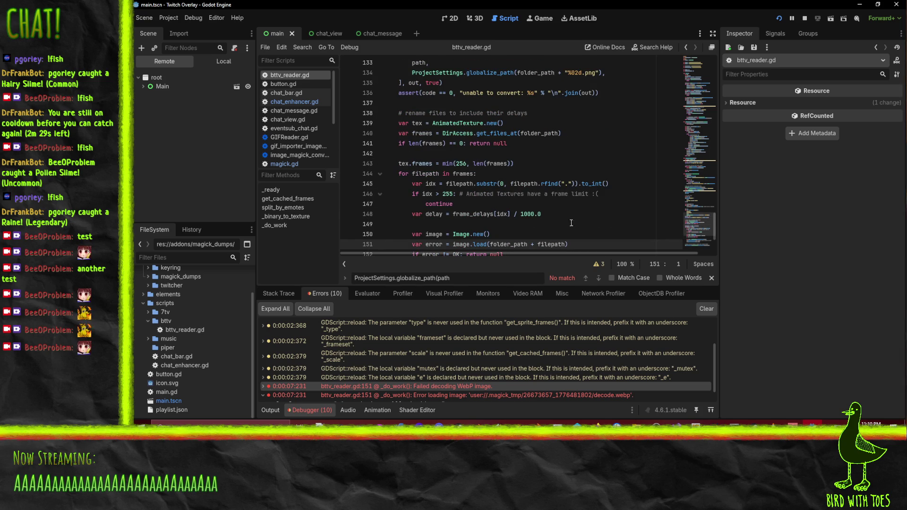
{"action": "scroll", "coordinate": [588, 231], "scroll_direction": "up", "scroll_amount": 5}
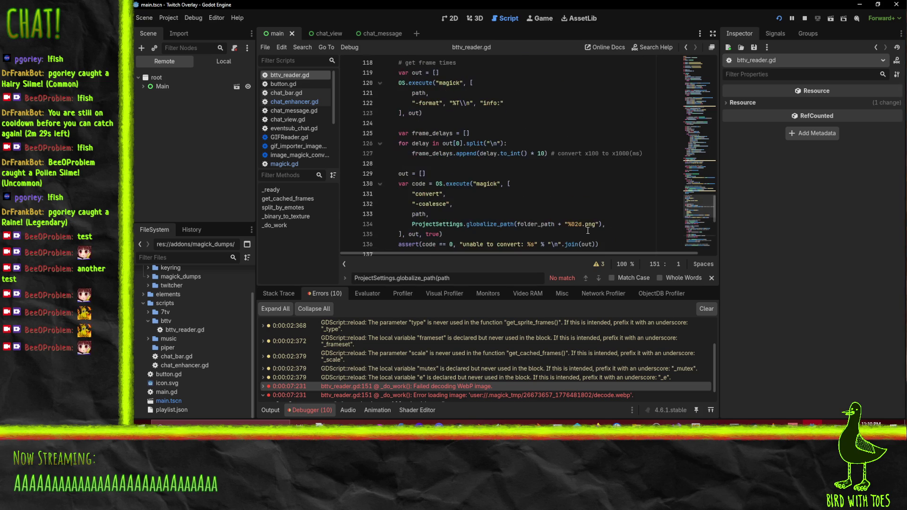
{"action": "scroll", "coordinate": [626, 229], "scroll_direction": "up", "scroll_amount": 4}
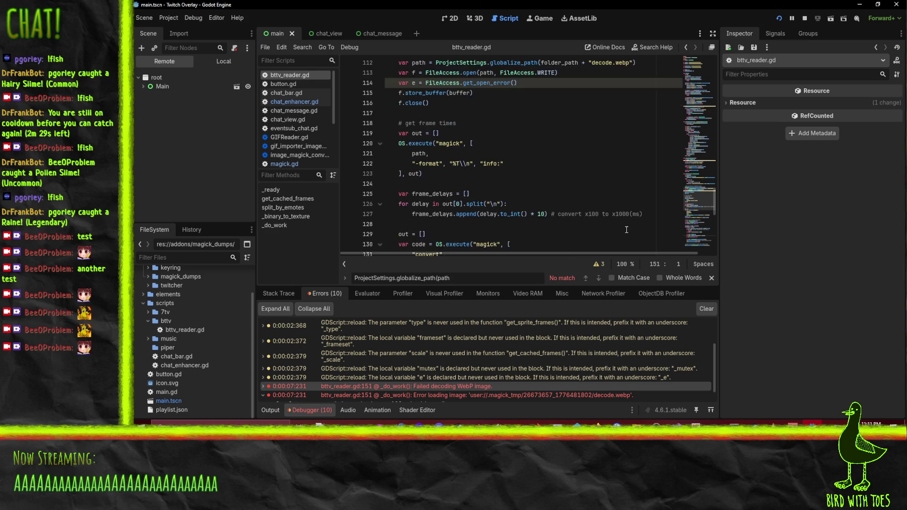
{"action": "scroll", "coordinate": [582, 203], "scroll_direction": "up", "scroll_amount": 3}
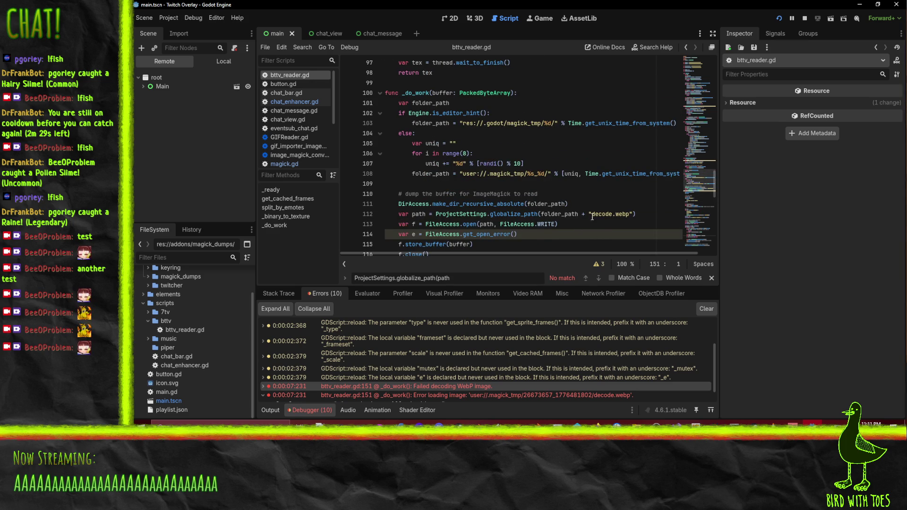
Rename the temp file on line 112 from decode.webp to aaaaaaaaaaa.webp and relaunch the project
{"action": "left_click", "coordinate": [601, 214]}
{"action": "double_click", "coordinate": [602, 214]}
{"action": "type", "text": "aaaaaaaa"}
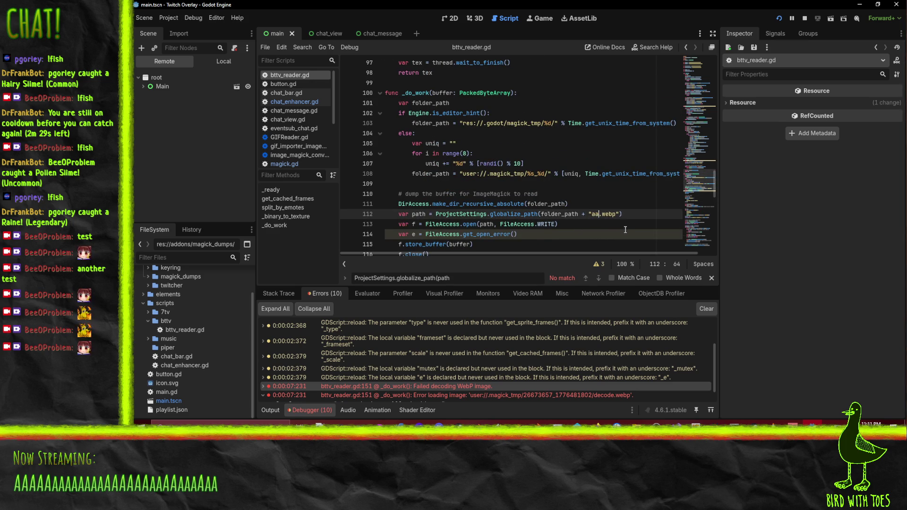
{"action": "type", "text": "aaa"}
{"action": "left_click", "coordinate": [779, 18]}
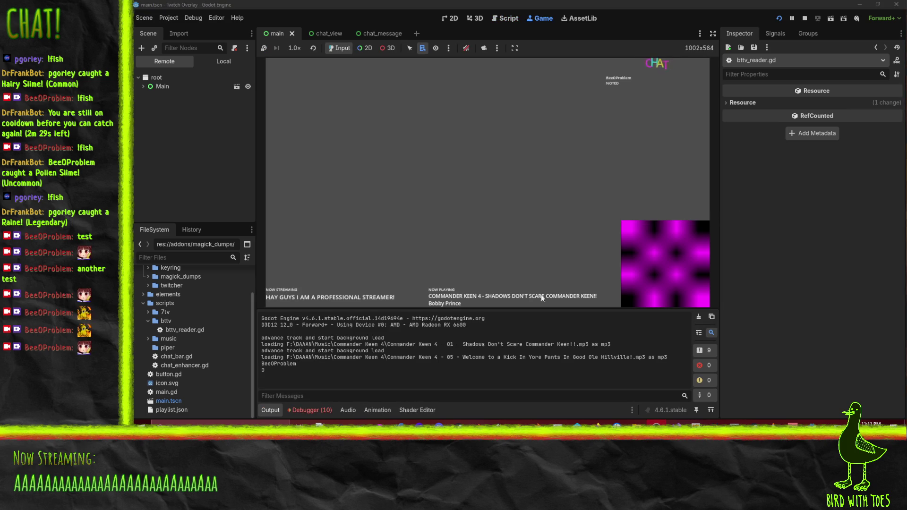
Jump from the Errors list to the line-151 WebP error and read the image loading message
{"action": "left_click", "coordinate": [321, 409]}
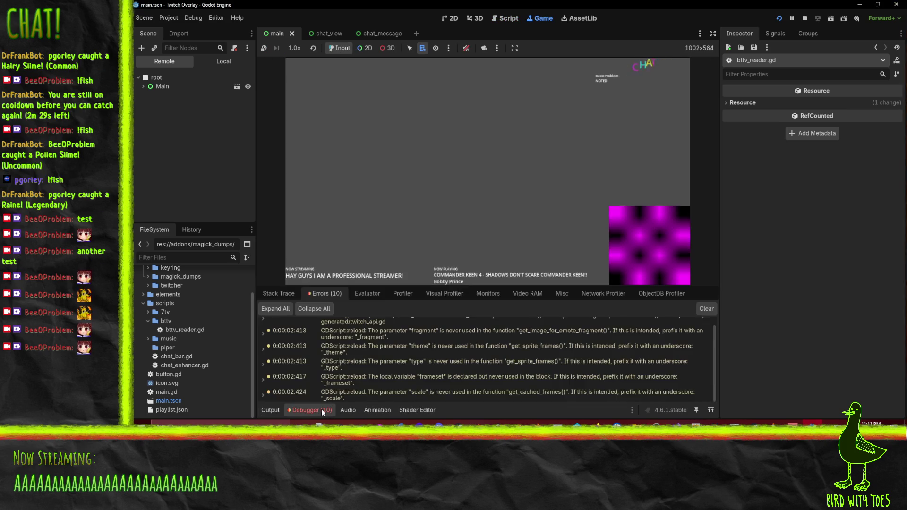
{"action": "scroll", "coordinate": [481, 383], "scroll_direction": "down", "scroll_amount": 2}
{"action": "double_click", "coordinate": [481, 390]}
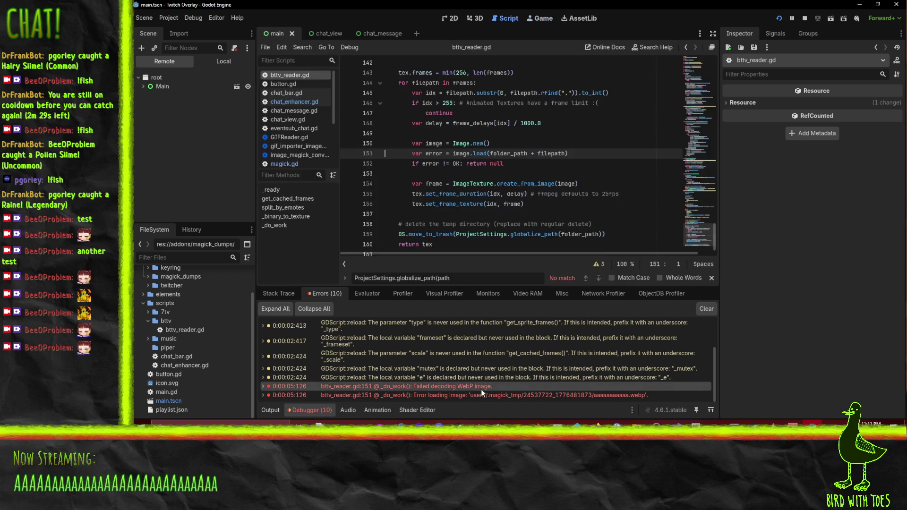
{"action": "left_click", "coordinate": [497, 396]}
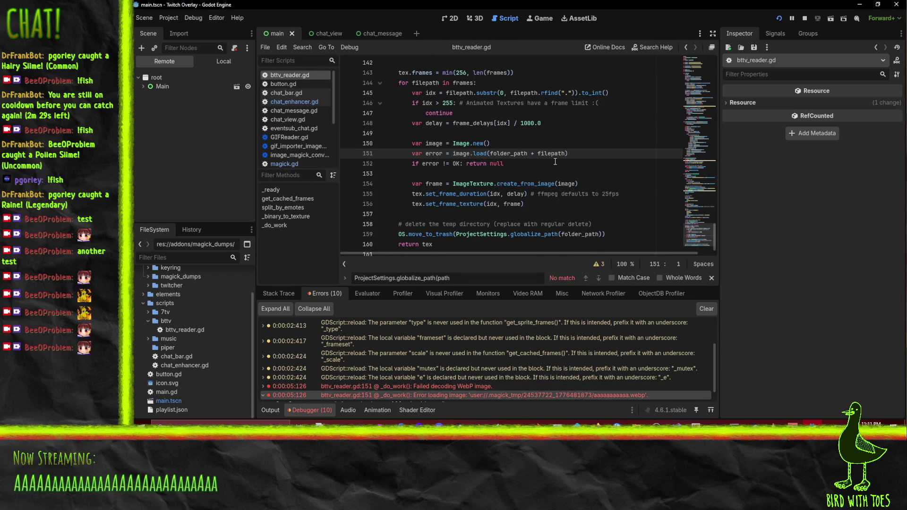
Inspect folder_path and filepath in the load call, then the temp folder line and %02d.png path
{"action": "scroll", "coordinate": [556, 162], "scroll_direction": "up", "scroll_amount": 1}
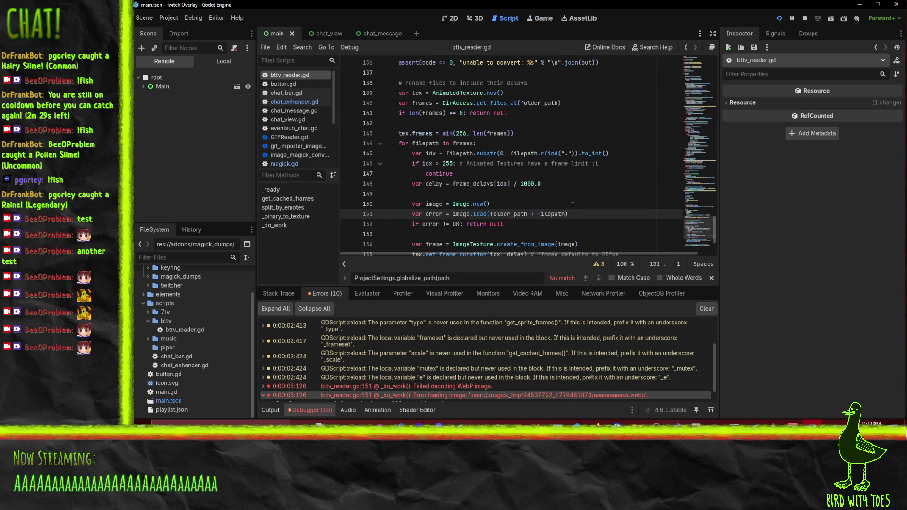
{"action": "double_click", "coordinate": [515, 184]}
{"action": "double_click", "coordinate": [551, 184]}
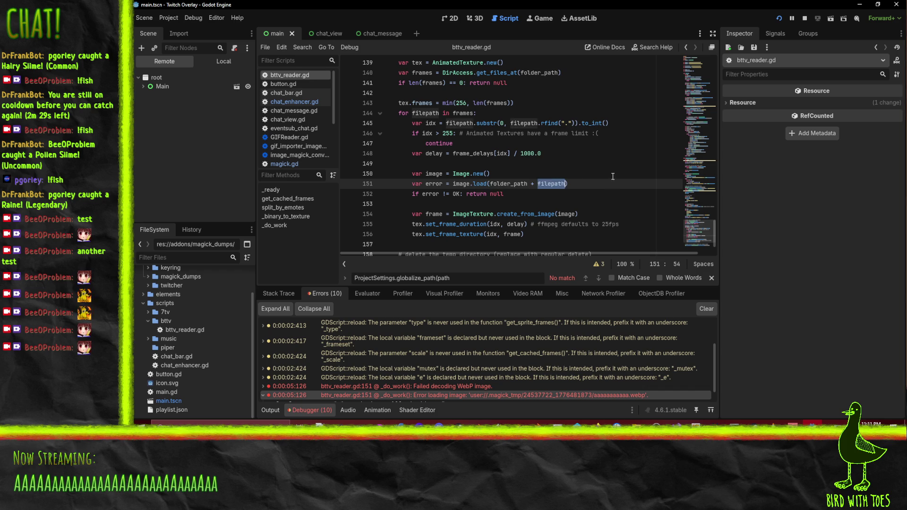
{"action": "scroll", "coordinate": [610, 151], "scroll_direction": "up", "scroll_amount": 1}
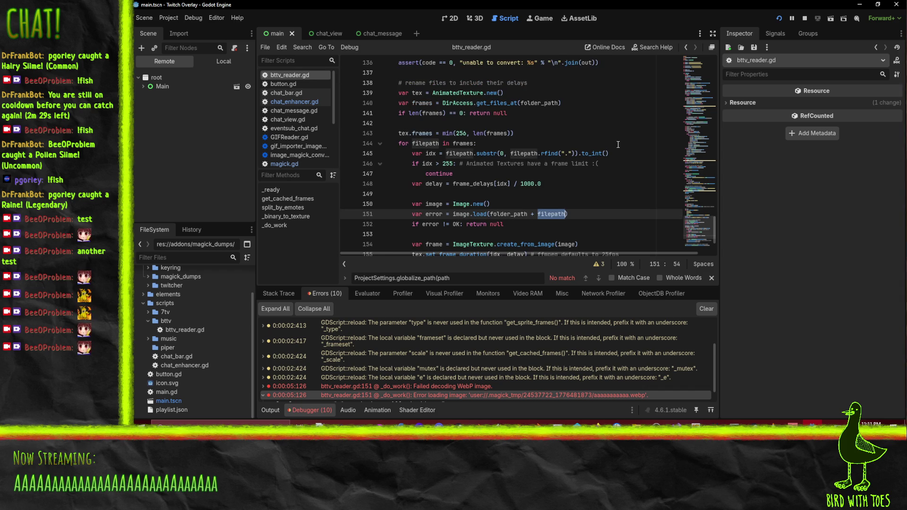
{"action": "scroll", "coordinate": [586, 177], "scroll_direction": "up", "scroll_amount": 3}
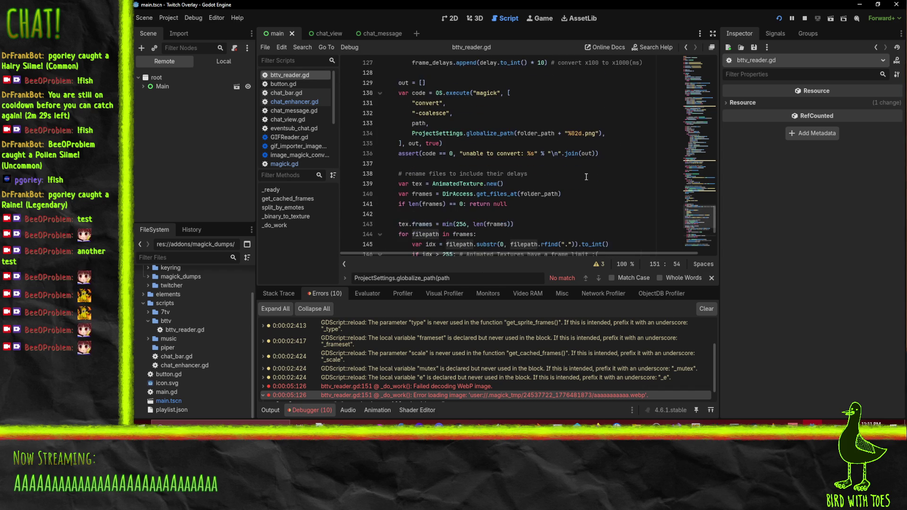
{"action": "scroll", "coordinate": [614, 184], "scroll_direction": "up", "scroll_amount": 7}
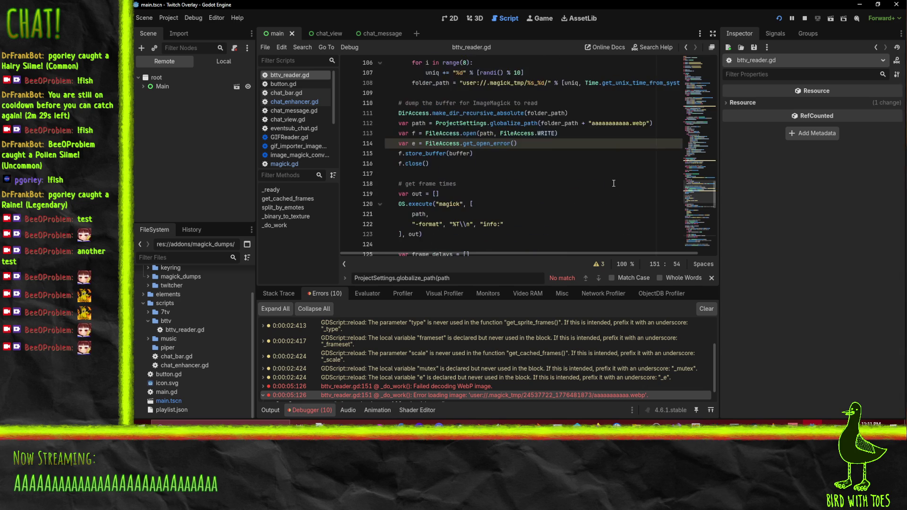
{"action": "scroll", "coordinate": [619, 183], "scroll_direction": "up", "scroll_amount": 3}
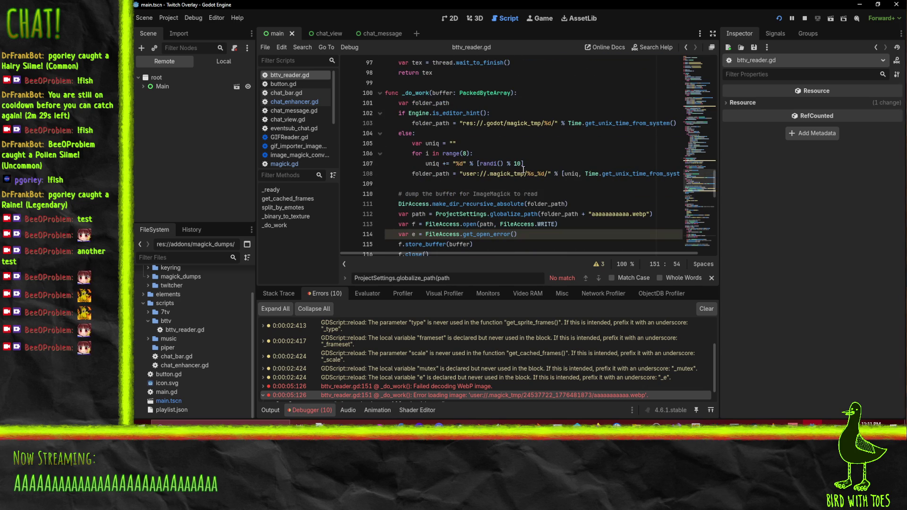
{"action": "left_click", "coordinate": [589, 203]}
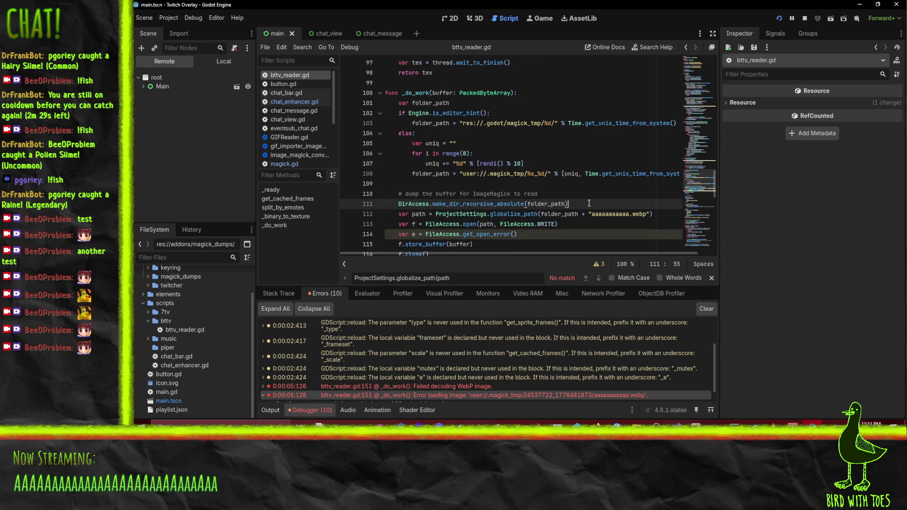
{"action": "scroll", "coordinate": [589, 203], "scroll_direction": "down", "scroll_amount": 8}
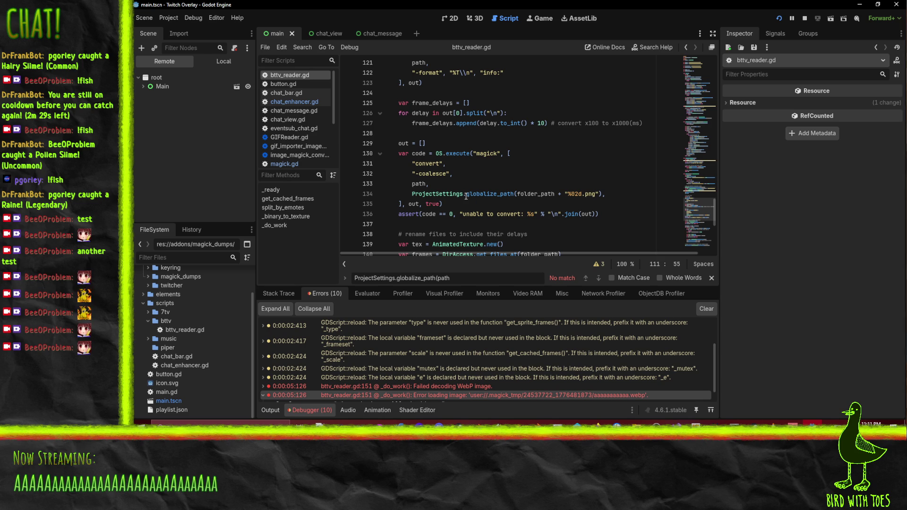
{"action": "left_click", "coordinate": [582, 196]}
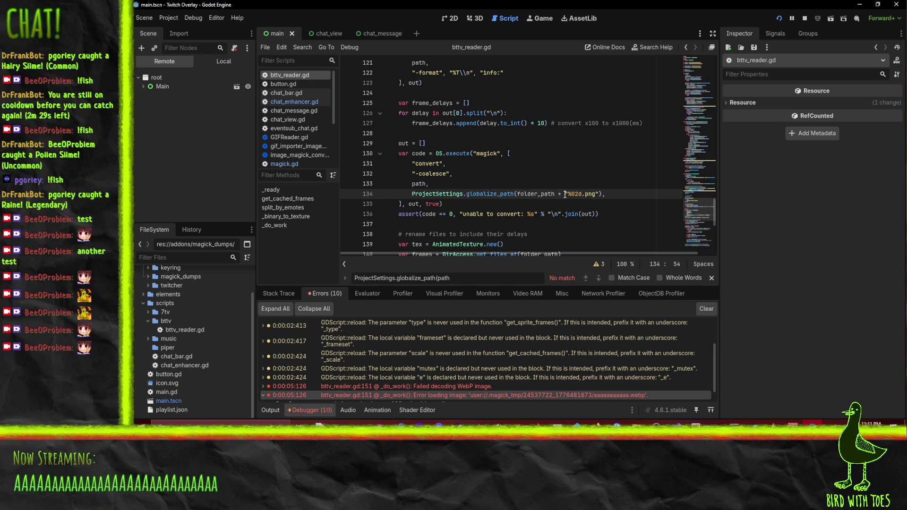
Change the PNG output path on line 134 to '../%02d.png' and relaunch the project
{"action": "type", "text": "../"}
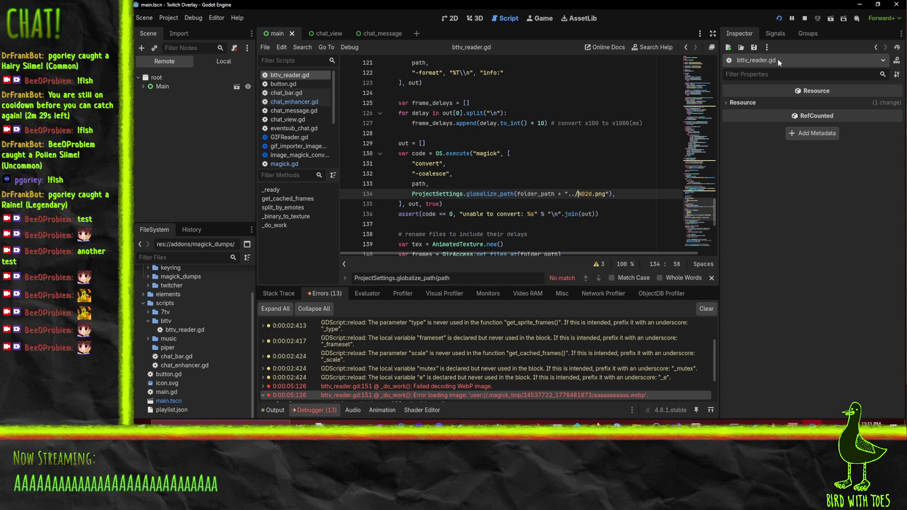
{"action": "left_click", "coordinate": [778, 19]}
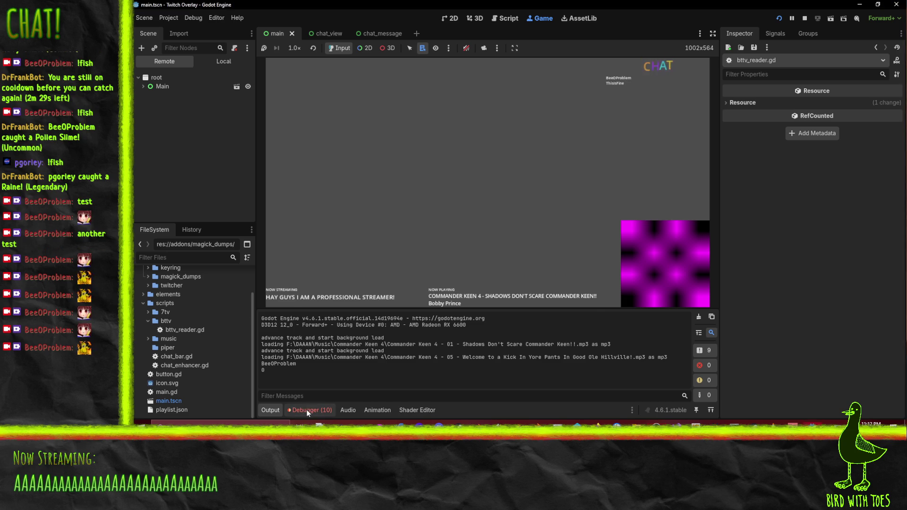
Recheck the line-151 WebP decoding and image load errors, then stop the running project
{"action": "left_click", "coordinate": [303, 409]}
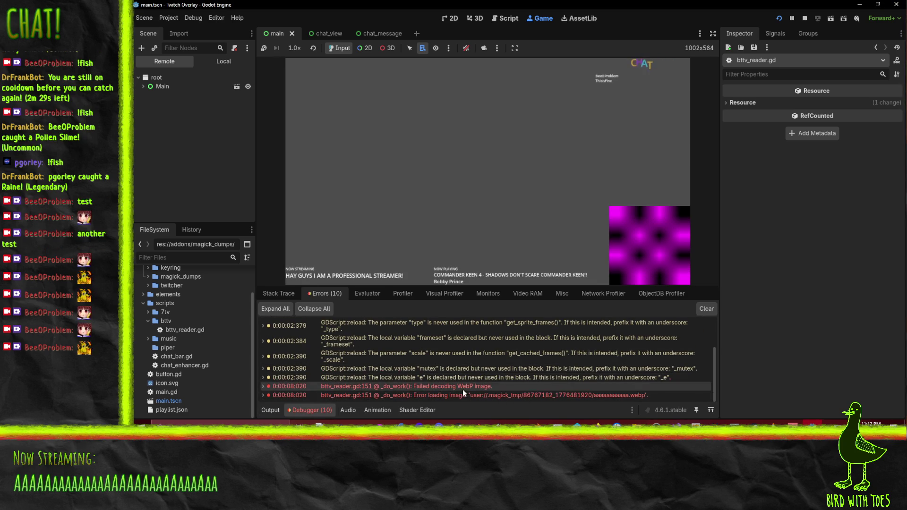
{"action": "double_click", "coordinate": [462, 390]}
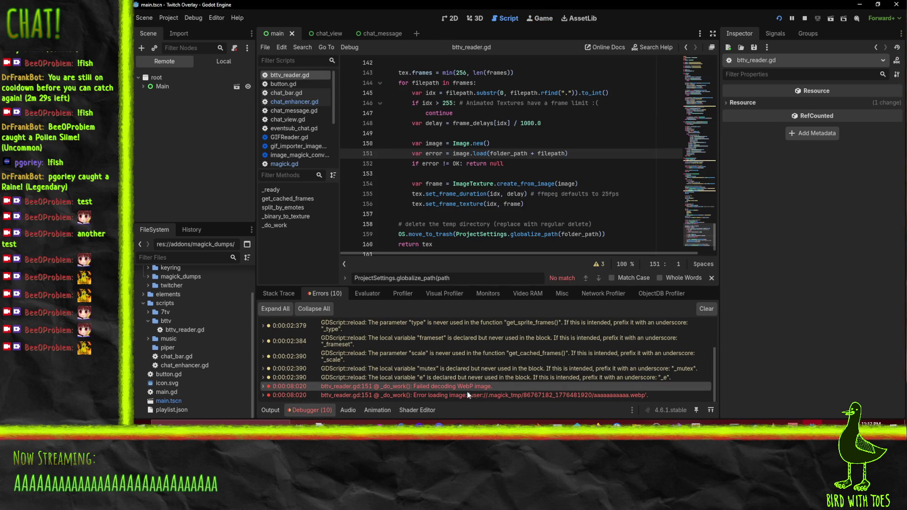
{"action": "left_click", "coordinate": [472, 394]}
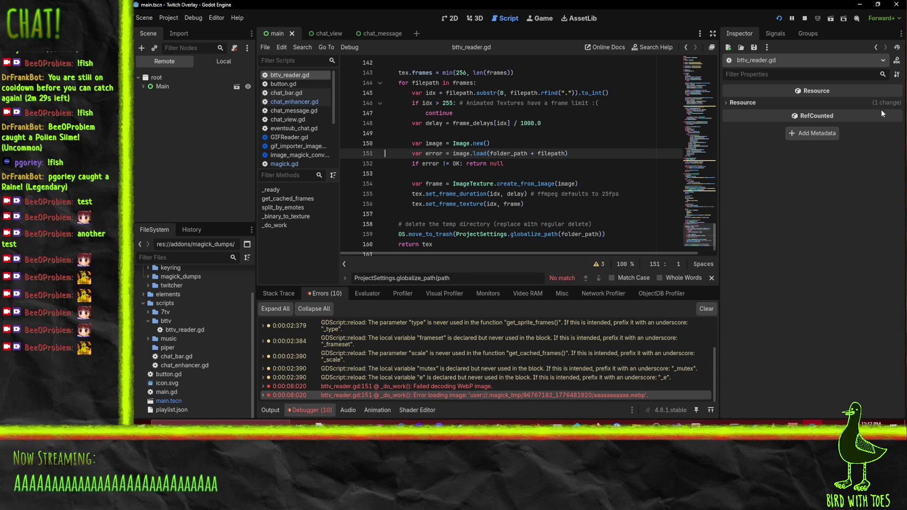
{"action": "scroll", "coordinate": [608, 175], "scroll_direction": "up", "scroll_amount": 9}
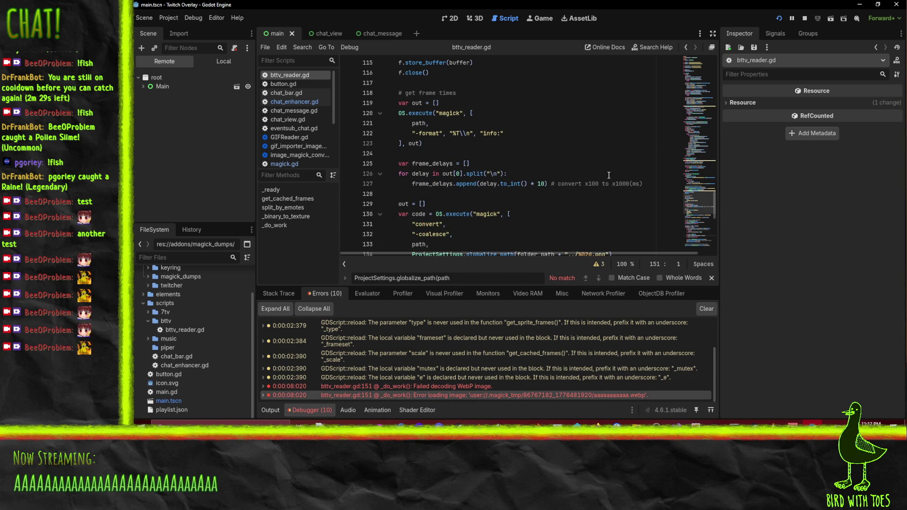
{"action": "left_click", "coordinate": [806, 18]}
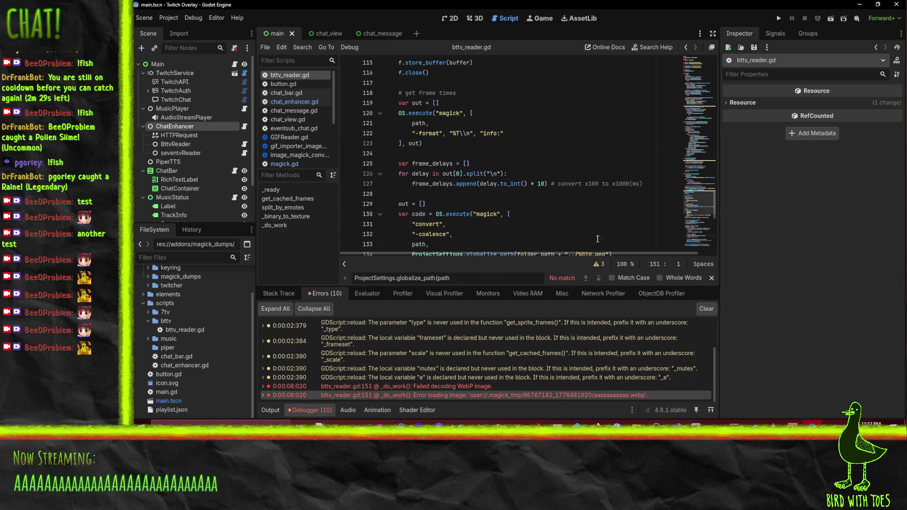
{"action": "scroll", "coordinate": [557, 210], "scroll_direction": "down", "scroll_amount": 8}
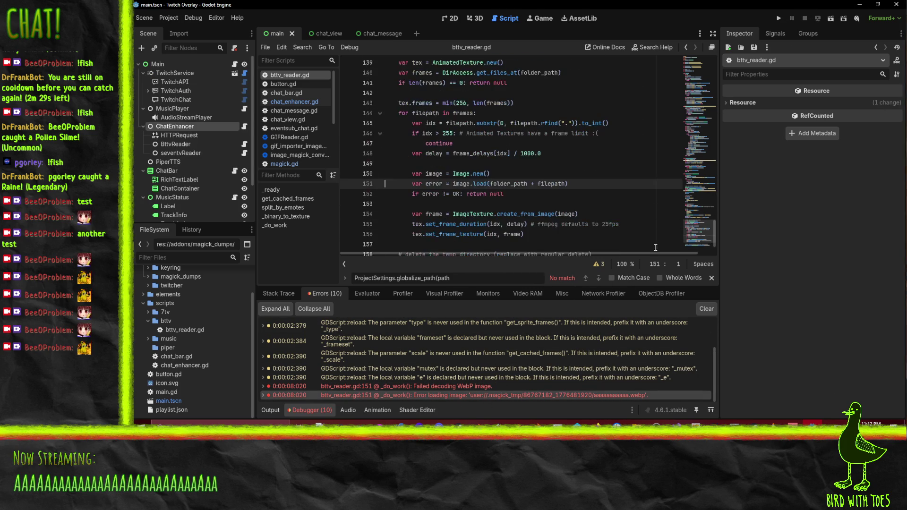
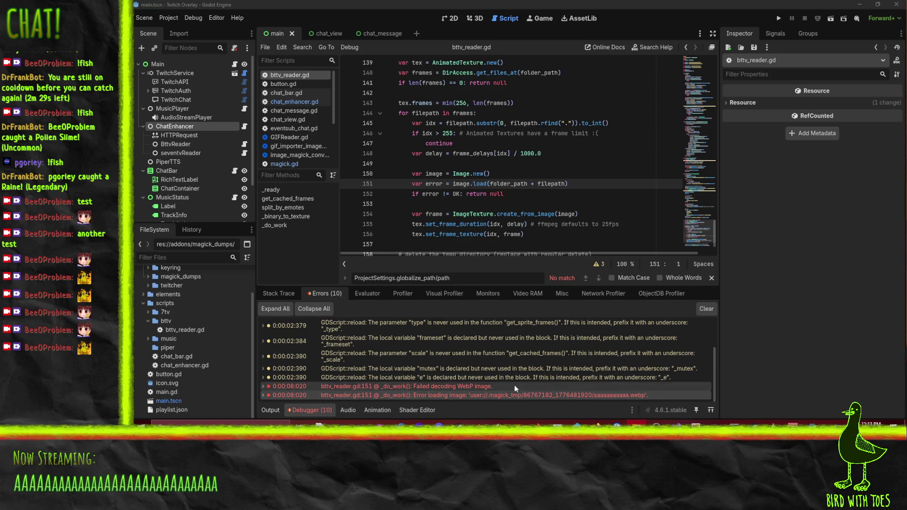
From the image-loading error, add a breakpoint on line 113's temporary WebP file open and run the project
{"action": "left_click", "coordinate": [432, 392]}
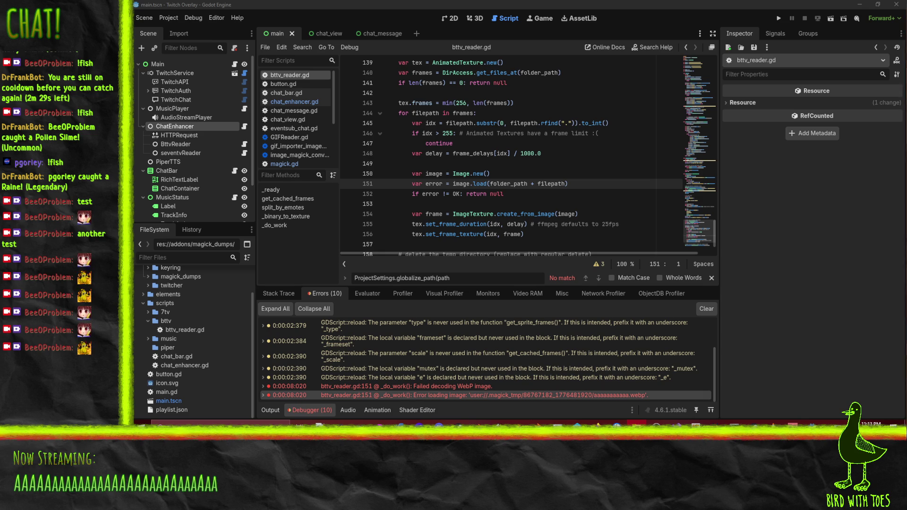
{"action": "left_click", "coordinate": [511, 183]}
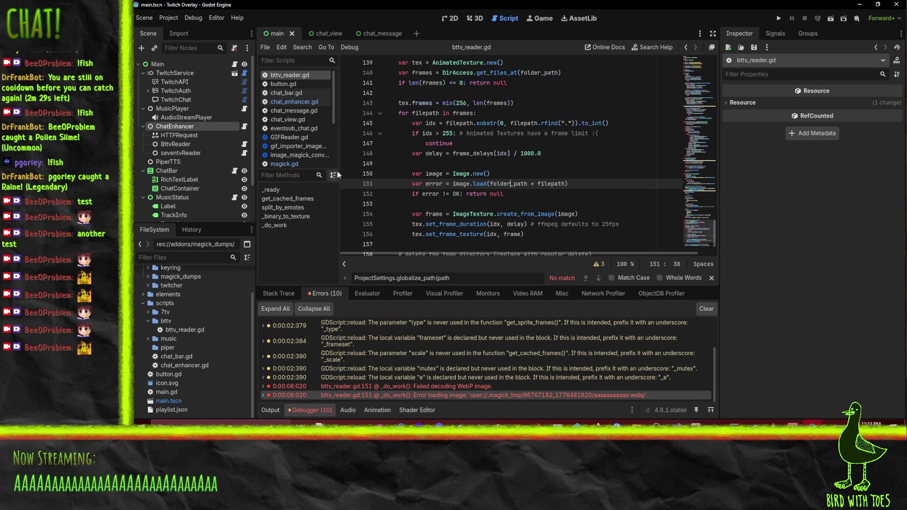
{"action": "scroll", "coordinate": [367, 193], "scroll_direction": "up", "scroll_amount": 6}
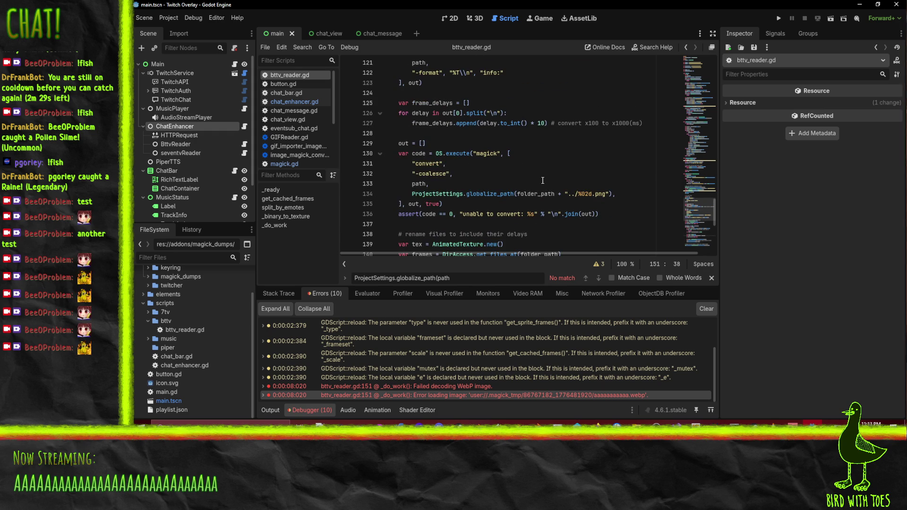
{"action": "scroll", "coordinate": [543, 181], "scroll_direction": "up", "scroll_amount": 7}
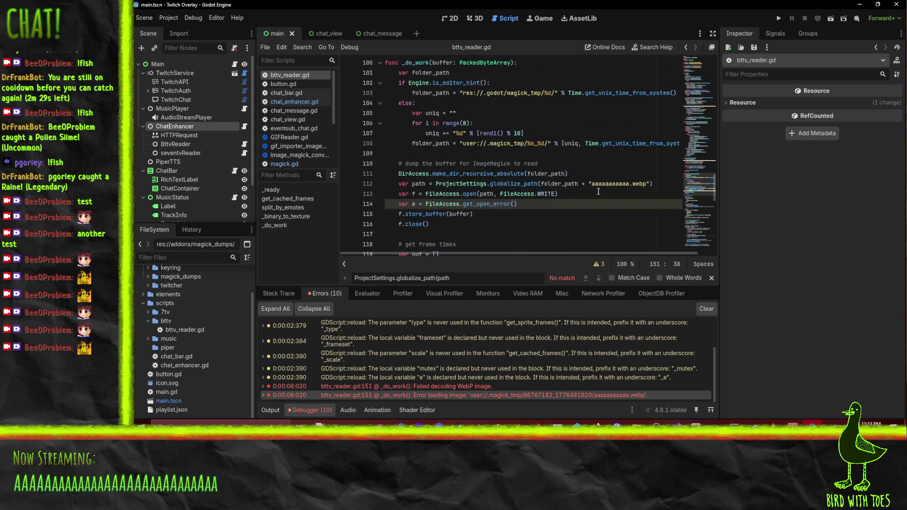
{"action": "left_click", "coordinate": [365, 194]}
{"action": "left_click", "coordinate": [348, 194]}
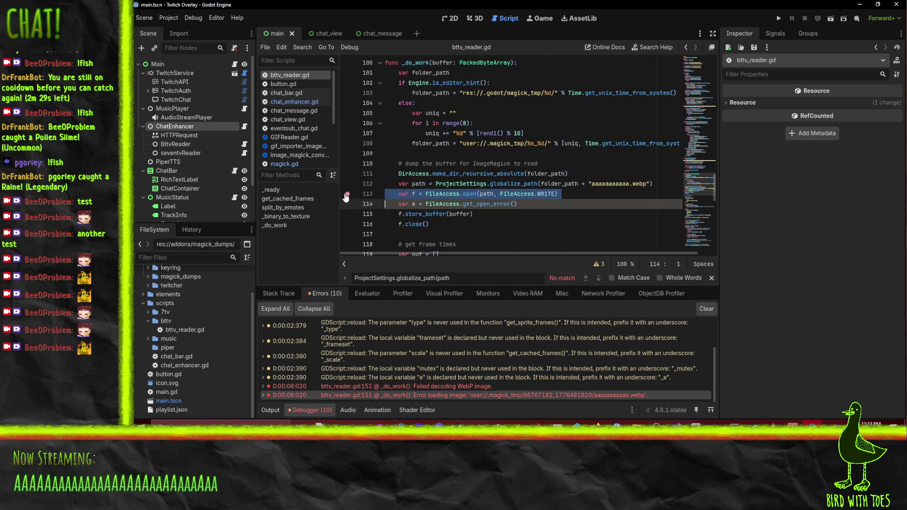
{"action": "left_click", "coordinate": [779, 18]}
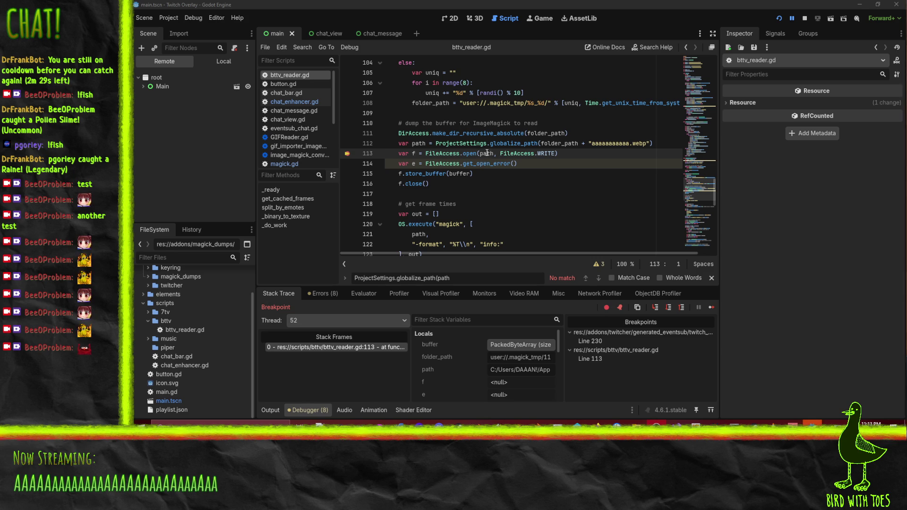
Inspect variables at the line 113 breakpoint, then continue past the store_buffer null-instance error
{"action": "mouse_move", "coordinate": [487, 153]}
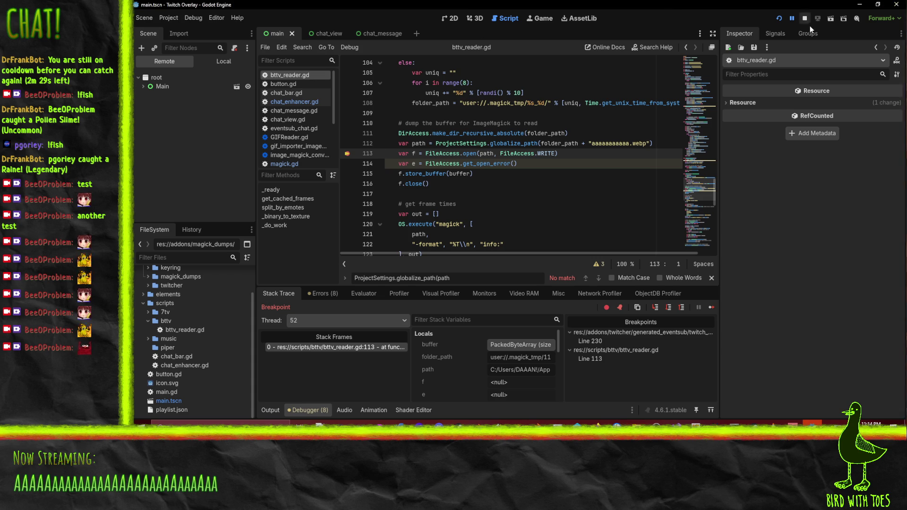
{"action": "left_click", "coordinate": [792, 18]}
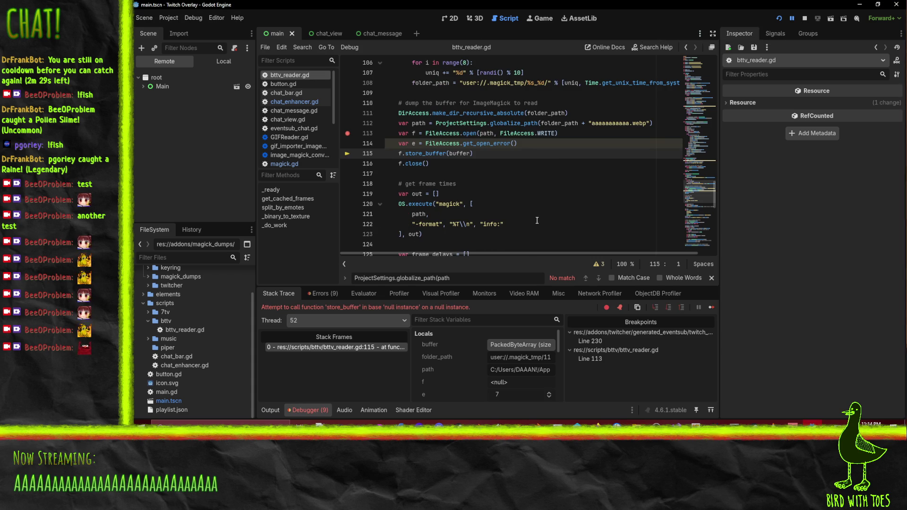
{"action": "left_click", "coordinate": [789, 21]}
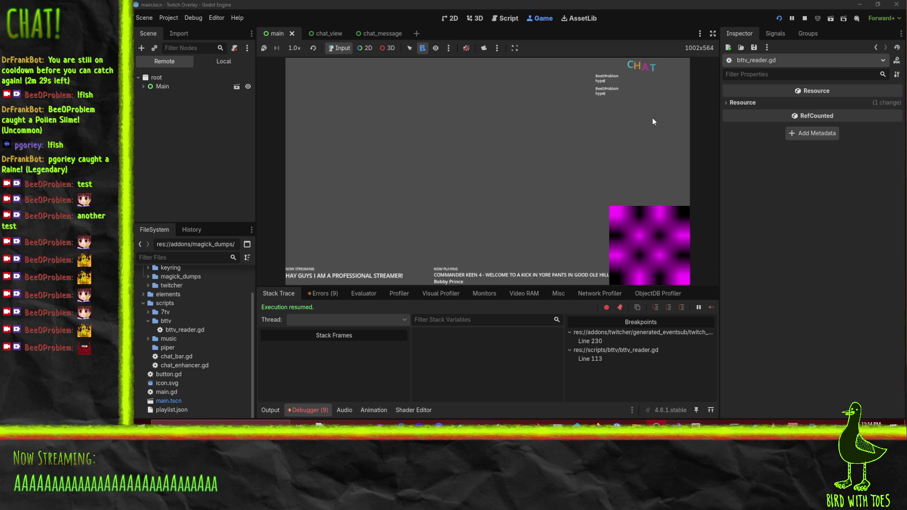
Jump from the Errors list to the store_buffer error on line 115 and clear the line 113 breakpoint
{"action": "left_click", "coordinate": [318, 410]}
{"action": "left_click", "coordinate": [318, 410]}
{"action": "left_click", "coordinate": [322, 293]}
{"action": "scroll", "coordinate": [458, 366], "scroll_direction": "down", "scroll_amount": 3}
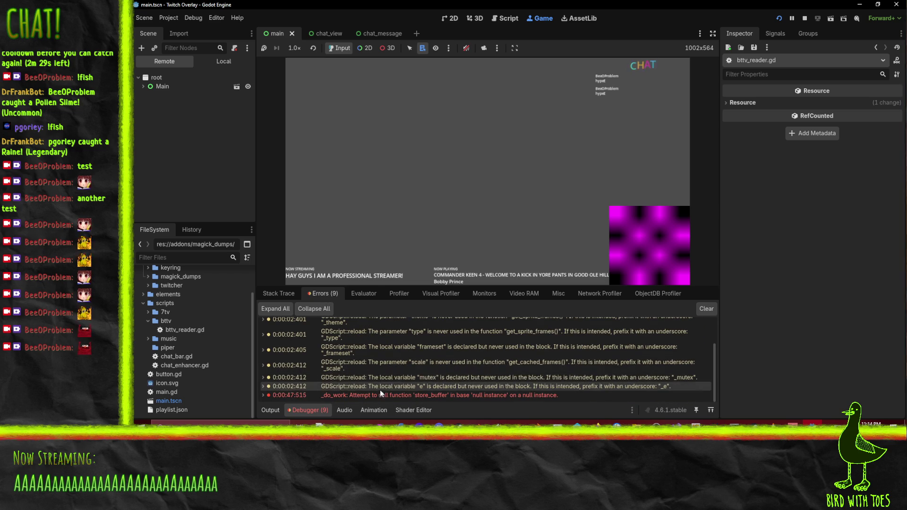
{"action": "double_click", "coordinate": [430, 396]}
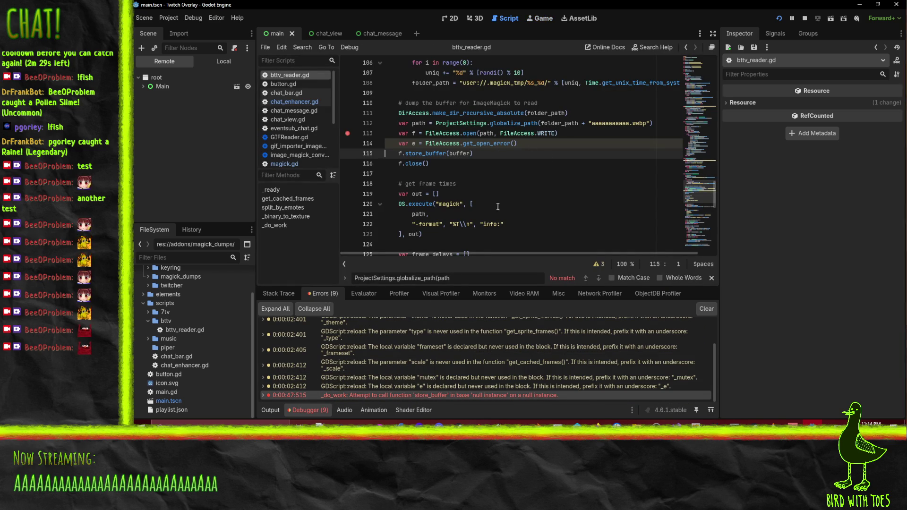
{"action": "left_click", "coordinate": [347, 134]}
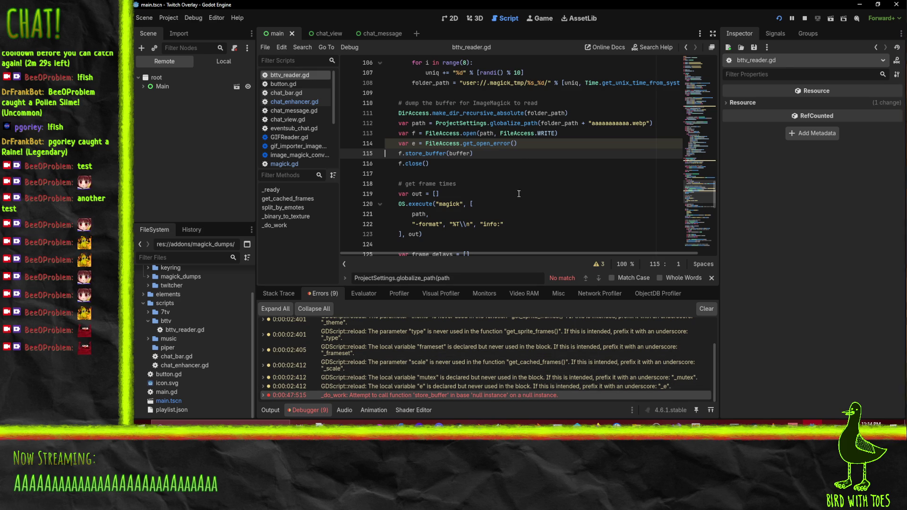
{"action": "scroll", "coordinate": [518, 193], "scroll_direction": "down", "scroll_amount": 7}
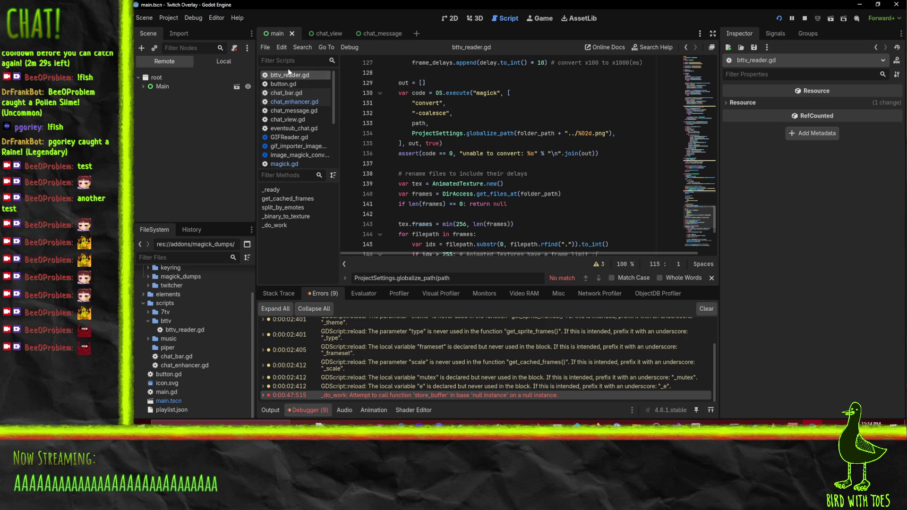
In bttv_reader.gd, add a breakpoint on line 55, where get_cached_frames returns the emote frame cache
{"action": "left_click", "coordinate": [305, 106]}
{"action": "left_click", "coordinate": [290, 73]}
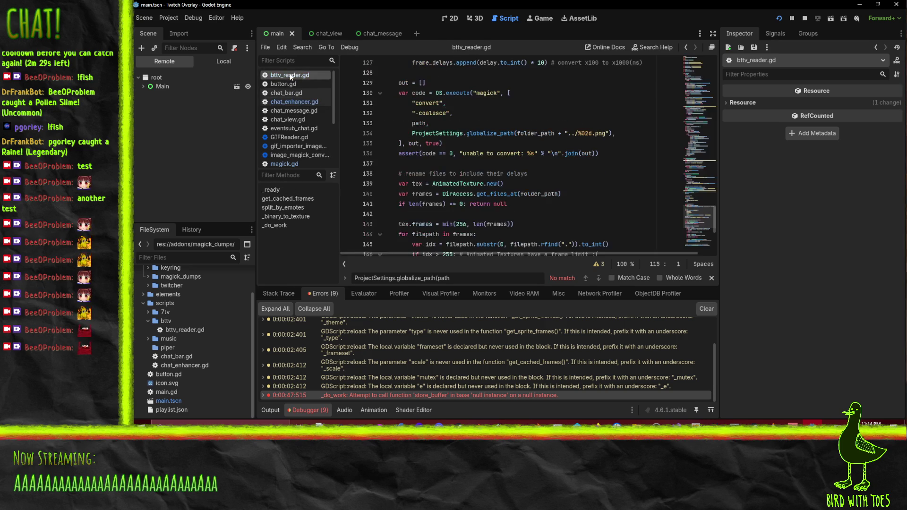
{"action": "scroll", "coordinate": [454, 158], "scroll_direction": "down", "scroll_amount": 5}
{"action": "scroll", "coordinate": [454, 157], "scroll_direction": "up", "scroll_amount": 15}
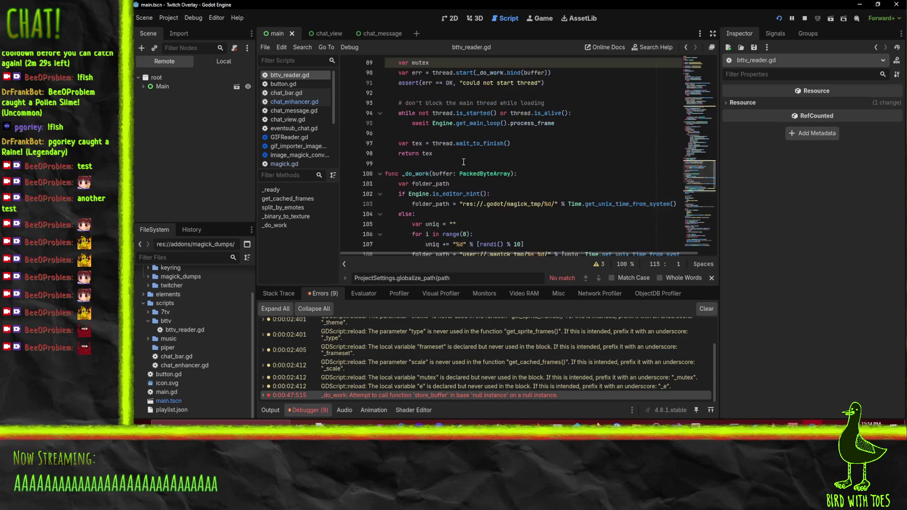
{"action": "scroll", "coordinate": [499, 164], "scroll_direction": "up", "scroll_amount": 6}
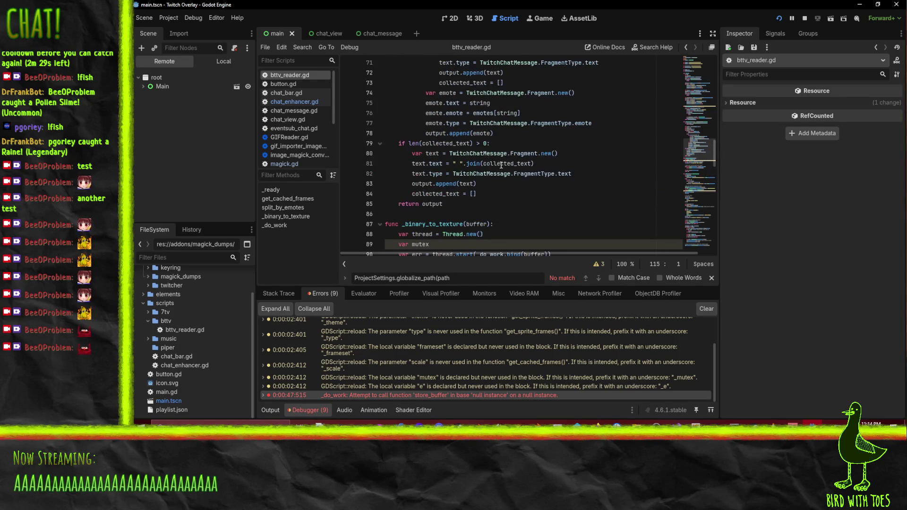
{"action": "scroll", "coordinate": [394, 202], "scroll_direction": "up", "scroll_amount": 10}
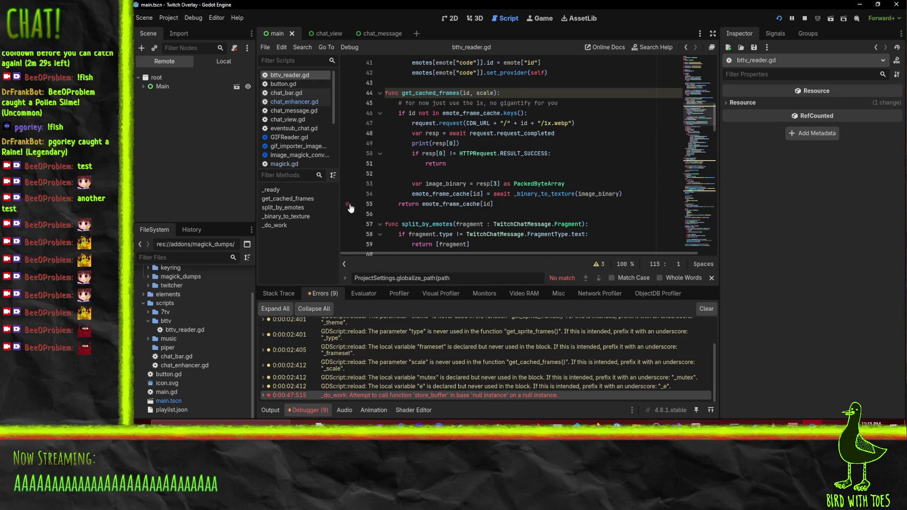
{"action": "left_click", "coordinate": [348, 207]}
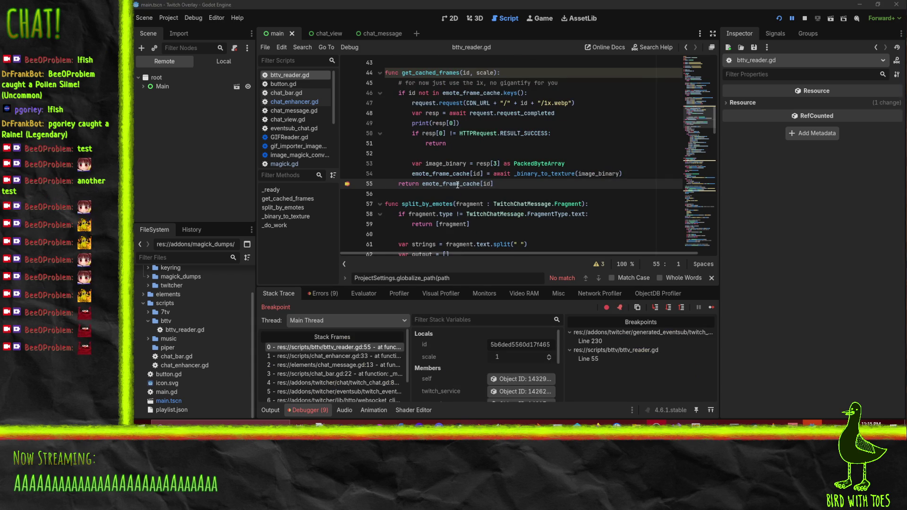
Inspect emote_frame_cache at the line 55 breakpoint and review the _binary_to_texture code around line 71
{"action": "mouse_move", "coordinate": [457, 184]}
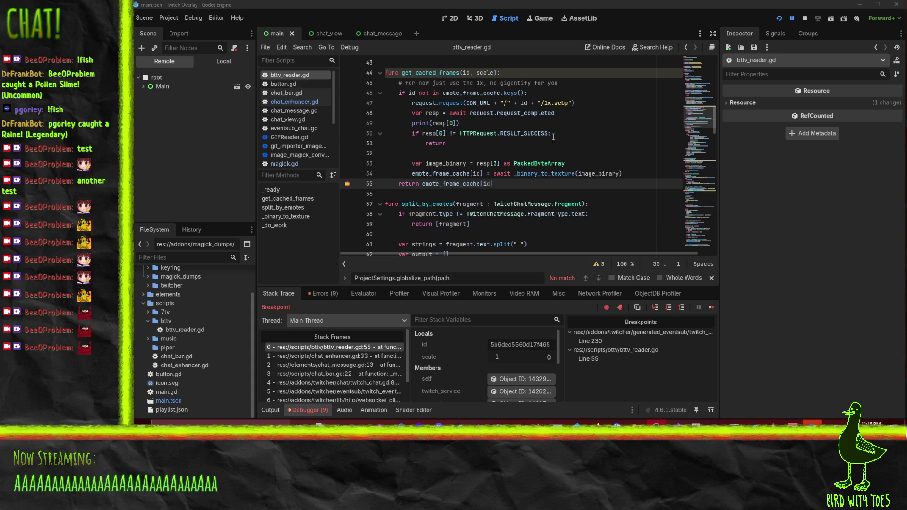
{"action": "scroll", "coordinate": [573, 177], "scroll_direction": "down", "scroll_amount": 10}
{"action": "scroll", "coordinate": [573, 178], "scroll_direction": "up", "scroll_amount": 5}
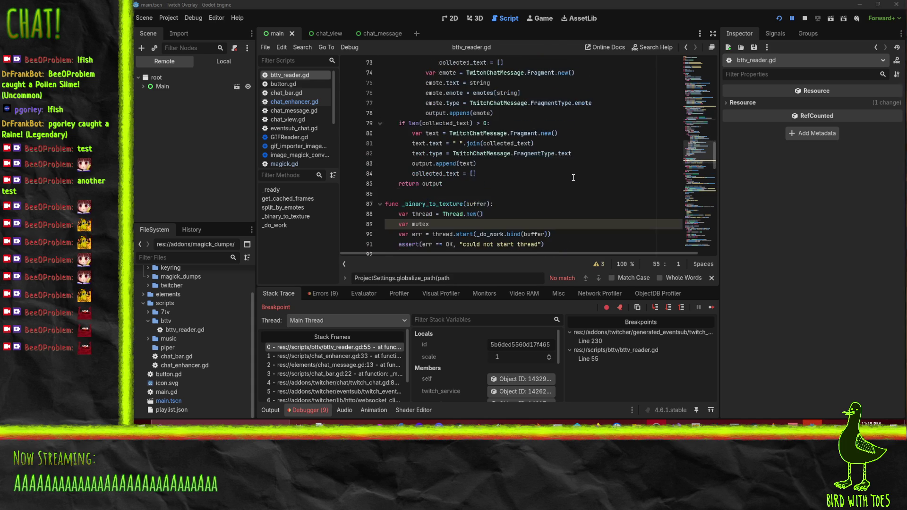
{"action": "left_click_drag", "start_coordinate": [573, 234], "coordinate": [573, 175]}
{"action": "left_click", "coordinate": [573, 165]}
{"action": "scroll", "coordinate": [573, 166], "scroll_direction": "up", "scroll_amount": 4}
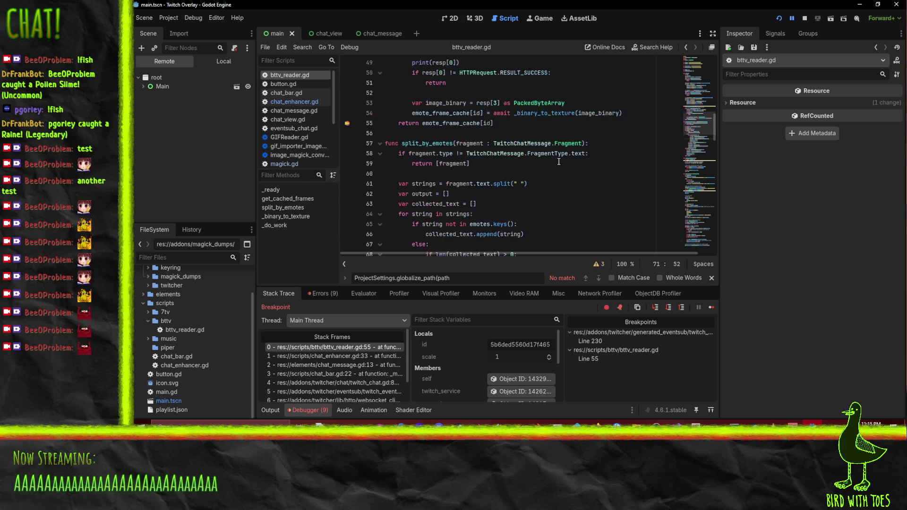
{"action": "scroll", "coordinate": [464, 180], "scroll_direction": "down", "scroll_amount": 7}
{"action": "scroll", "coordinate": [464, 180], "scroll_direction": "down", "scroll_amount": 20}
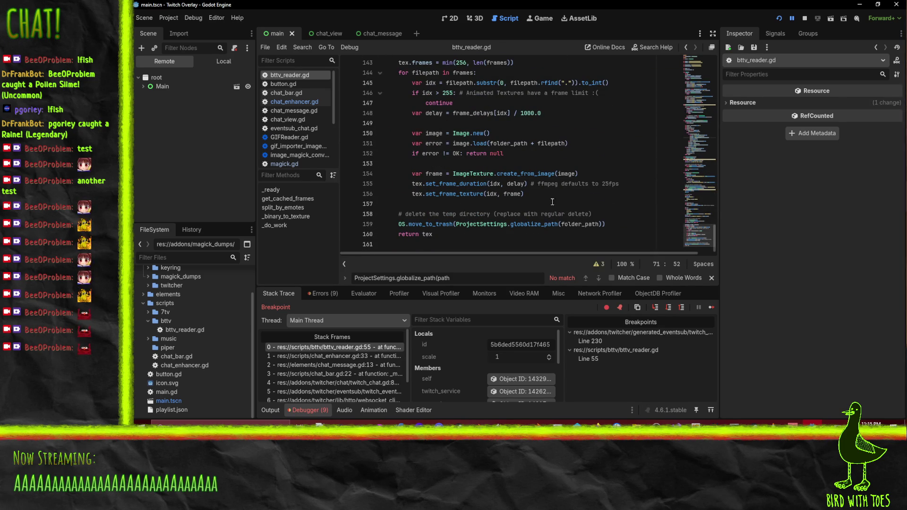
{"action": "mouse_move", "coordinate": [419, 195]}
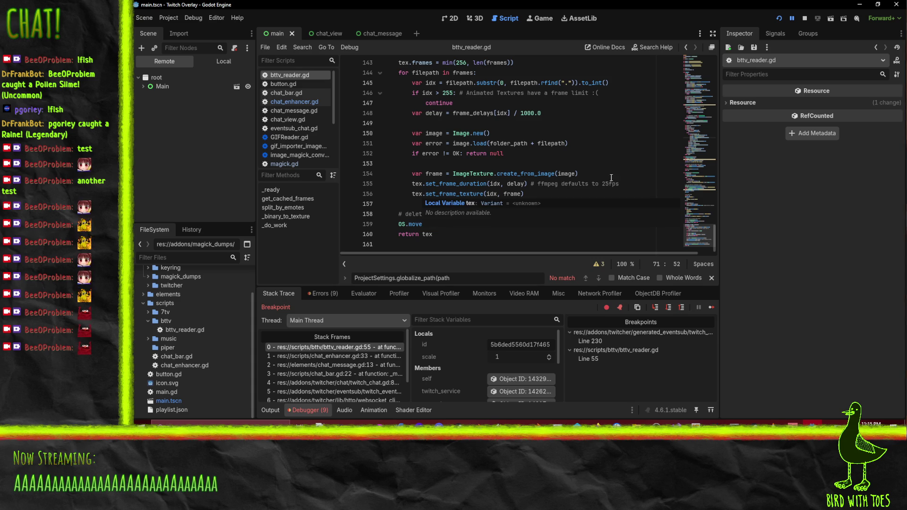
{"action": "scroll", "coordinate": [608, 177], "scroll_direction": "up", "scroll_amount": 17}
{"action": "scroll", "coordinate": [606, 165], "scroll_direction": "up", "scroll_amount": 2}
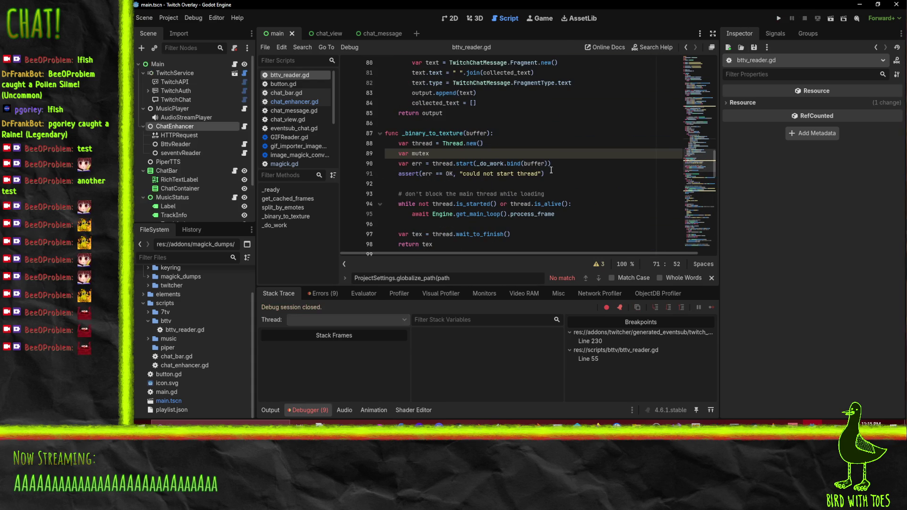
Highlight every use of tex in bttv_reader.gd
{"action": "scroll", "coordinate": [609, 135], "scroll_direction": "down", "scroll_amount": 19}
{"action": "scroll", "coordinate": [608, 191], "scroll_direction": "up", "scroll_amount": 3}
{"action": "double_click", "coordinate": [415, 112]}
{"action": "scroll", "coordinate": [614, 185], "scroll_direction": "down", "scroll_amount": 2}
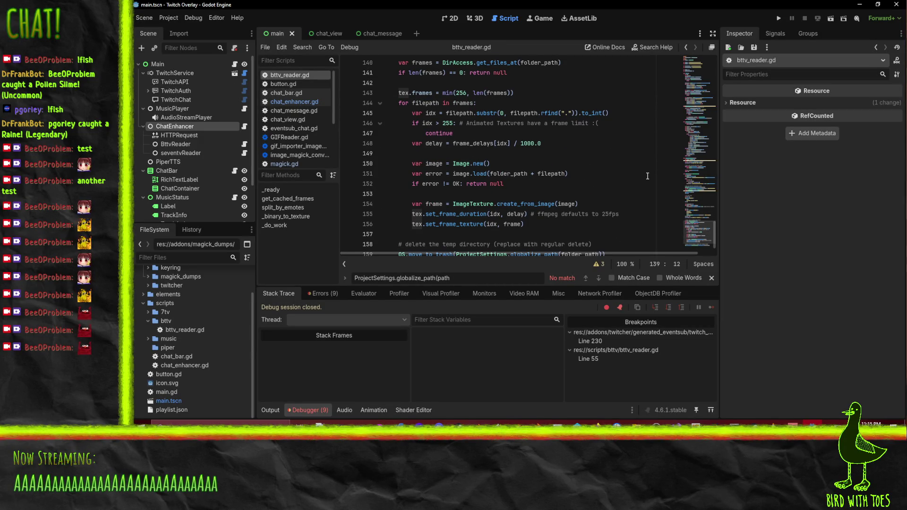
{"action": "scroll", "coordinate": [642, 179], "scroll_direction": "up", "scroll_amount": 1}
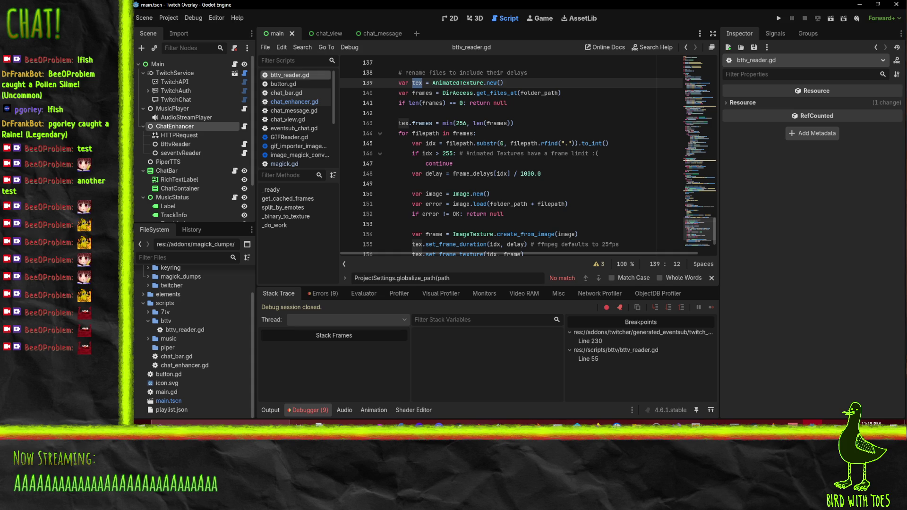
{"action": "scroll", "coordinate": [451, 152], "scroll_direction": "down", "scroll_amount": 2}
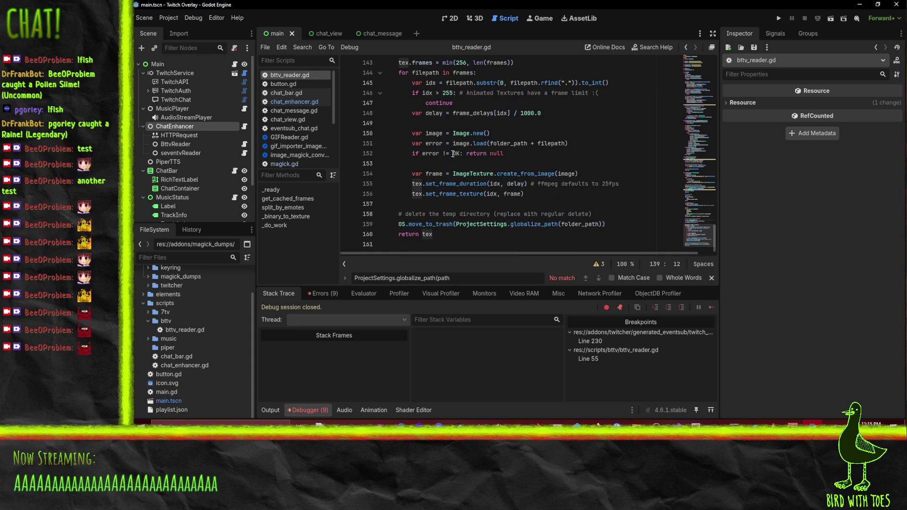
Comment out the OS.move_to_trash call on line 159 with Ctrl+K and rerun the project
{"action": "left_click", "coordinate": [394, 220]}
{"action": "key", "text": "ctrl+k"}
{"action": "left_click", "coordinate": [628, 184]}
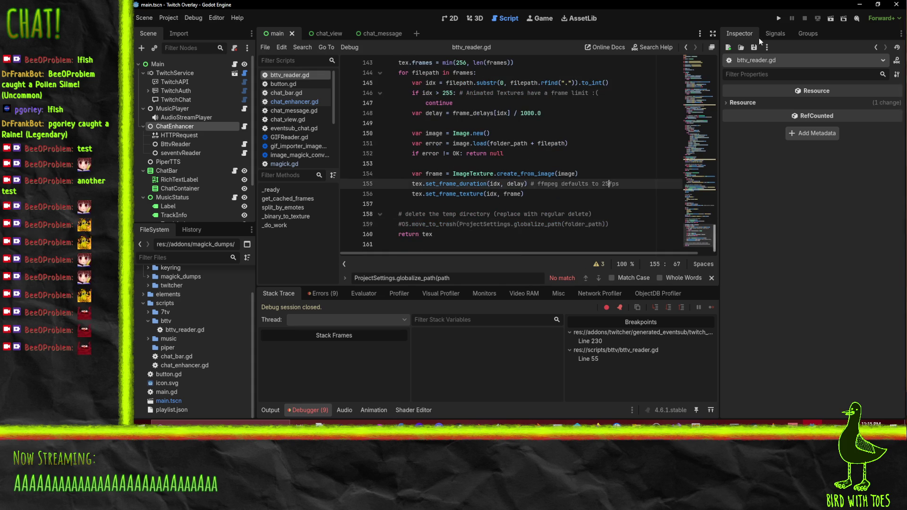
{"action": "left_click", "coordinate": [778, 18]}
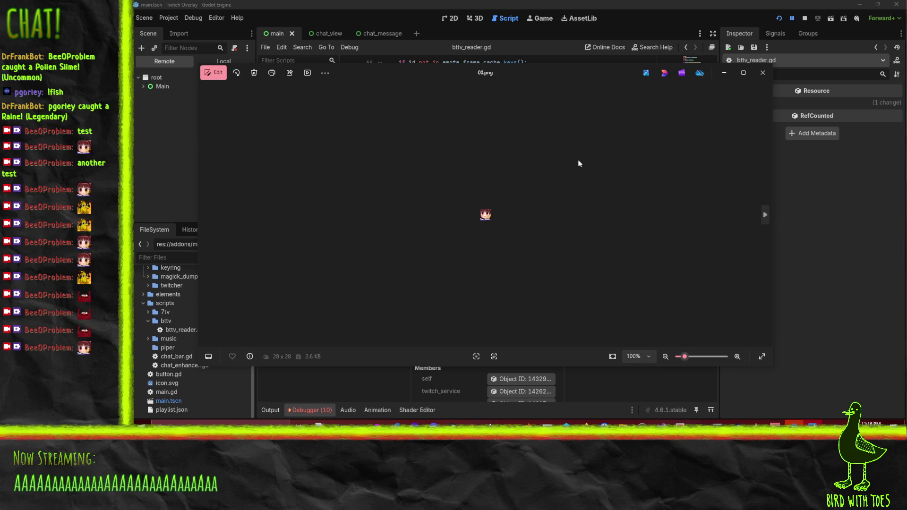
Close the 00.png, 54.png and enlarged aaaaaaaaaaa.webp emote preview windows
{"action": "left_click", "coordinate": [763, 73]}
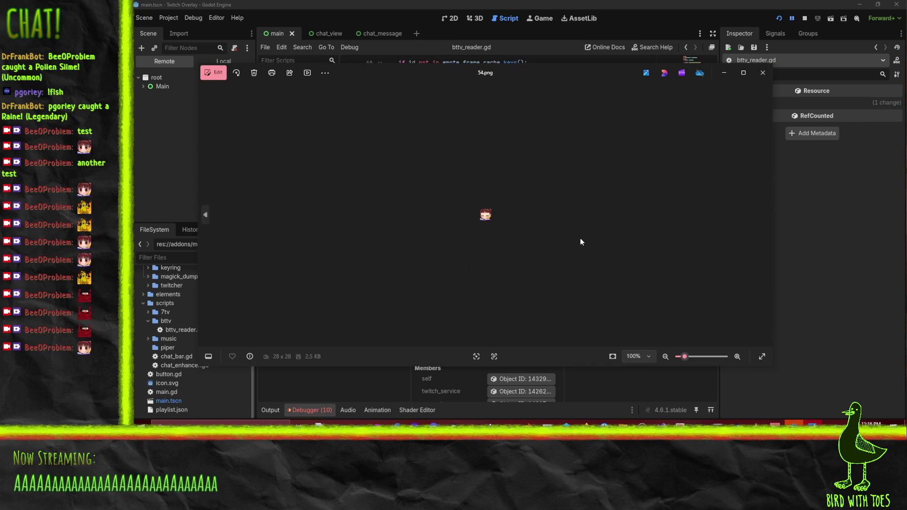
{"action": "scroll", "coordinate": [503, 215], "scroll_direction": "up", "scroll_amount": 5}
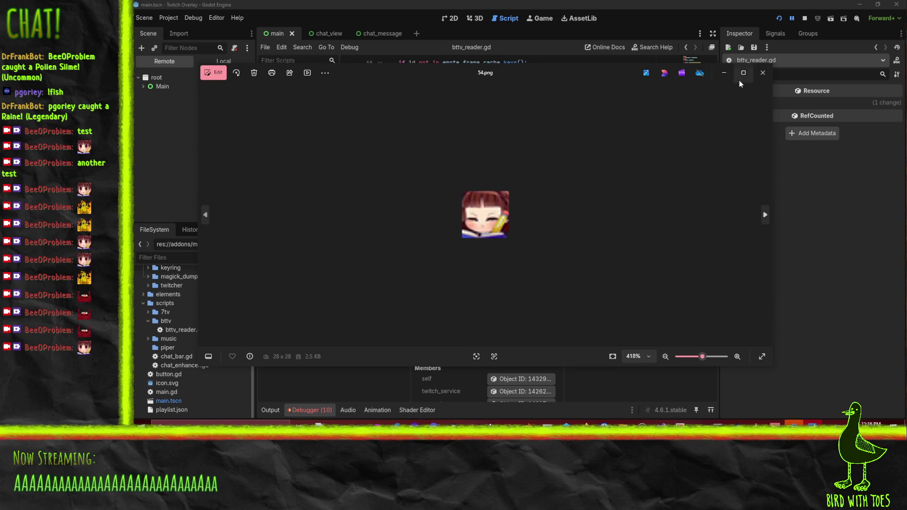
{"action": "left_click", "coordinate": [762, 73]}
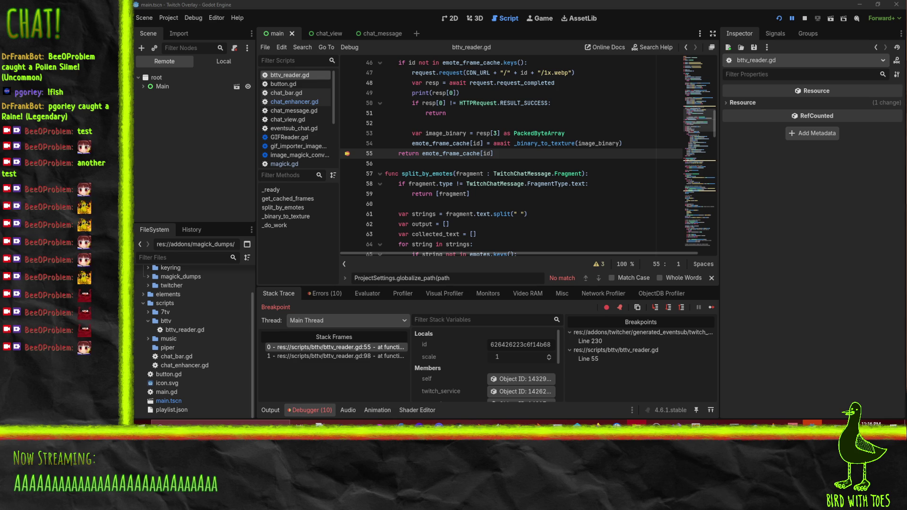
{"action": "scroll", "coordinate": [483, 218], "scroll_direction": "up", "scroll_amount": 8}
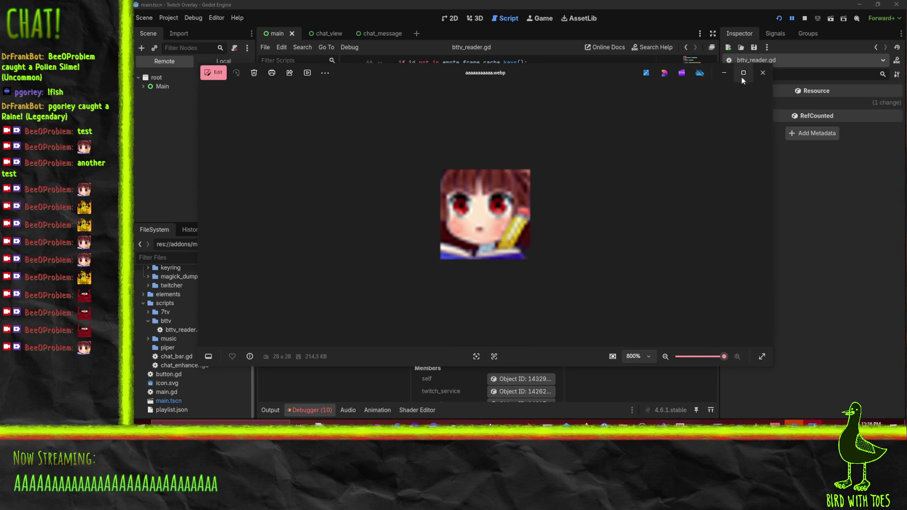
{"action": "left_click", "coordinate": [763, 72]}
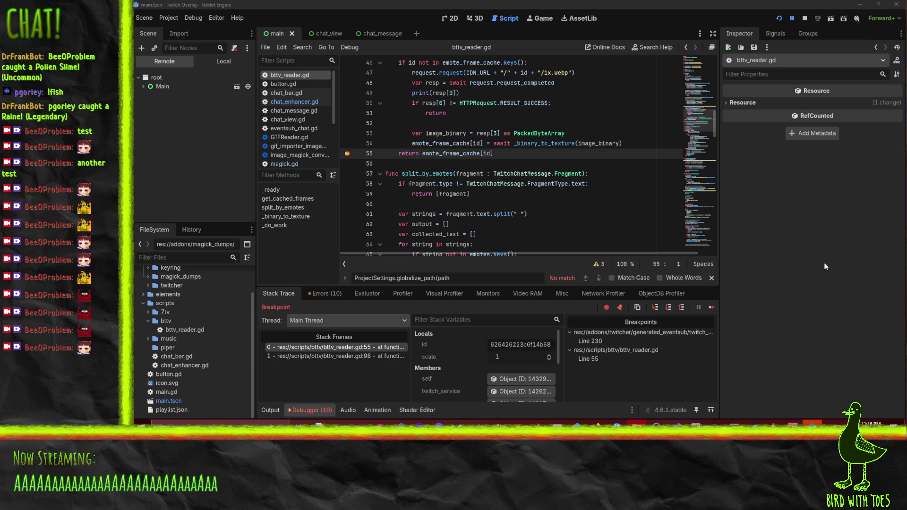
Stop the running overlay with F8 and remove the line 55 breakpoint
{"action": "left_click", "coordinate": [611, 184]}
{"action": "key", "text": "F8"}
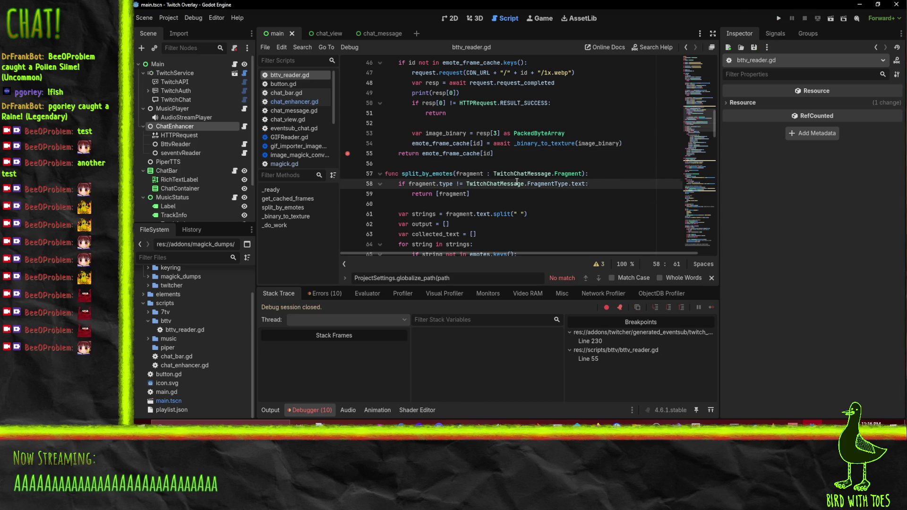
{"action": "scroll", "coordinate": [517, 182], "scroll_direction": "up", "scroll_amount": 15}
{"action": "scroll", "coordinate": [520, 187], "scroll_direction": "down", "scroll_amount": 15}
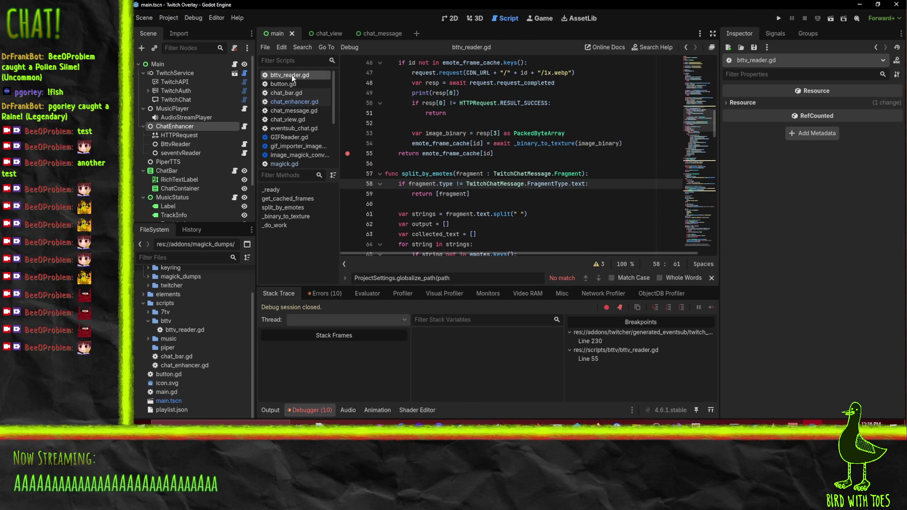
{"action": "left_click", "coordinate": [345, 156]}
Search the script for '../' and remove the ../ prefix on line 134
{"action": "scroll", "coordinate": [498, 201], "scroll_direction": "down", "scroll_amount": 12}
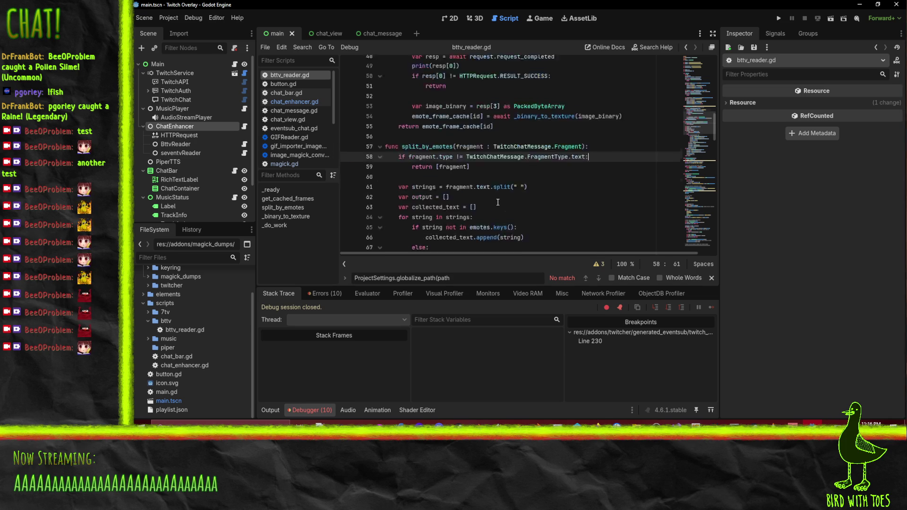
{"action": "scroll", "coordinate": [498, 201], "scroll_direction": "down", "scroll_amount": 7}
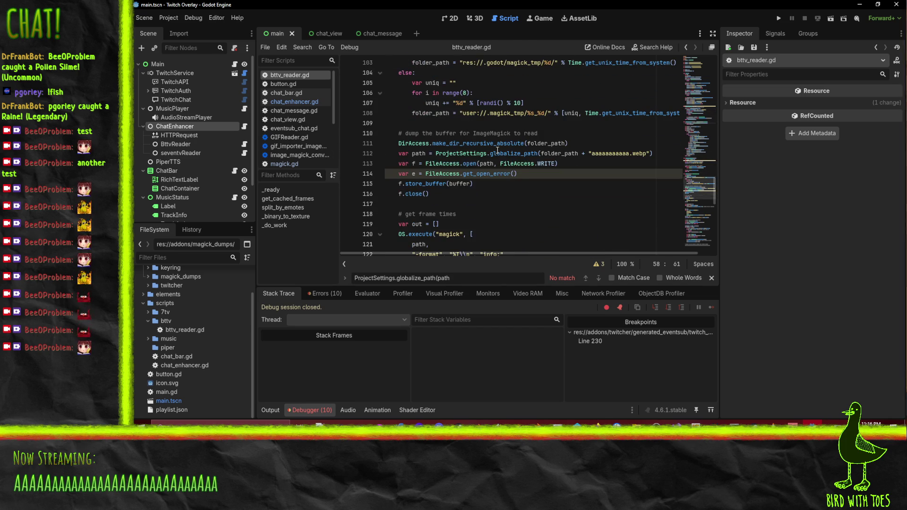
{"action": "scroll", "coordinate": [497, 150], "scroll_direction": "up", "scroll_amount": 2}
{"action": "left_click", "coordinate": [572, 214]}
{"action": "scroll", "coordinate": [576, 179], "scroll_direction": "up", "scroll_amount": 1}
{"action": "left_click", "coordinate": [583, 132]}
{"action": "key", "text": "ctrl+f"}
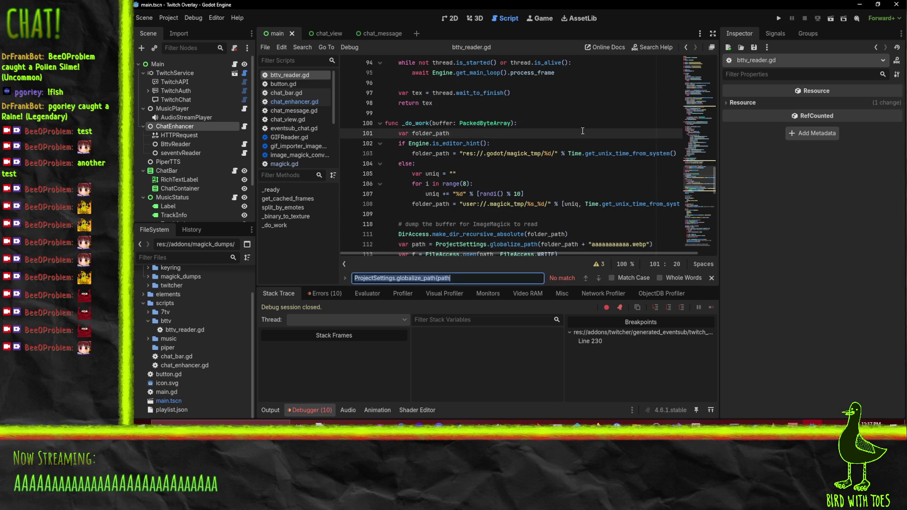
{"action": "type", "text": "../"}
{"action": "left_click", "coordinate": [571, 173]}
{"action": "key", "text": "Up"}
{"action": "key", "text": "Up"}
{"action": "key", "text": "shift+Right"}
{"action": "key", "text": "shift+Right"}
{"action": "key", "text": "shift+Right"}
{"action": "key", "text": "BackSpace"}
{"action": "key", "text": "Up"}
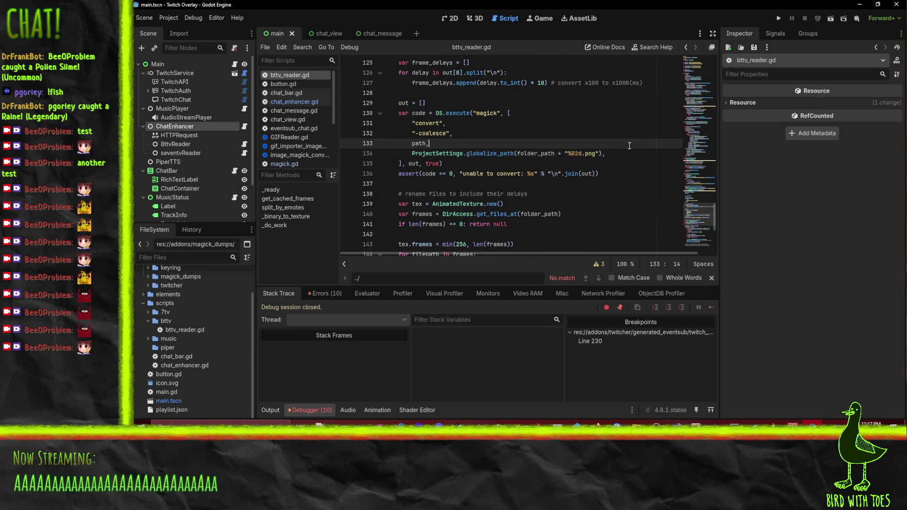
Change line 112's temp file path to '../decode' and save the script
{"action": "scroll", "coordinate": [629, 148], "scroll_direction": "up", "scroll_amount": 6}
{"action": "scroll", "coordinate": [629, 149], "scroll_direction": "up", "scroll_amount": 1}
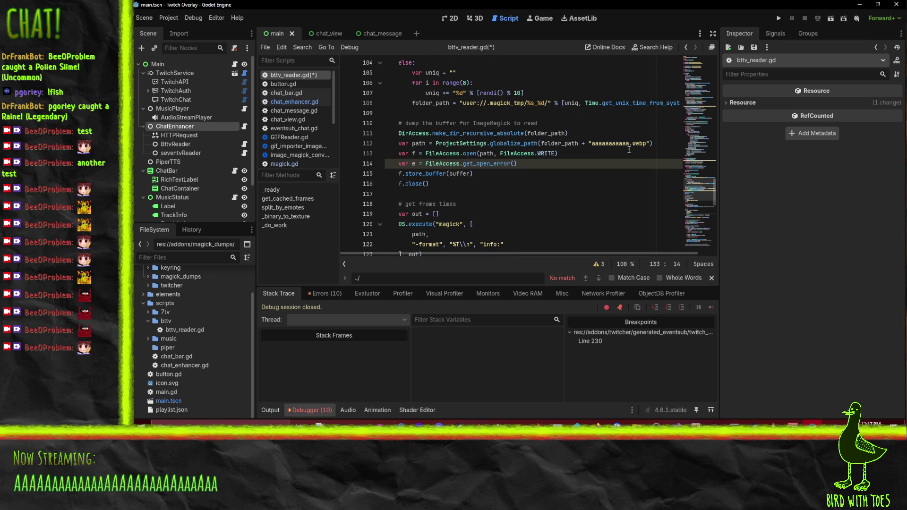
{"action": "left_click", "coordinate": [593, 146]}
{"action": "type", "text": "../"}
{"action": "key", "text": "ctrl+s"}
{"action": "double_click", "coordinate": [614, 143]}
{"action": "type", "text": "decode"}
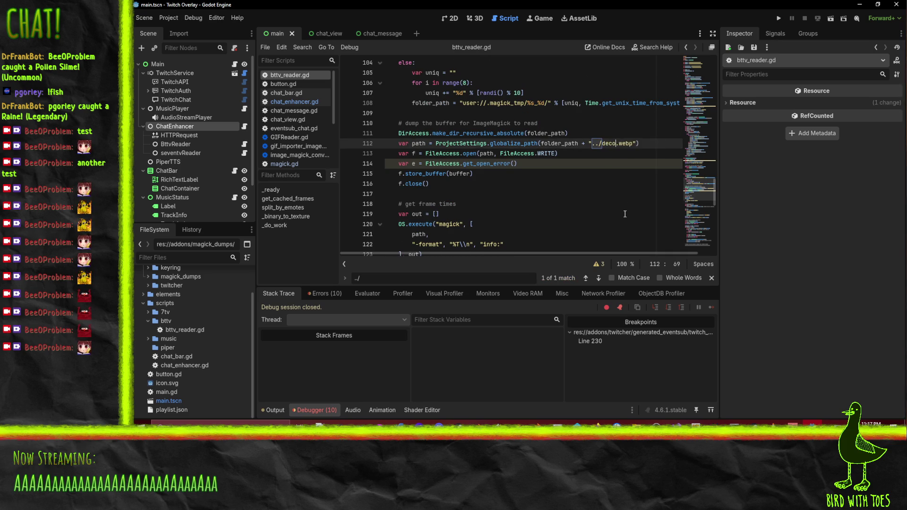
{"action": "key", "text": "ctrl+s"}
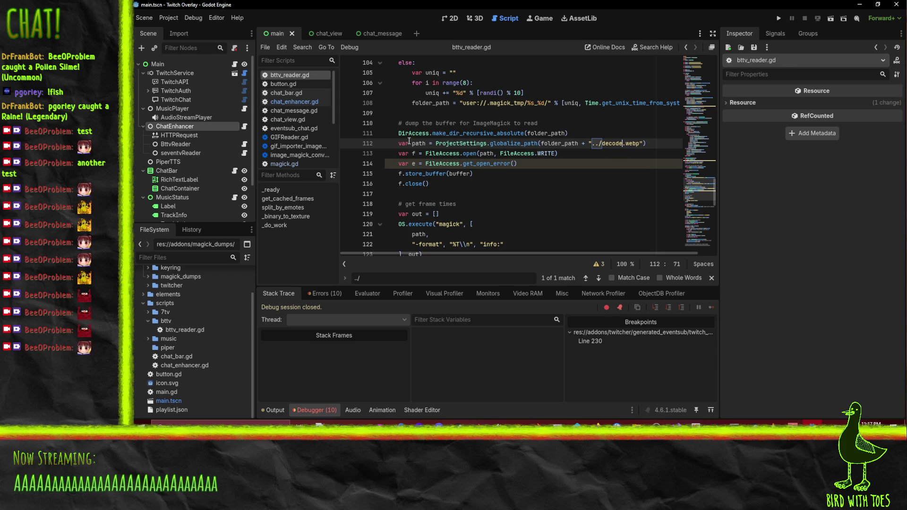
Uncomment the move_to_trash line, duplicate it to also trash path, and breakpoint line 161's return tex
{"action": "scroll", "coordinate": [416, 144], "scroll_direction": "down", "scroll_amount": 13}
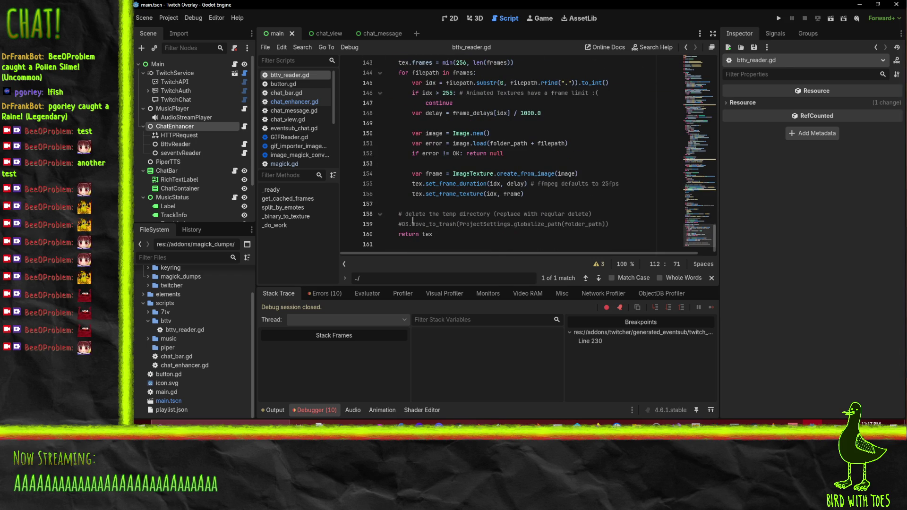
{"action": "left_click", "coordinate": [401, 224]}
{"action": "key", "text": "BackSpace"}
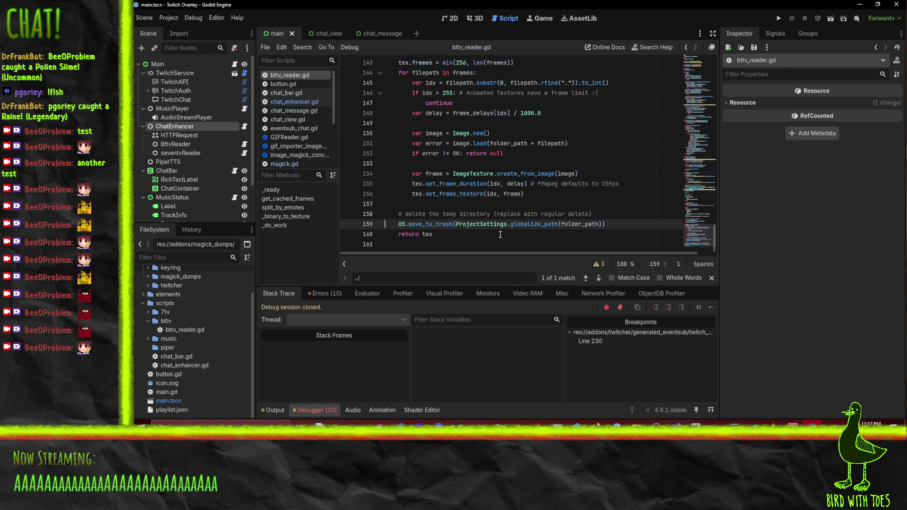
{"action": "key", "text": "ctrl+shift+d"}
{"action": "double_click", "coordinate": [580, 224]}
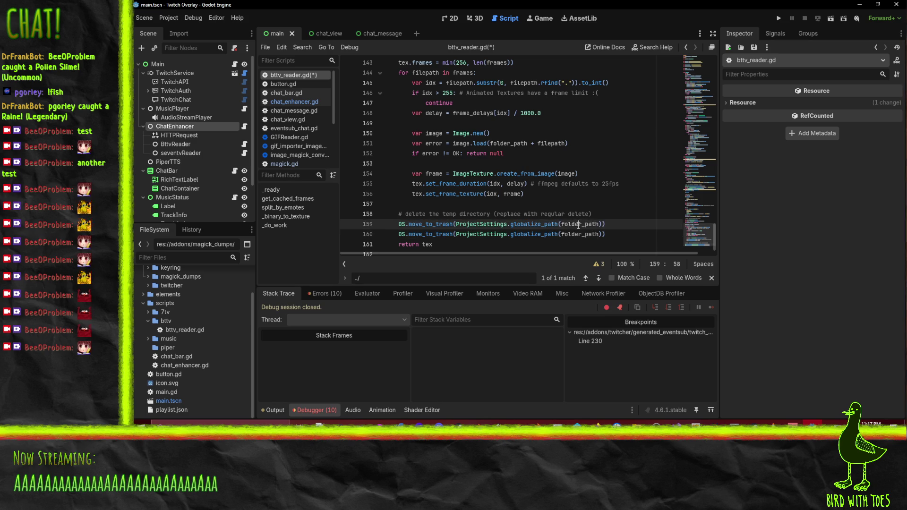
{"action": "type", "text": "patjh"}
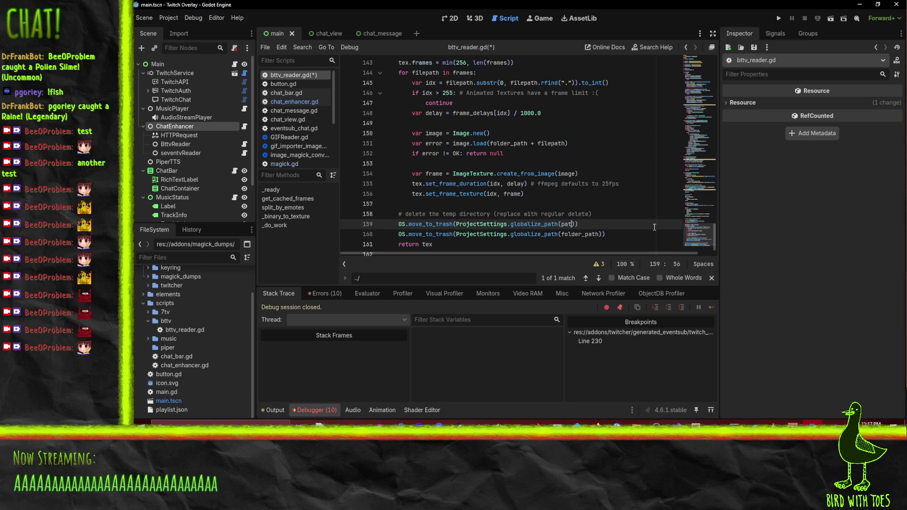
{"action": "type", "text": "h"}
{"action": "key", "text": "ctrl+s"}
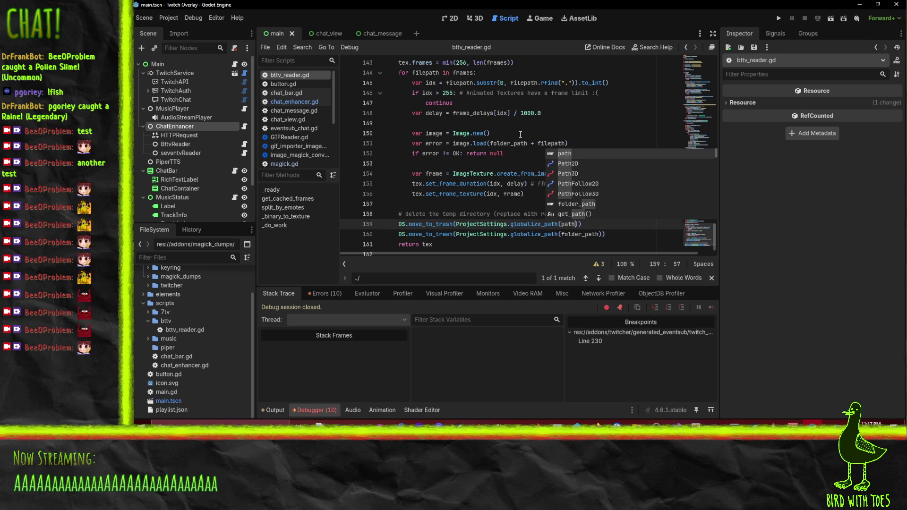
{"action": "left_click", "coordinate": [348, 244]}
{"action": "left_click", "coordinate": [474, 163]}
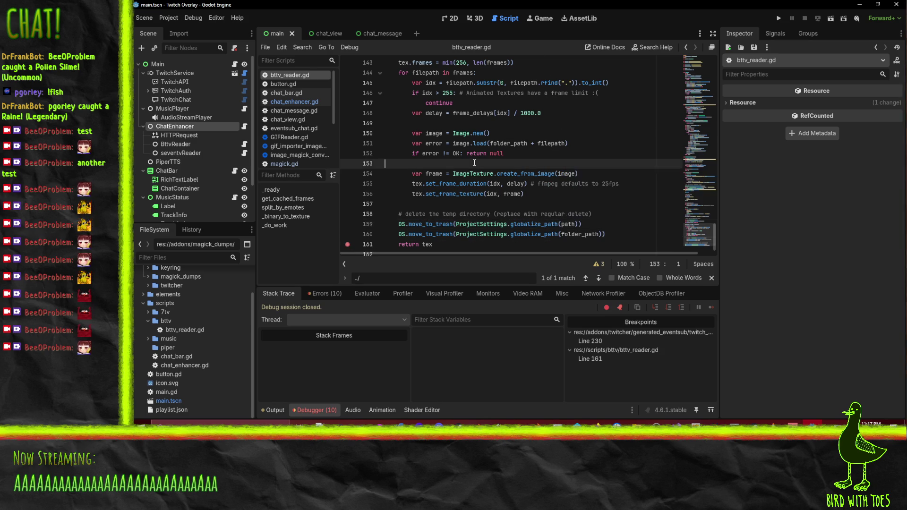
Run the overlay, inspect tex at line 161, and continue until chat_enhancer.gd line 33 errors
{"action": "left_click", "coordinate": [778, 19]}
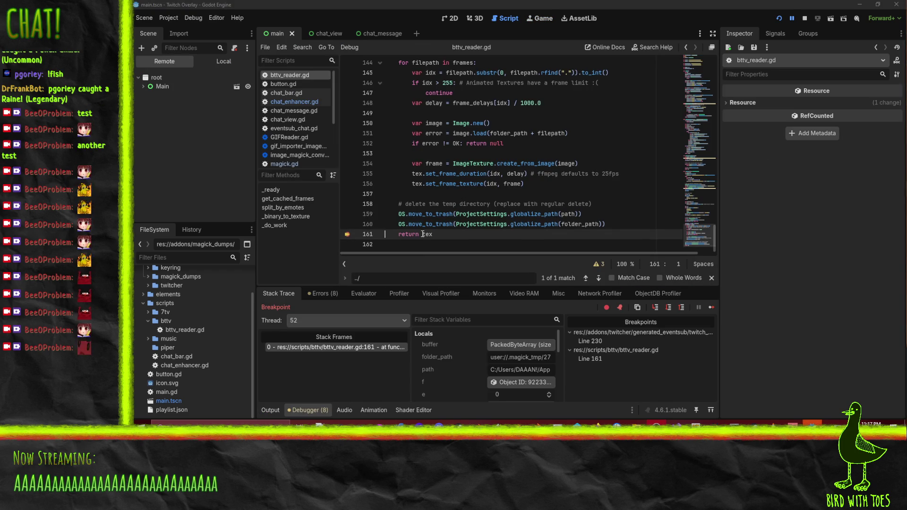
{"action": "mouse_move", "coordinate": [427, 235]}
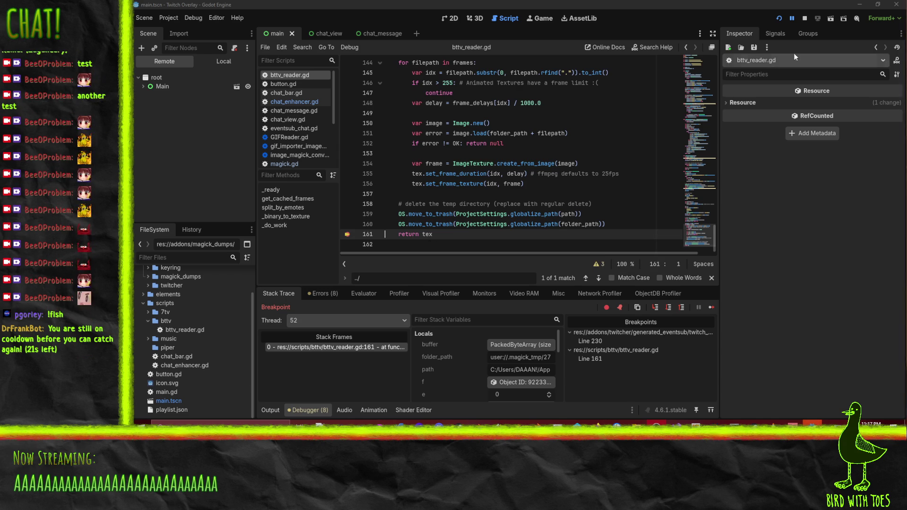
{"action": "left_click", "coordinate": [792, 18]}
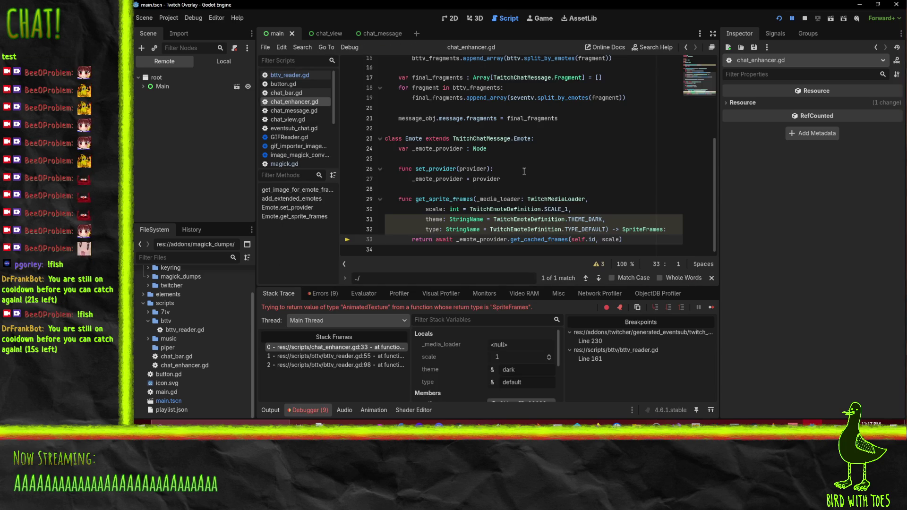
Resume the overlay, check the game embedding options dropdown, then stop the run
{"action": "scroll", "coordinate": [395, 225], "scroll_direction": "up", "scroll_amount": 1}
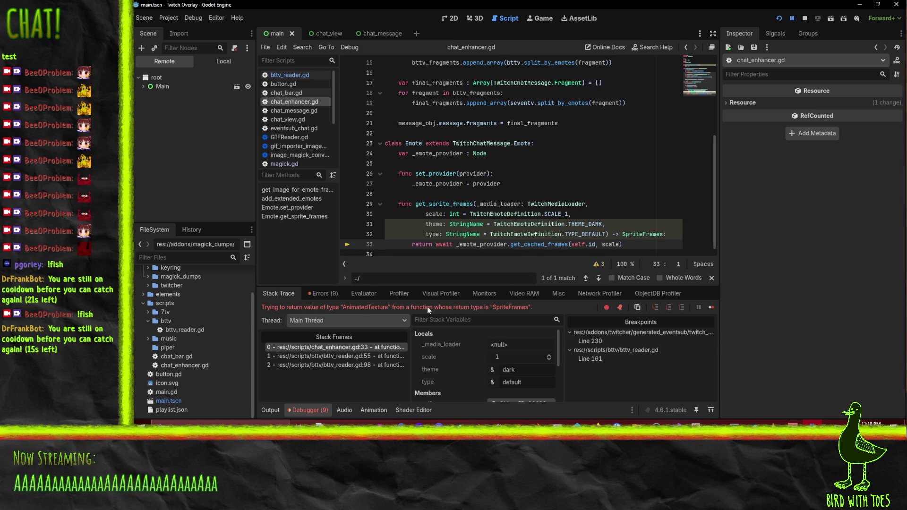
{"action": "left_click", "coordinate": [792, 18]}
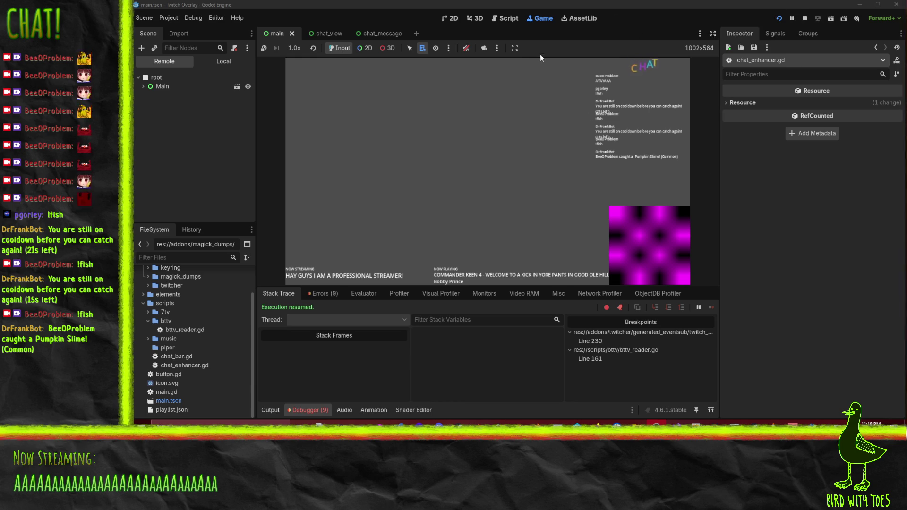
{"action": "left_click", "coordinate": [514, 48]}
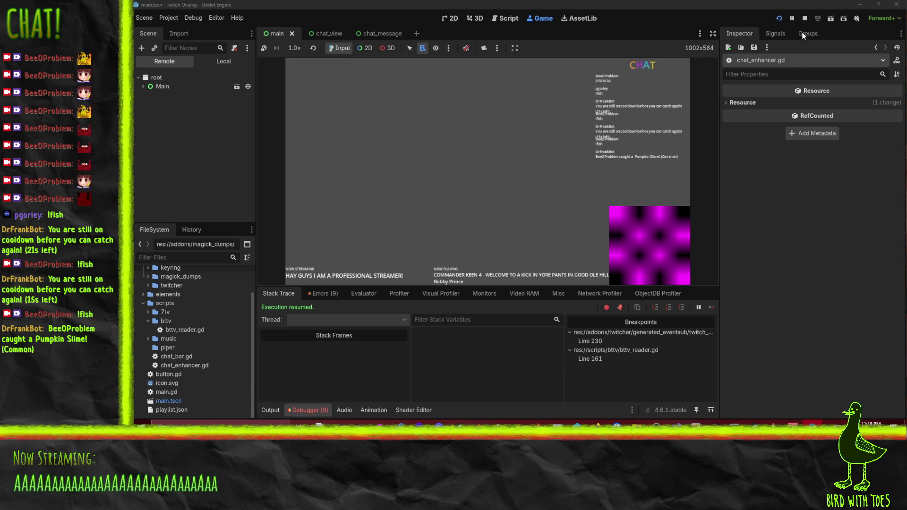
{"action": "left_click", "coordinate": [804, 18]}
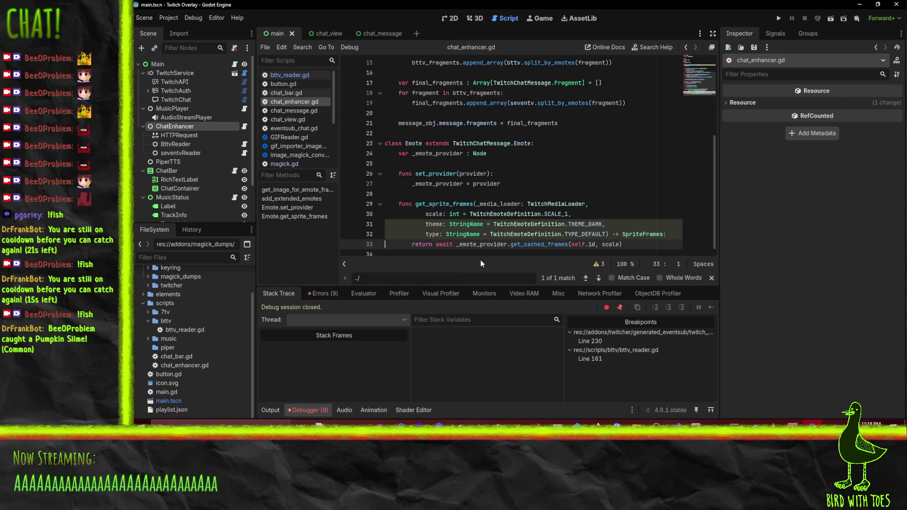
{"action": "left_click", "coordinate": [500, 245]}
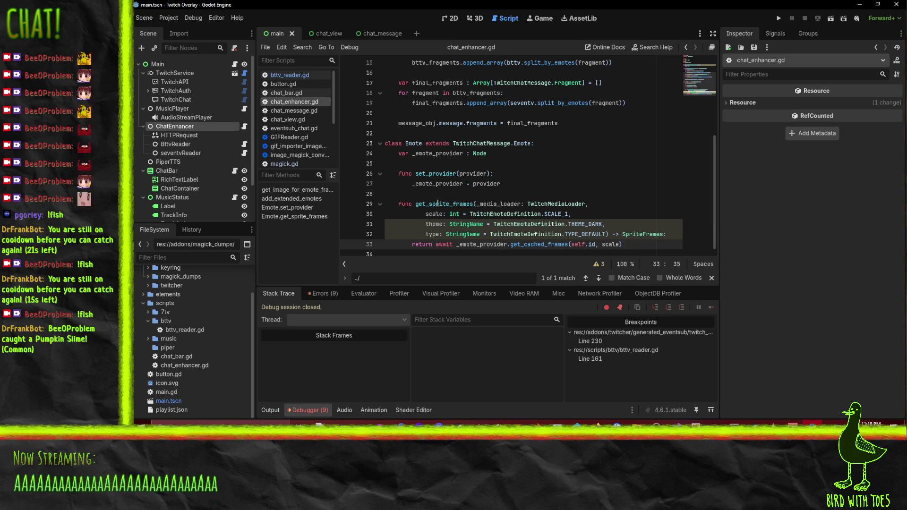
{"action": "left_click", "coordinate": [597, 172]}
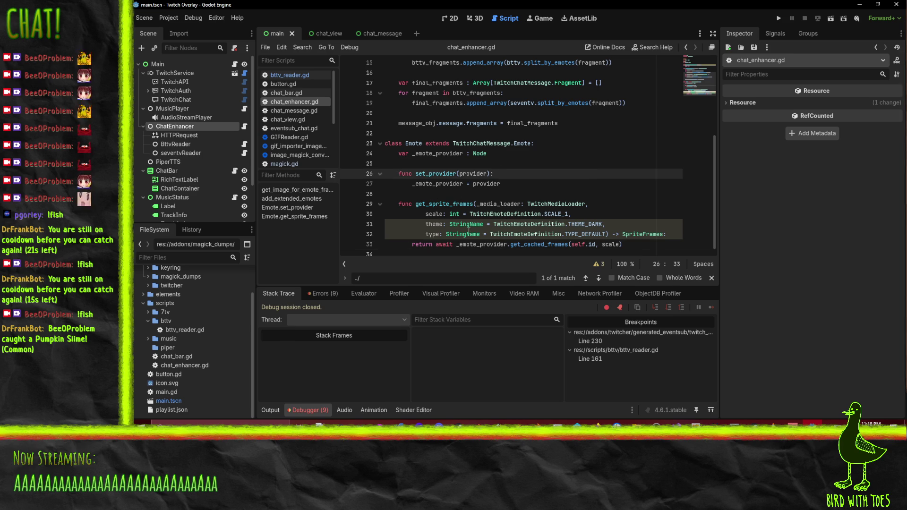
{"action": "left_click", "coordinate": [457, 196]}
{"action": "left_click", "coordinate": [450, 204]}
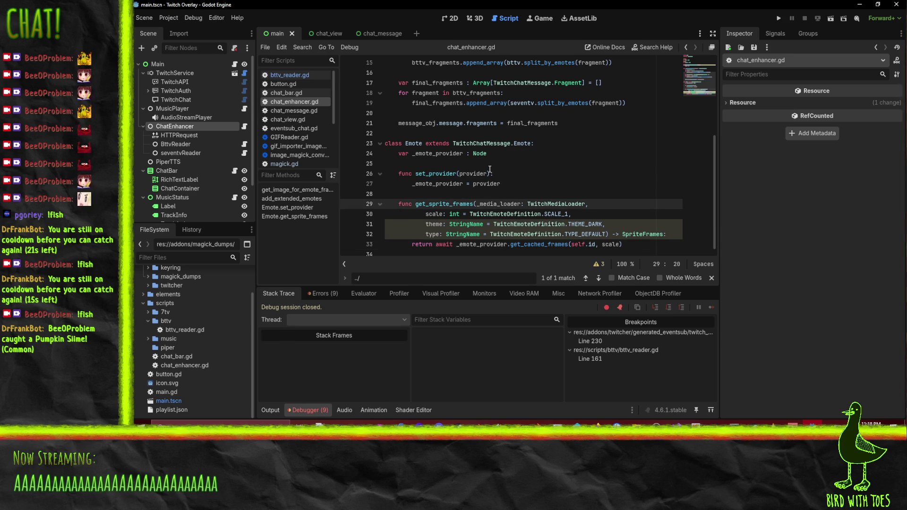
{"action": "left_click", "coordinate": [552, 223]}
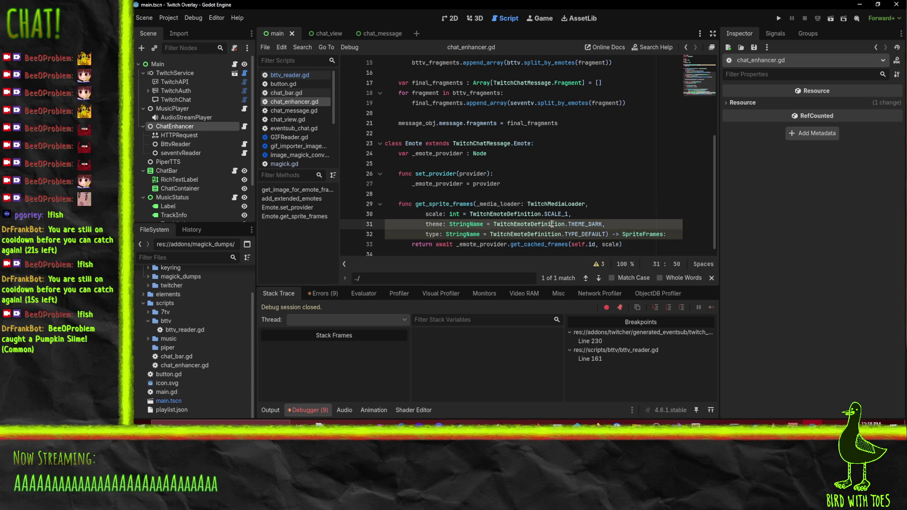
{"action": "double_click", "coordinate": [547, 234]}
{"action": "double_click", "coordinate": [543, 244]}
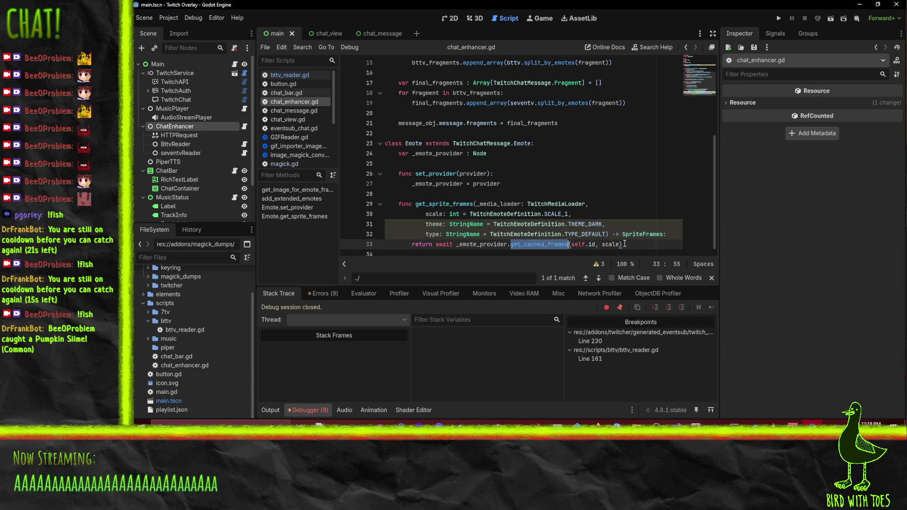
Open image_magick_converter.gd and jump to the _build_frames function definition
{"action": "left_click", "coordinate": [310, 154]}
{"action": "scroll", "coordinate": [501, 177], "scroll_direction": "down", "scroll_amount": 4}
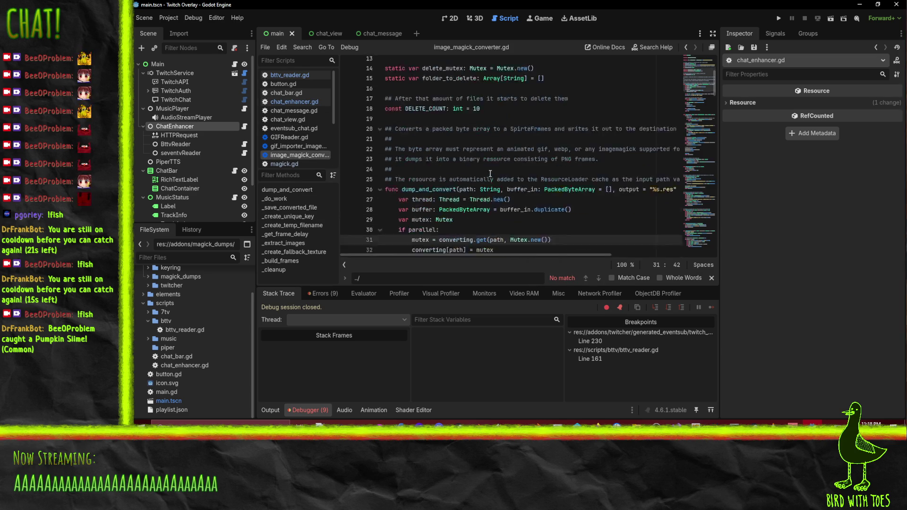
{"action": "scroll", "coordinate": [500, 177], "scroll_direction": "up", "scroll_amount": 3}
{"action": "mouse_move", "coordinate": [479, 256]}
{"action": "left_mouse_down"}
{"action": "mouse_move", "coordinate": [606, 255]}
{"action": "mouse_move", "coordinate": [421, 250]}
{"action": "left_mouse_up"}
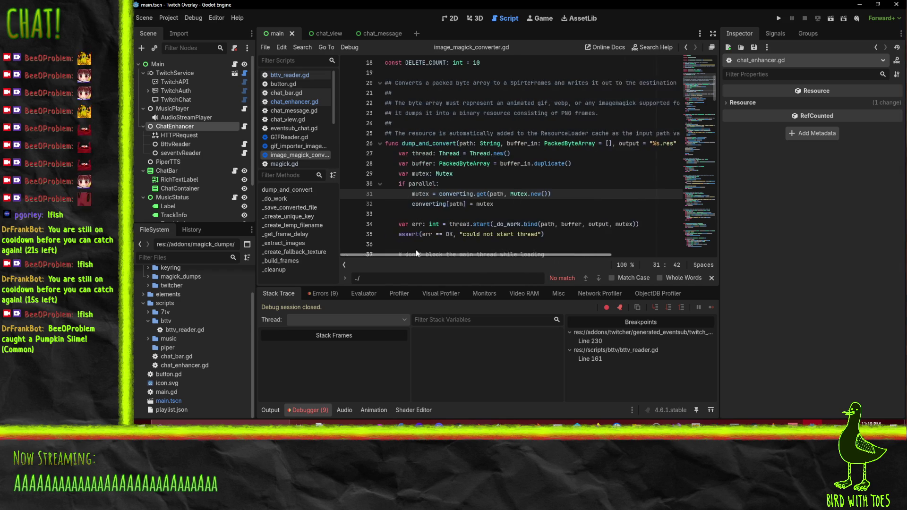
{"action": "scroll", "coordinate": [549, 187], "scroll_direction": "down", "scroll_amount": 7}
{"action": "scroll", "coordinate": [550, 187], "scroll_direction": "down", "scroll_amount": 9}
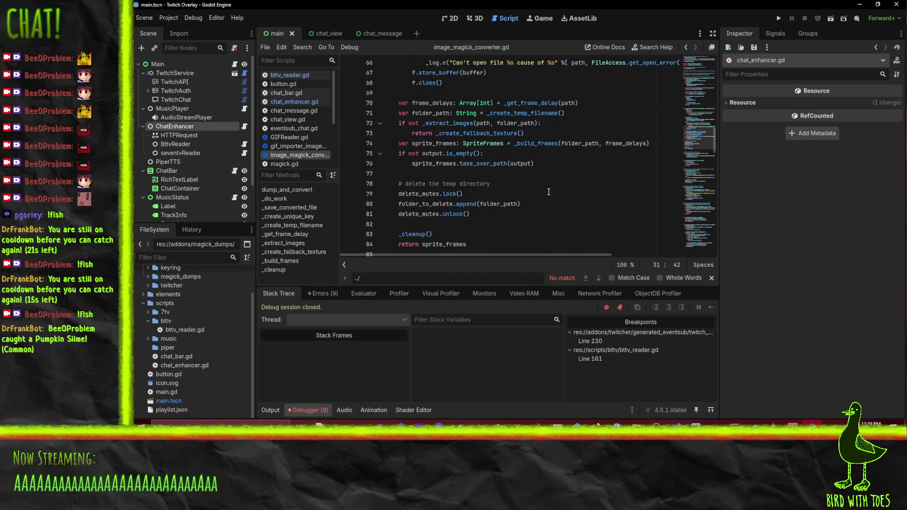
{"action": "scroll", "coordinate": [549, 192], "scroll_direction": "down", "scroll_amount": 2}
{"action": "scroll", "coordinate": [550, 171], "scroll_direction": "down", "scroll_amount": 6}
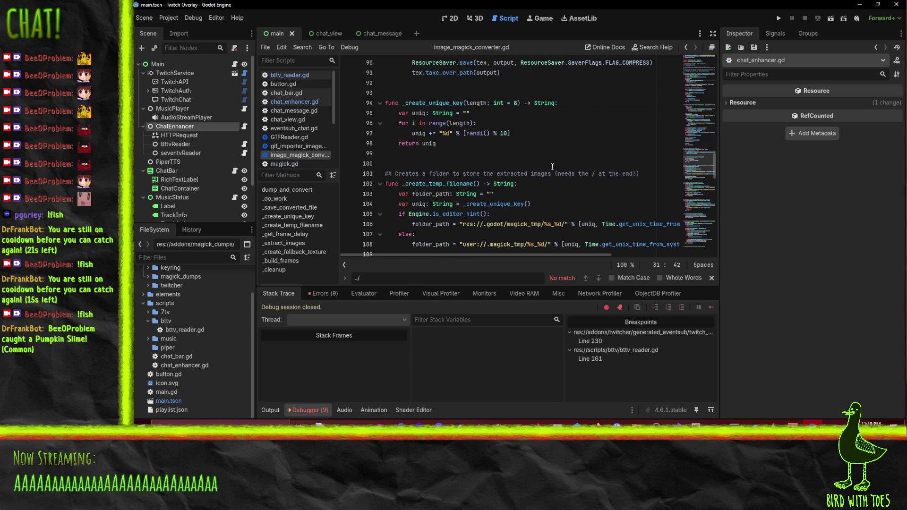
{"action": "scroll", "coordinate": [552, 167], "scroll_direction": "up", "scroll_amount": 12}
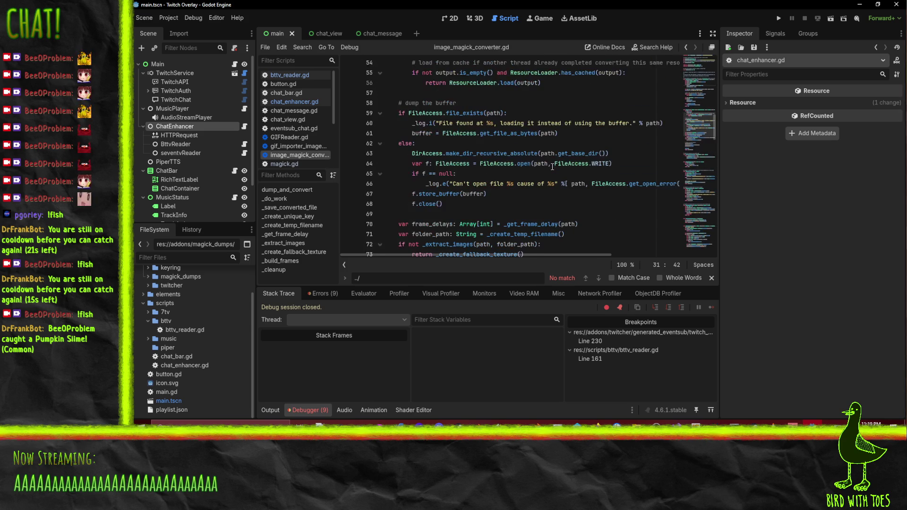
{"action": "scroll", "coordinate": [552, 166], "scroll_direction": "down", "scroll_amount": 3}
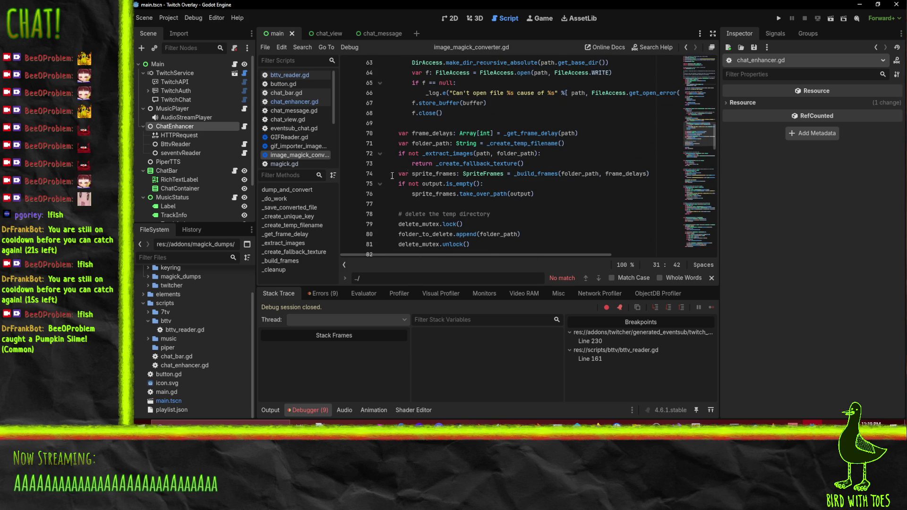
{"action": "double_click", "coordinate": [542, 174]}
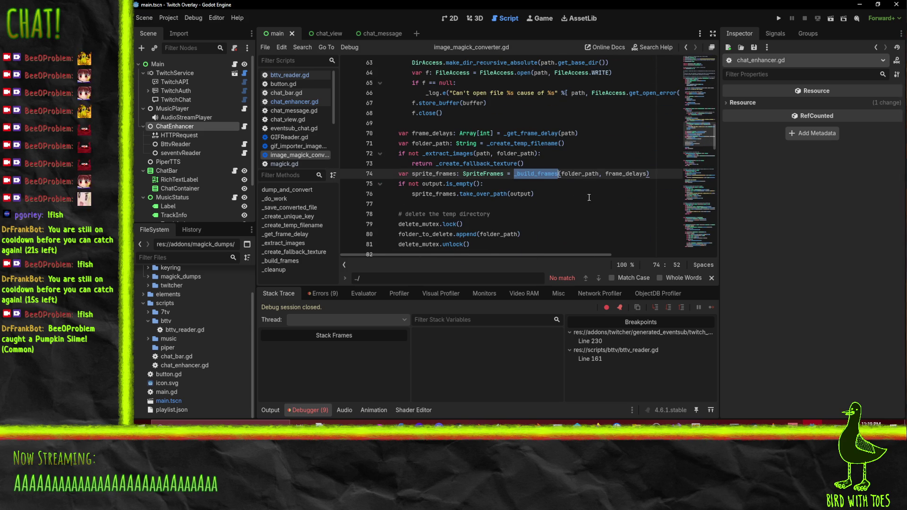
{"action": "key", "text": "ctrl+f"}
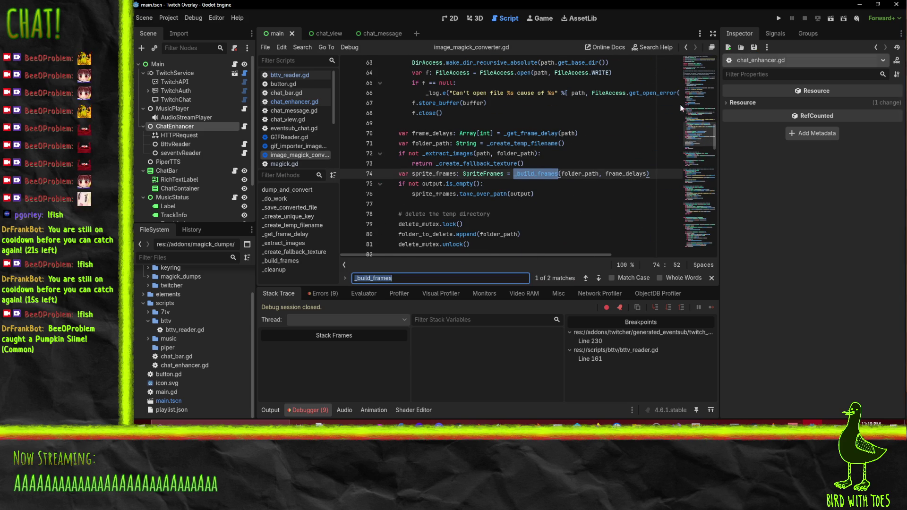
{"action": "left_click", "coordinate": [598, 277]}
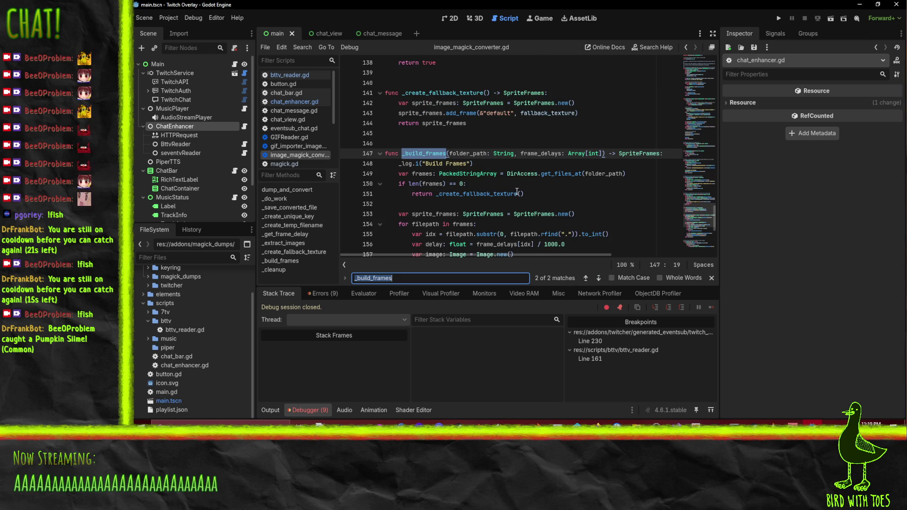
Select the add_frame and animation-speed lines 163–164, then return to bttv_reader.gd
{"action": "scroll", "coordinate": [526, 200], "scroll_direction": "down", "scroll_amount": 3}
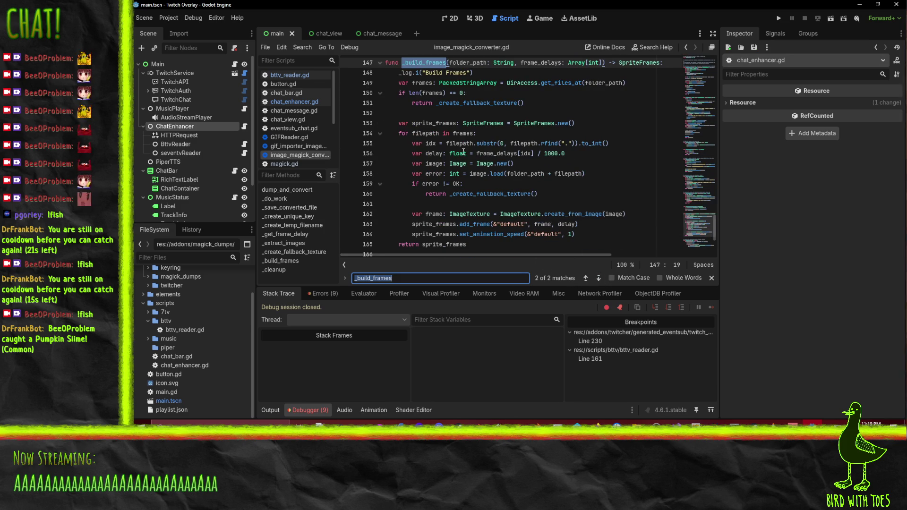
{"action": "left_click", "coordinate": [598, 193]}
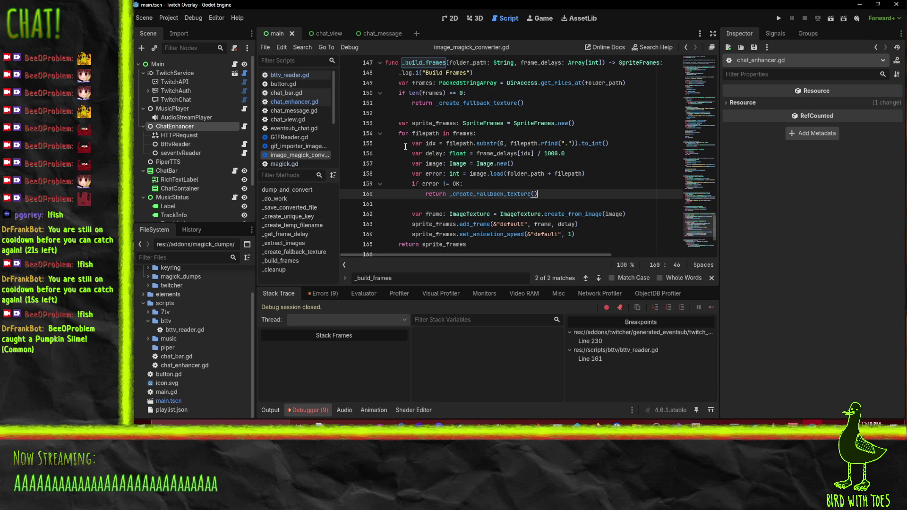
{"action": "left_click", "coordinate": [421, 153]}
{"action": "left_click", "coordinate": [474, 164]}
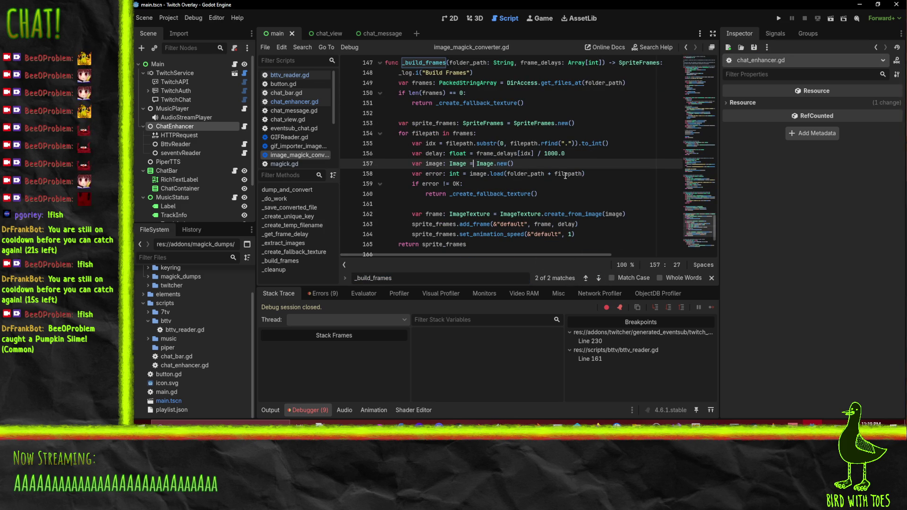
{"action": "left_click", "coordinate": [594, 180]}
{"action": "scroll", "coordinate": [593, 179], "scroll_direction": "down", "scroll_amount": 2}
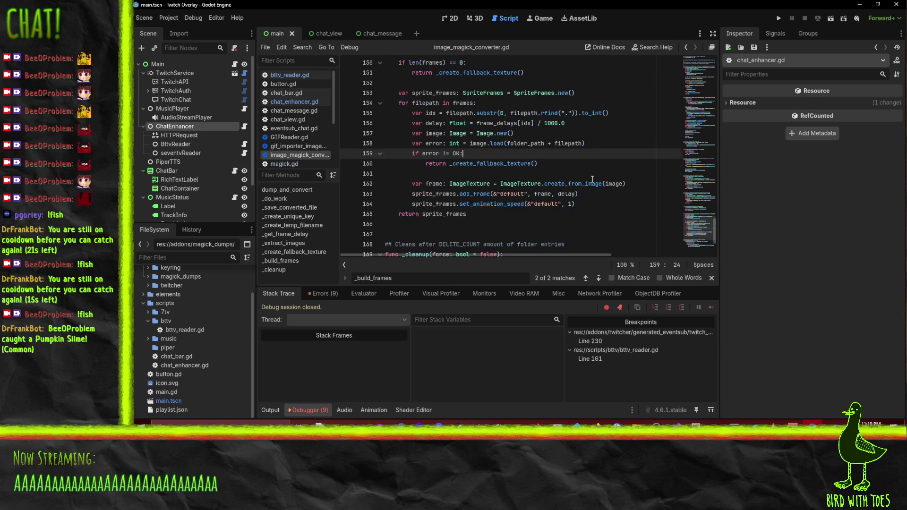
{"action": "left_click", "coordinate": [425, 193]}
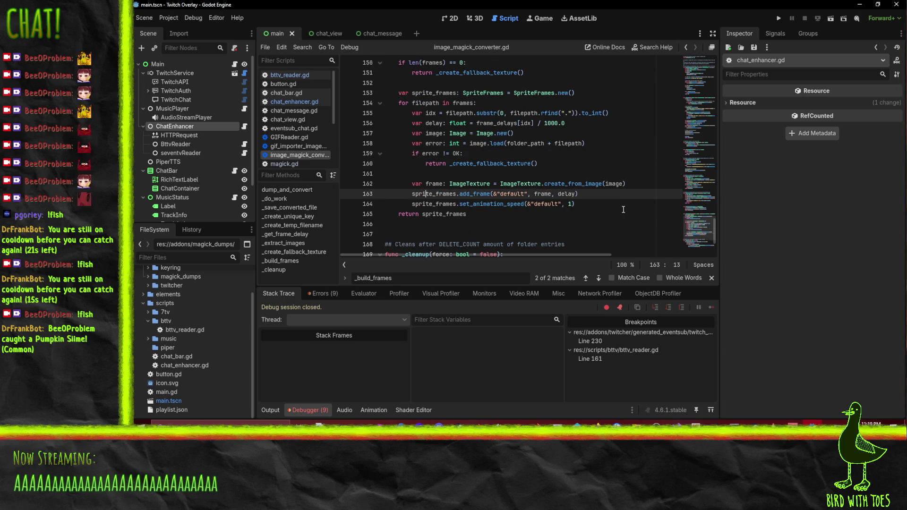
{"action": "left_click", "coordinate": [604, 208]}
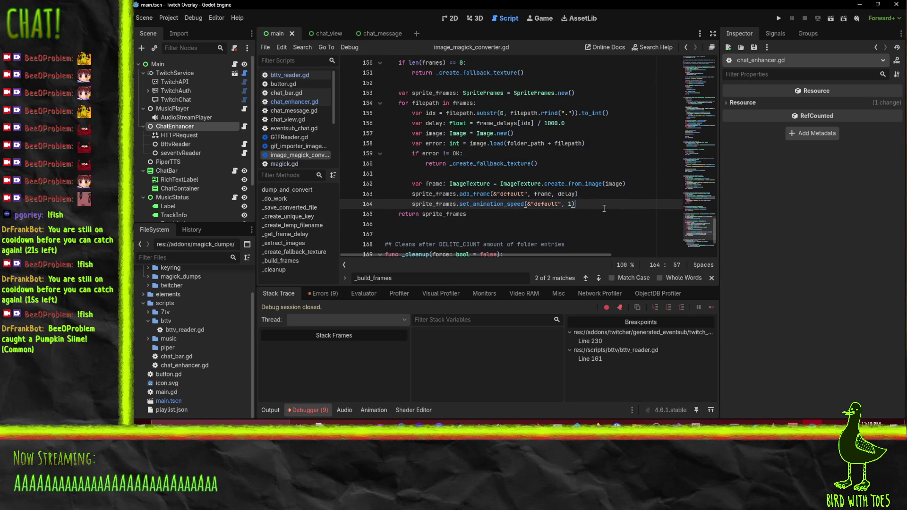
{"action": "mouse_move", "coordinate": [609, 208]}
{"action": "left_mouse_down"}
{"action": "mouse_move", "coordinate": [436, 206]}
{"action": "mouse_move", "coordinate": [352, 191]}
{"action": "left_mouse_up"}
{"action": "key", "text": "ctrl+c"}
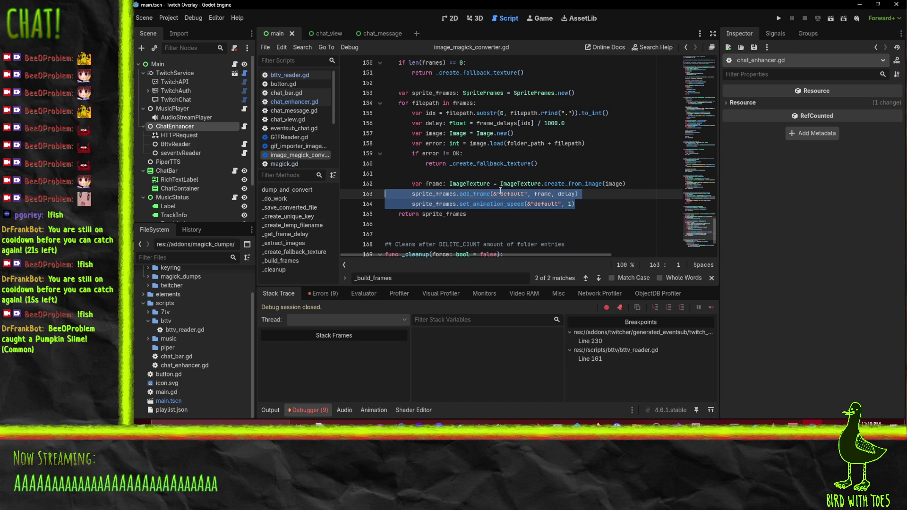
{"action": "left_click", "coordinate": [283, 75]}
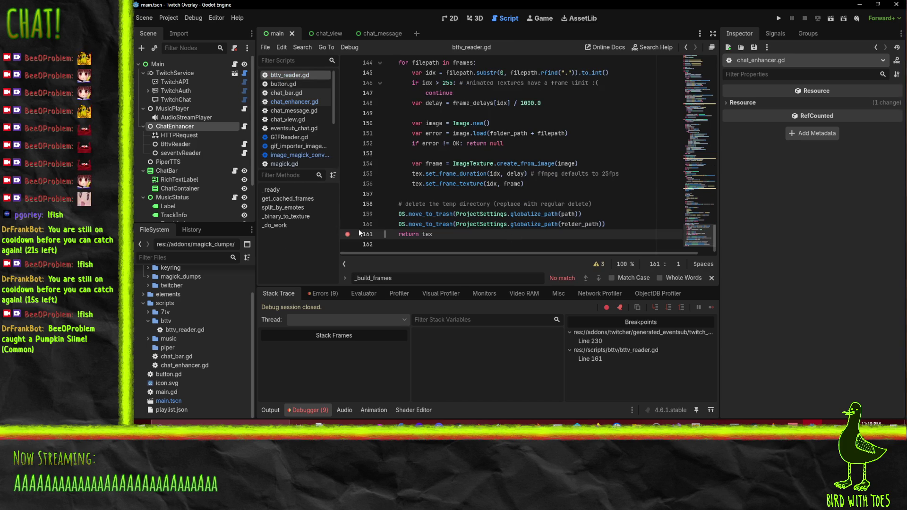
Remove the line-161 breakpoint and paste the two sprite_frames lines after line 156
{"action": "left_click", "coordinate": [348, 234]}
{"action": "scroll", "coordinate": [533, 200], "scroll_direction": "up", "scroll_amount": 1}
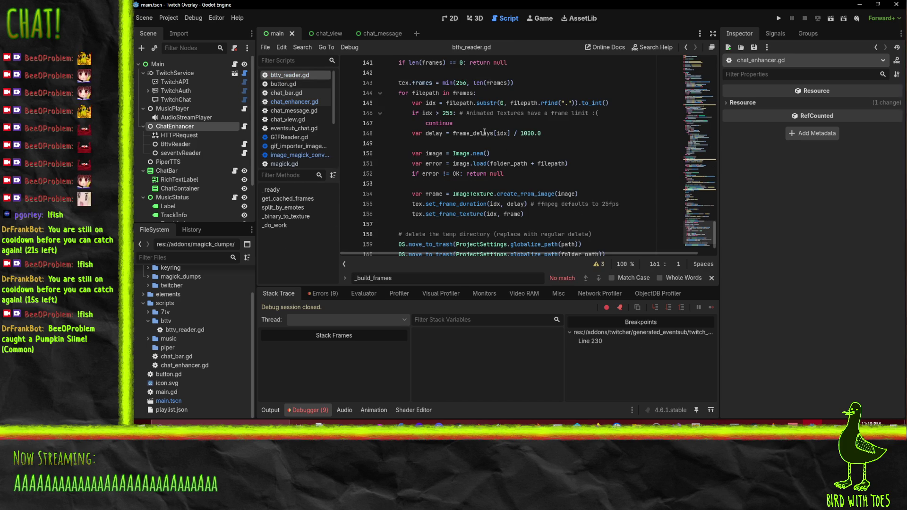
{"action": "left_click", "coordinate": [466, 204]}
{"action": "key", "text": "Home"}
{"action": "key", "text": "Home"}
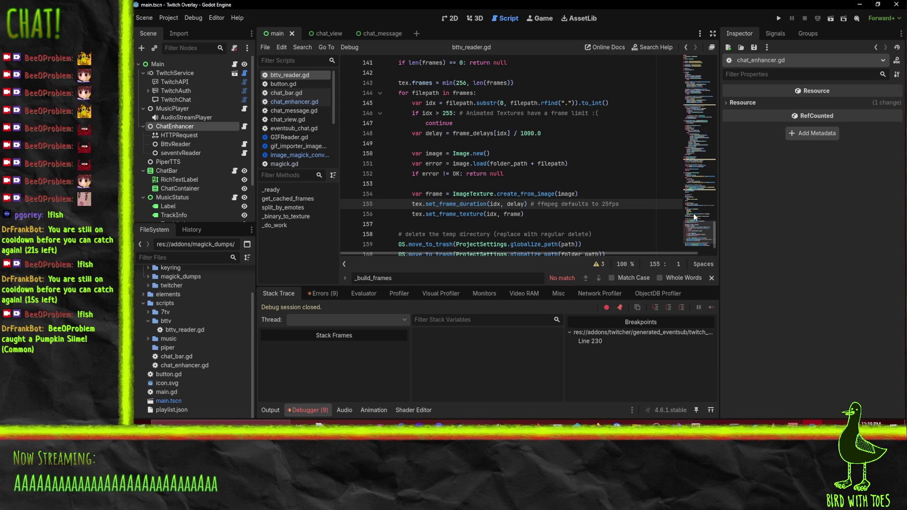
{"action": "key", "text": "ctrl+v"}
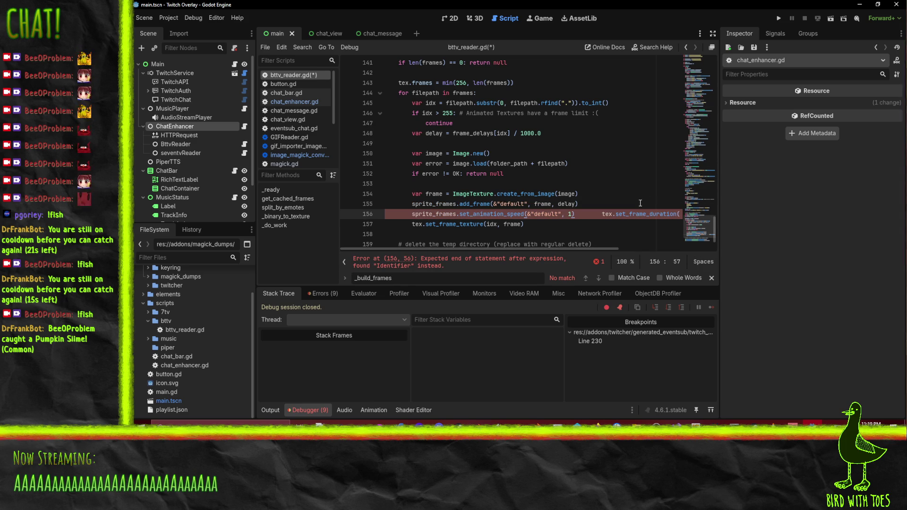
{"action": "key", "text": "ctrl+z"}
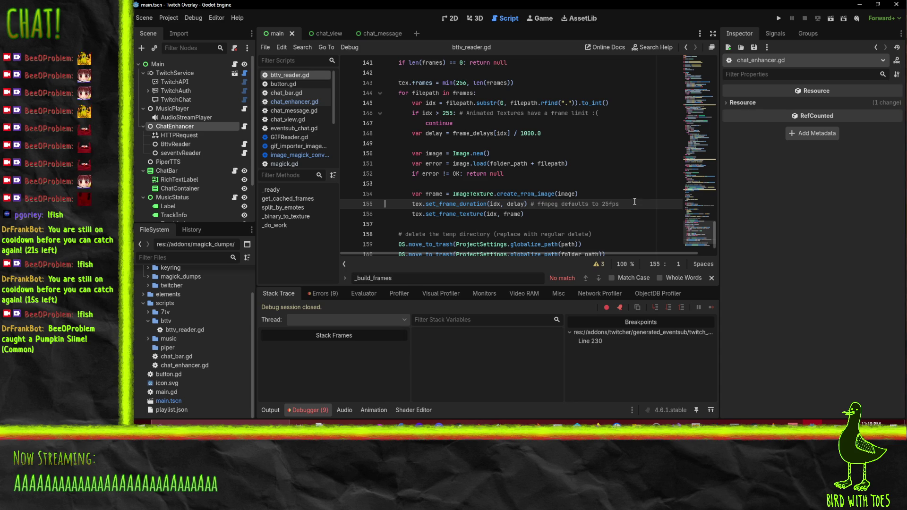
{"action": "key", "text": "Up"}
{"action": "key", "text": "Down"}
{"action": "key", "text": "Down"}
{"action": "key", "text": "Down"}
{"action": "key", "text": "ctrl+v"}
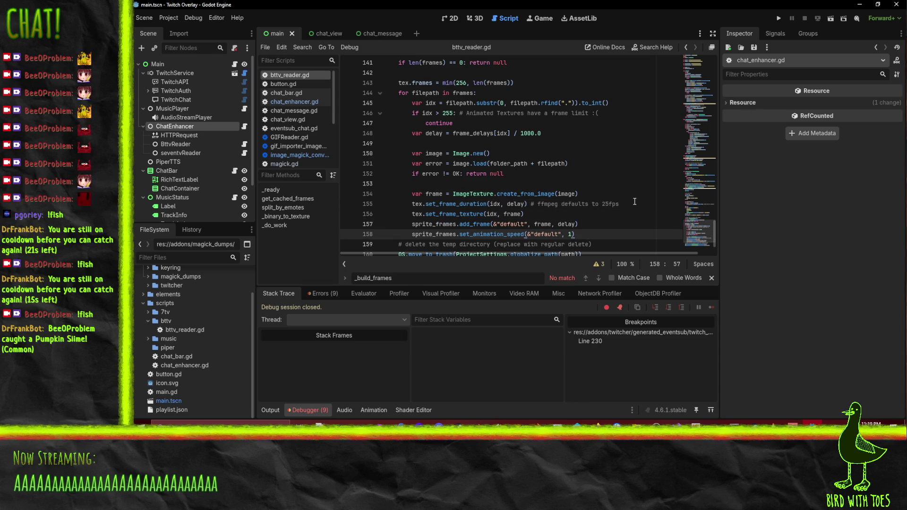
{"action": "key", "text": "Return"}
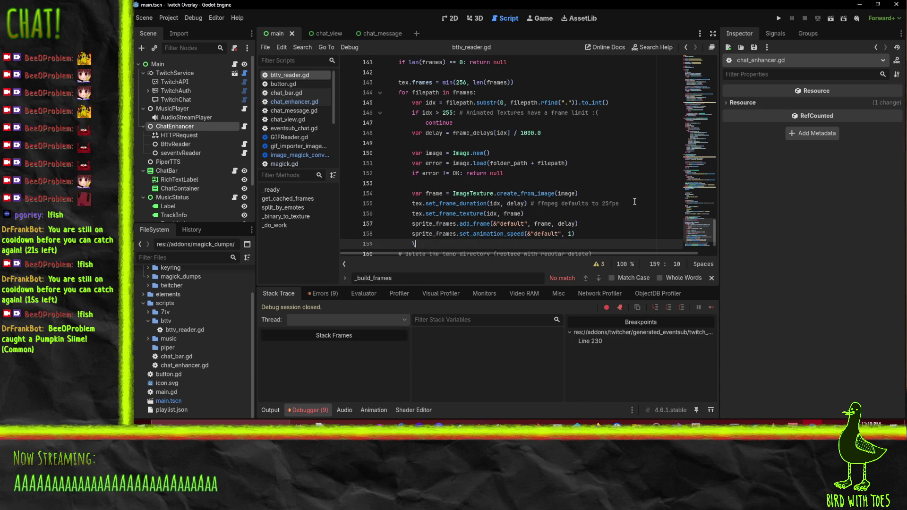
{"action": "scroll", "coordinate": [613, 201], "scroll_direction": "down", "scroll_amount": 1}
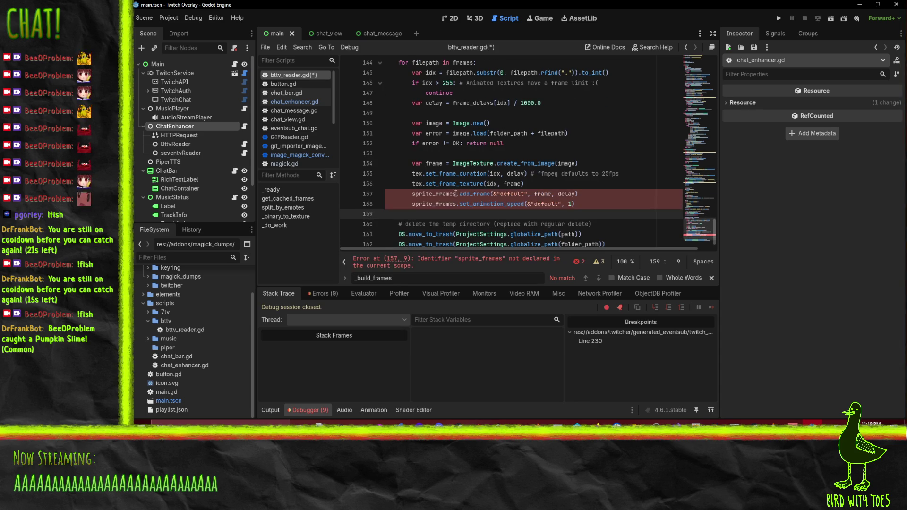
{"action": "left_click", "coordinate": [453, 173]}
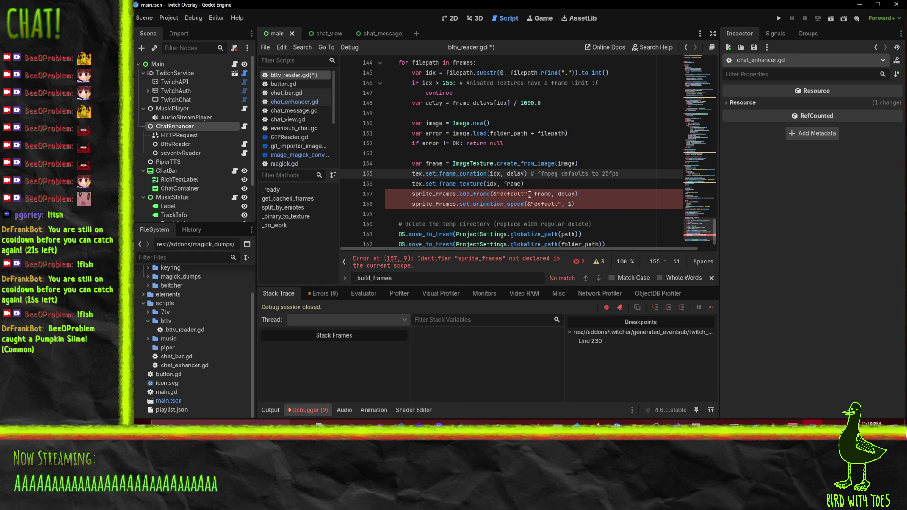
Change line 139 to declare sprite_frames as a SpriteFrames instead of tex as an AnimatedTexture
{"action": "left_click", "coordinate": [602, 206]}
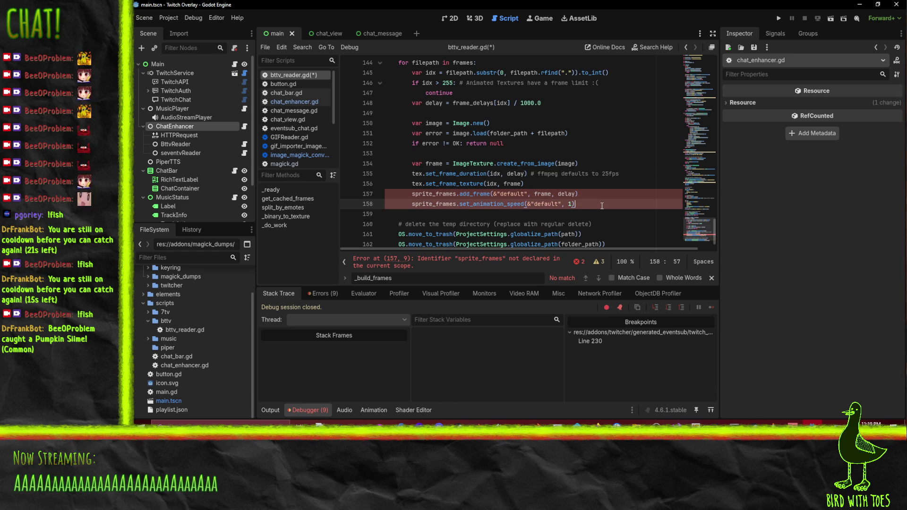
{"action": "double_click", "coordinate": [428, 204]}
{"action": "scroll", "coordinate": [538, 185], "scroll_direction": "up", "scroll_amount": 5}
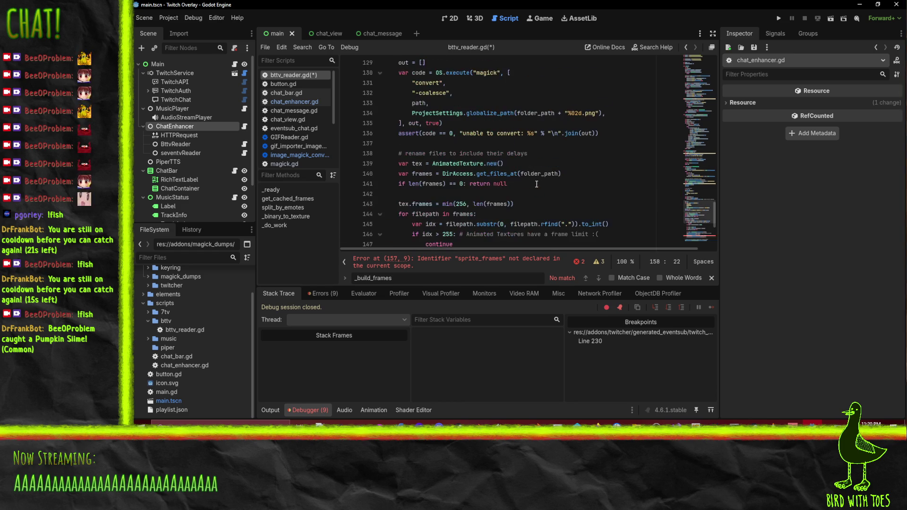
{"action": "double_click", "coordinate": [454, 163]}
{"action": "type", "text": "Sprite"}
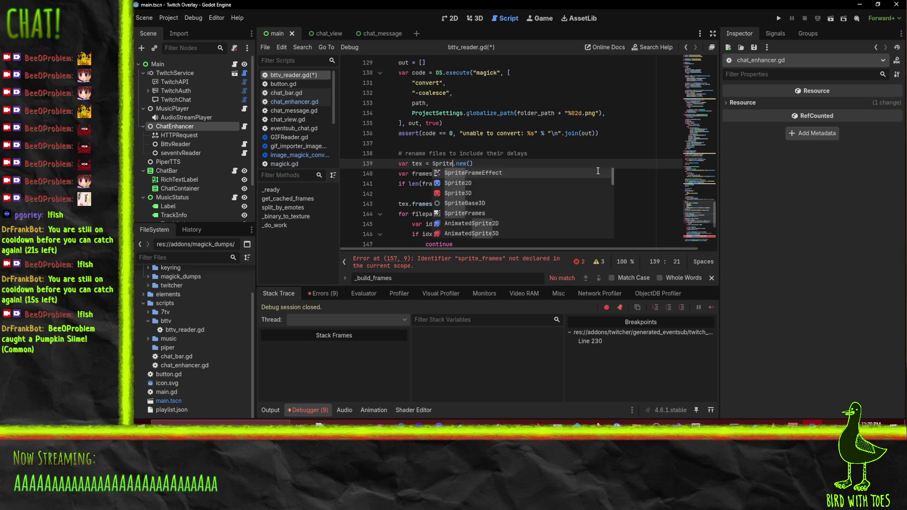
{"action": "type", "text": "Fram"}
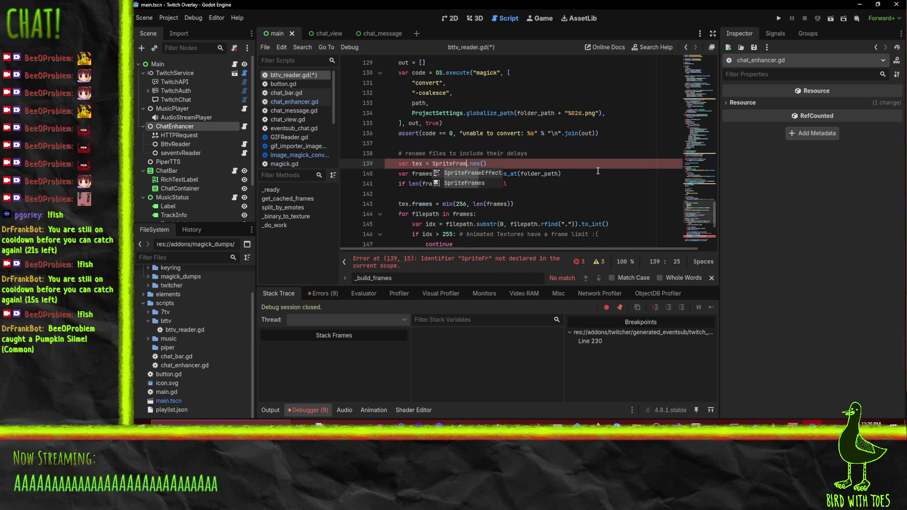
{"action": "key", "text": "Return"}
{"action": "scroll", "coordinate": [579, 165], "scroll_direction": "down", "scroll_amount": 1}
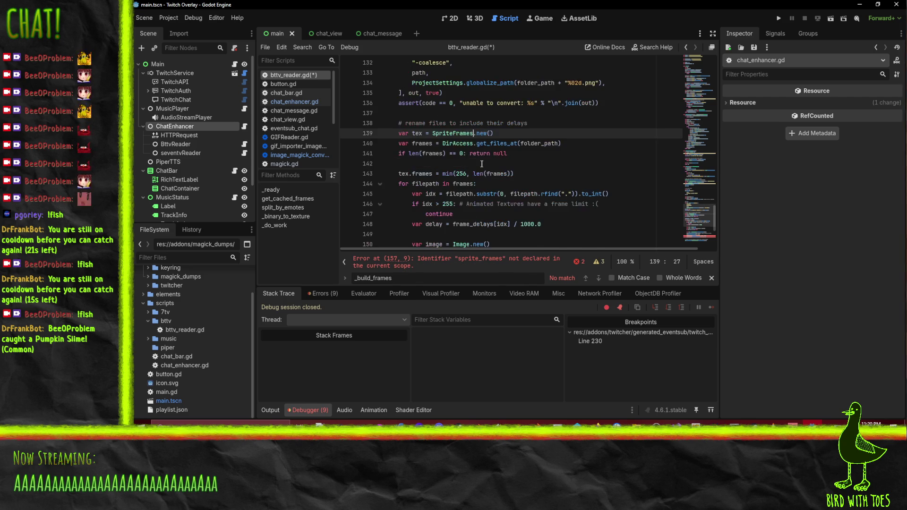
{"action": "double_click", "coordinate": [417, 133]}
{"action": "type", "text": "sprite_frames"}
Delete the obsolete tex.frames and tex frame lines, and return sprite_frames instead of tex
{"action": "scroll", "coordinate": [559, 154], "scroll_direction": "down", "scroll_amount": 1}
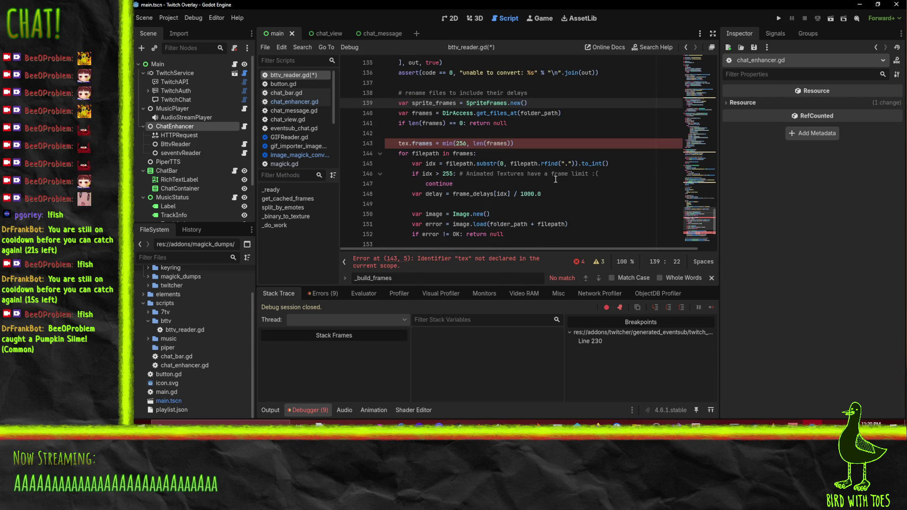
{"action": "left_click", "coordinate": [393, 144]}
{"action": "key", "text": "ctrl+shift+k"}
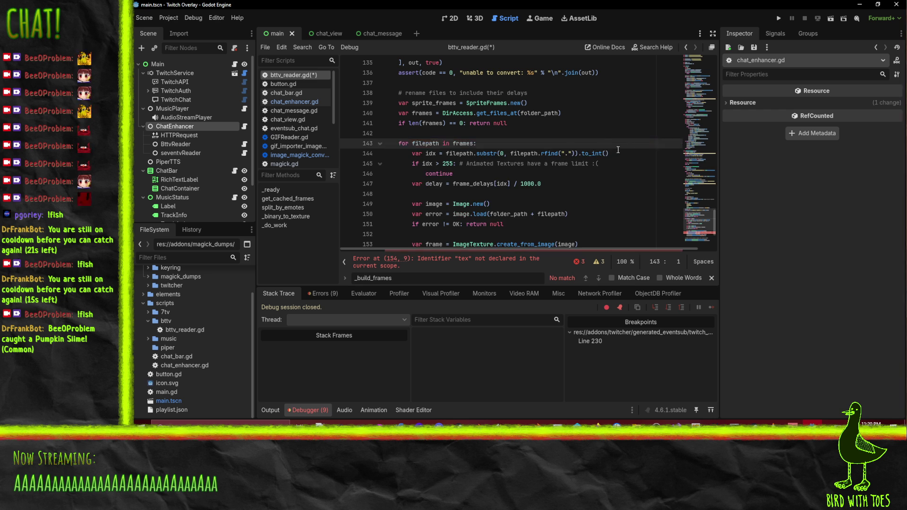
{"action": "scroll", "coordinate": [586, 193], "scroll_direction": "down", "scroll_amount": 3}
{"action": "left_click", "coordinate": [414, 154]}
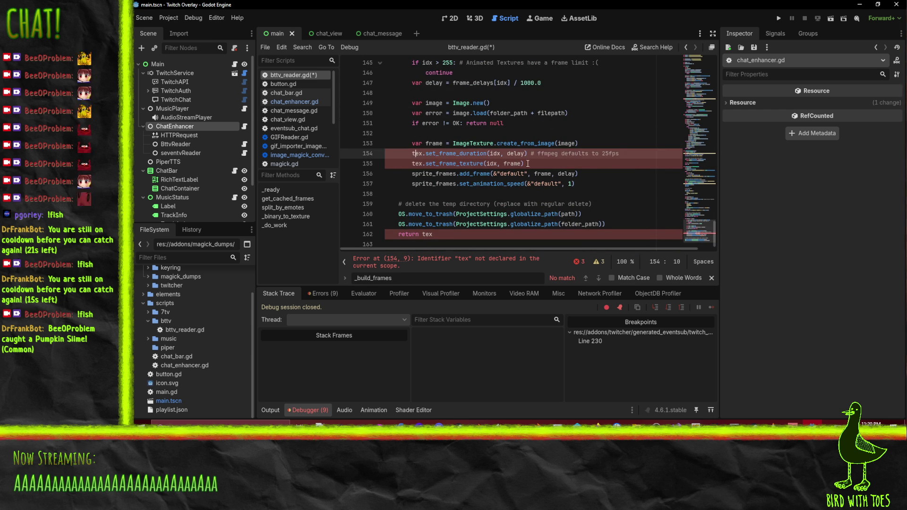
{"action": "key", "text": "ctrl+shift+k"}
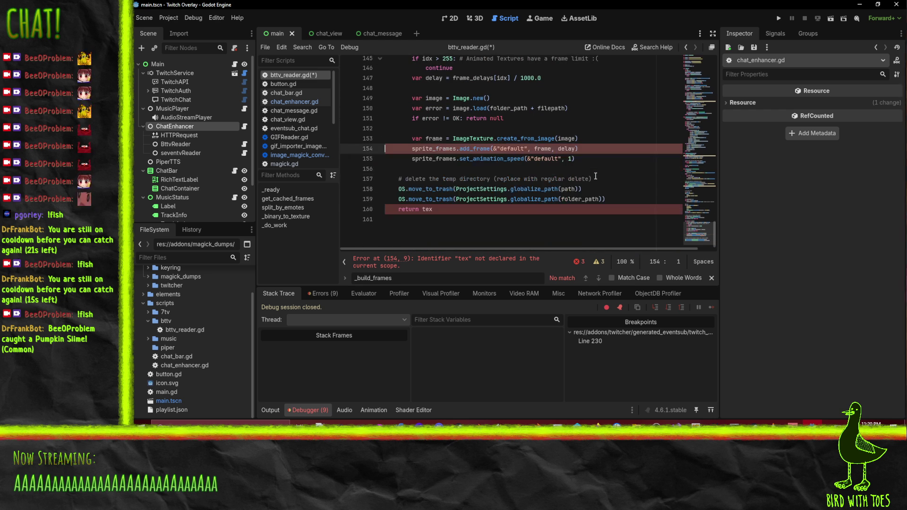
{"action": "key", "text": "ctrl+shift+k"}
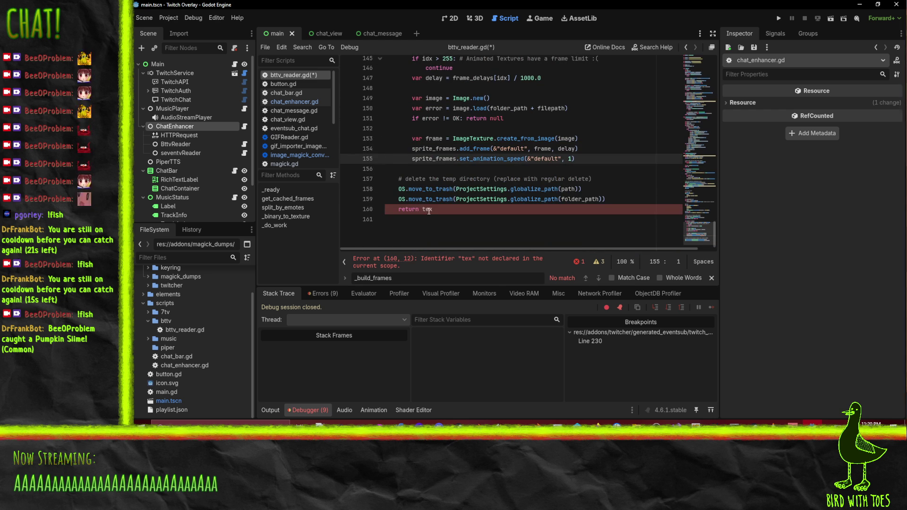
{"action": "double_click", "coordinate": [427, 209]}
{"action": "type", "text": "sprite_frames"}
Delete the unused get_open_error line and save bttv_reader.gd
{"action": "scroll", "coordinate": [534, 177], "scroll_direction": "up", "scroll_amount": 10}
{"action": "scroll", "coordinate": [535, 177], "scroll_direction": "up", "scroll_amount": 5}
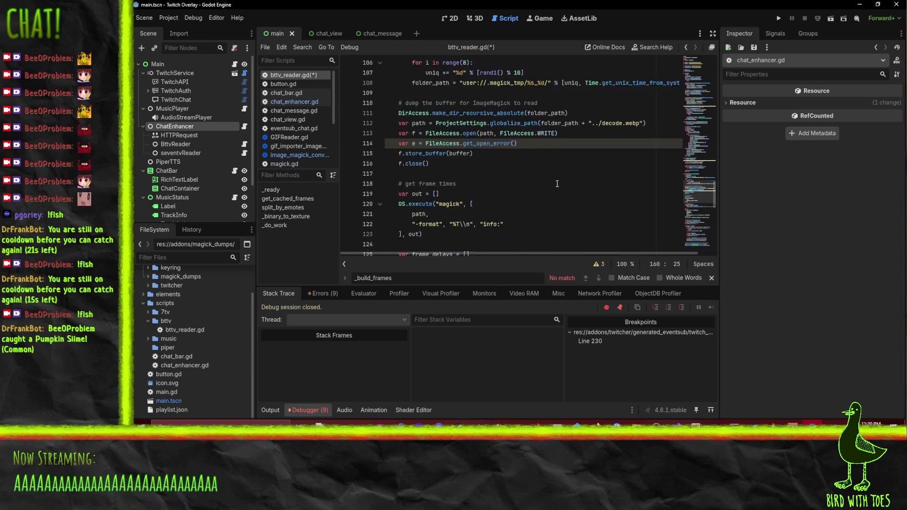
{"action": "left_click", "coordinate": [460, 208]}
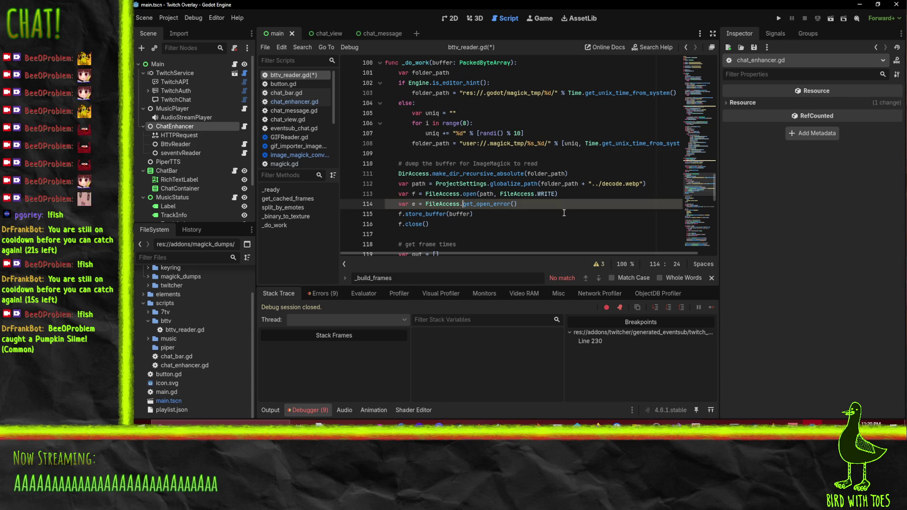
{"action": "key", "text": "ctrl+shift+k"}
{"action": "left_click", "coordinate": [507, 184]}
{"action": "key", "text": "ctrl+s"}
Review the end of the script and run the project with F5
{"action": "left_click", "coordinate": [456, 213]}
{"action": "scroll", "coordinate": [456, 213], "scroll_direction": "down", "scroll_amount": 1}
{"action": "scroll", "coordinate": [457, 213], "scroll_direction": "down", "scroll_amount": 5}
{"action": "scroll", "coordinate": [520, 234], "scroll_direction": "up", "scroll_amount": 10}
{"action": "scroll", "coordinate": [520, 234], "scroll_direction": "up", "scroll_amount": 3}
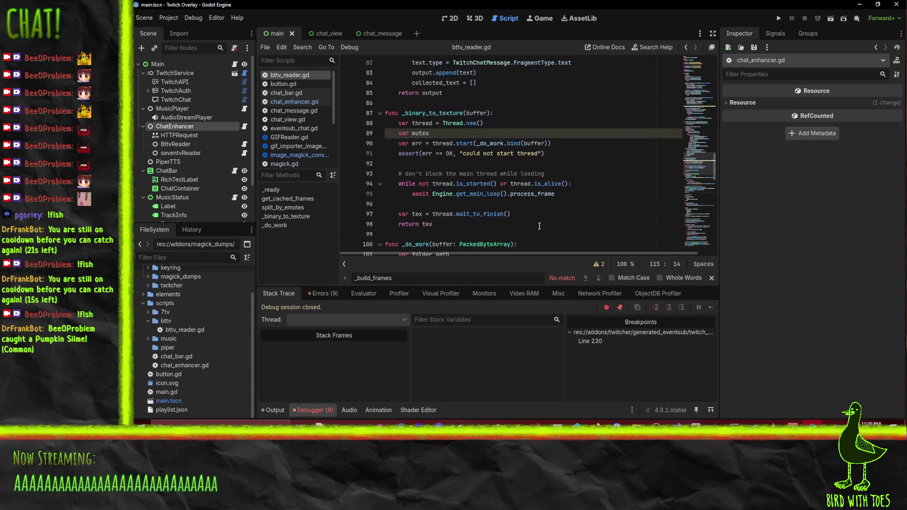
{"action": "key", "text": "F5"}
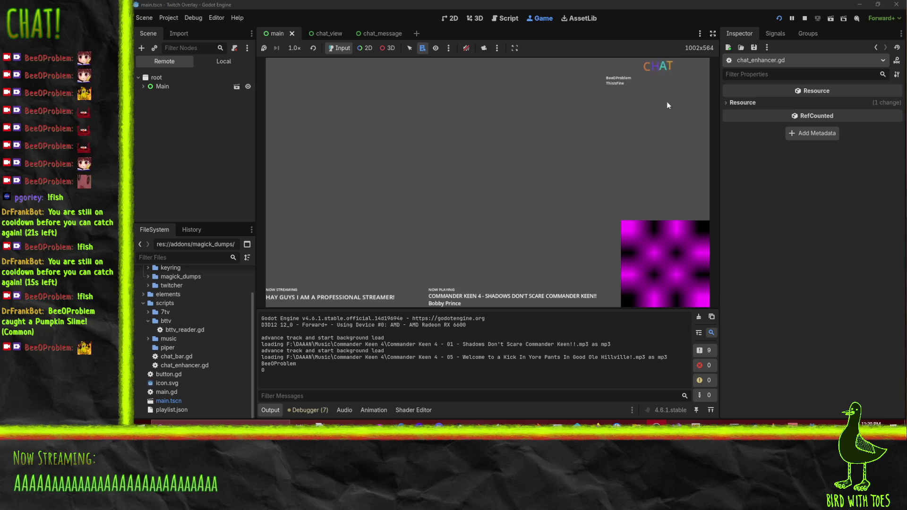
Read the GDScript warnings in the Debugger's Errors list, then stop the running game
{"action": "left_click", "coordinate": [303, 410]}
{"action": "left_click", "coordinate": [324, 293]}
{"action": "scroll", "coordinate": [431, 382], "scroll_direction": "down", "scroll_amount": 1}
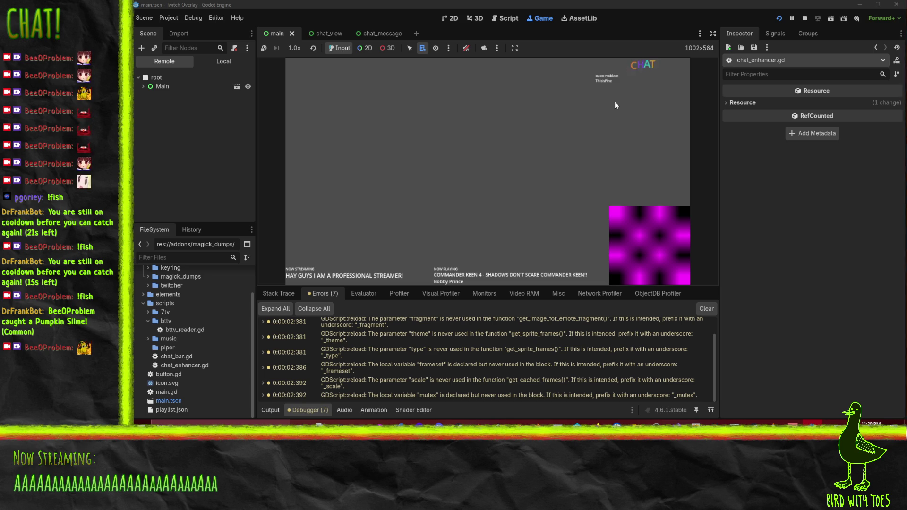
{"action": "left_click", "coordinate": [805, 19]}
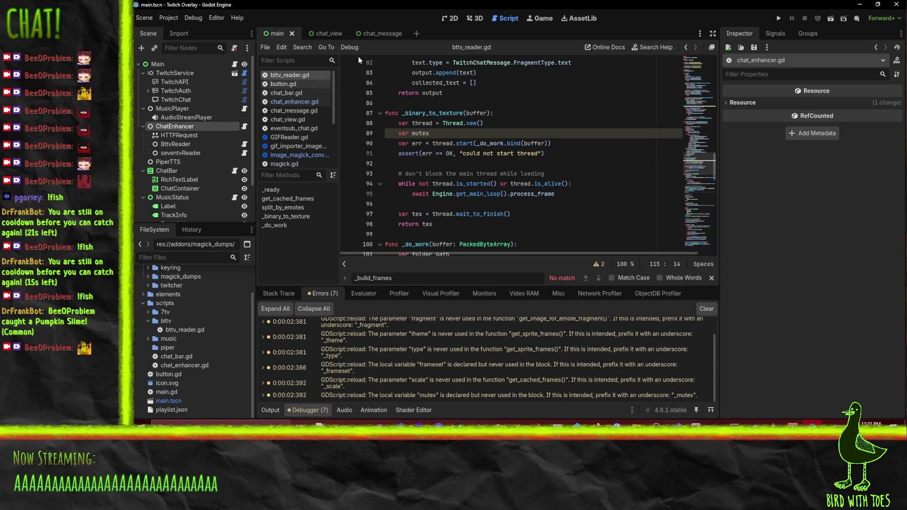
In the chat_message scene, add a TextureRect child node under the ChatMessage root
{"action": "left_click", "coordinate": [378, 33]}
{"action": "left_click", "coordinate": [451, 19]}
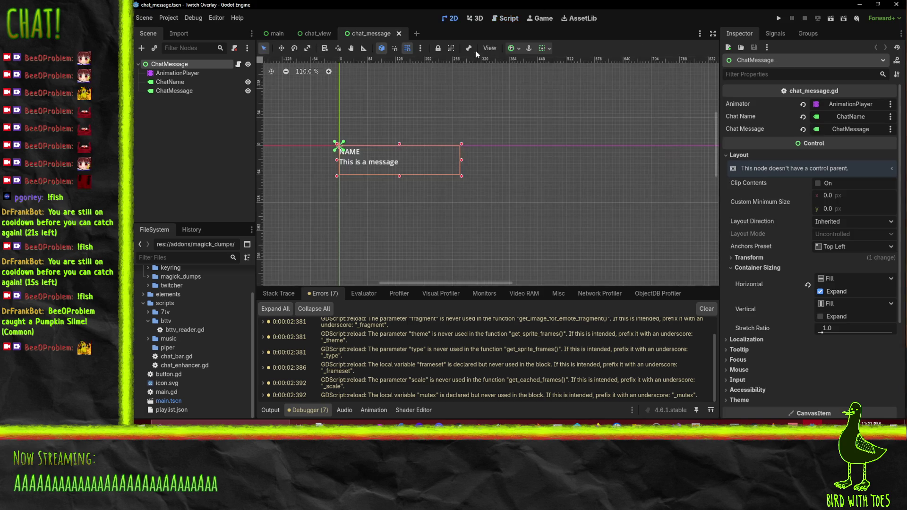
{"action": "right_click", "coordinate": [169, 65]}
{"action": "left_click", "coordinate": [203, 84]}
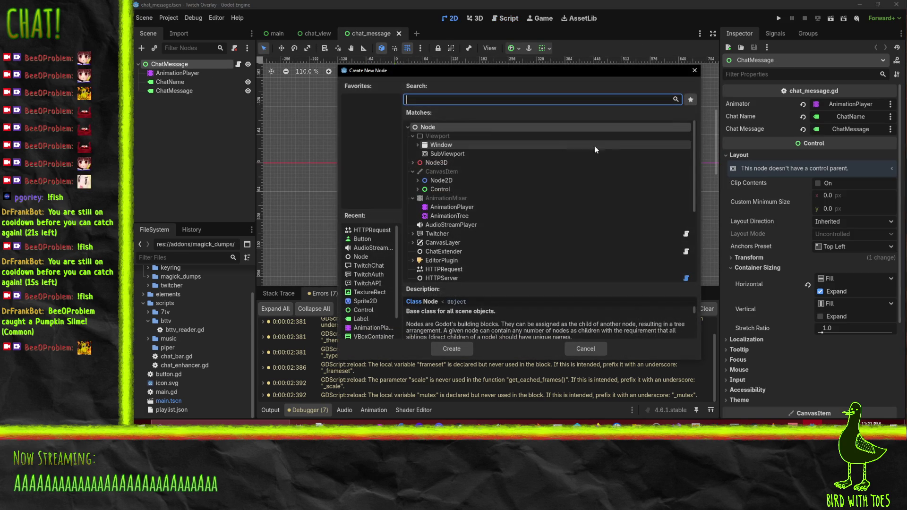
{"action": "left_click", "coordinate": [464, 190]}
{"action": "left_click", "coordinate": [418, 189]}
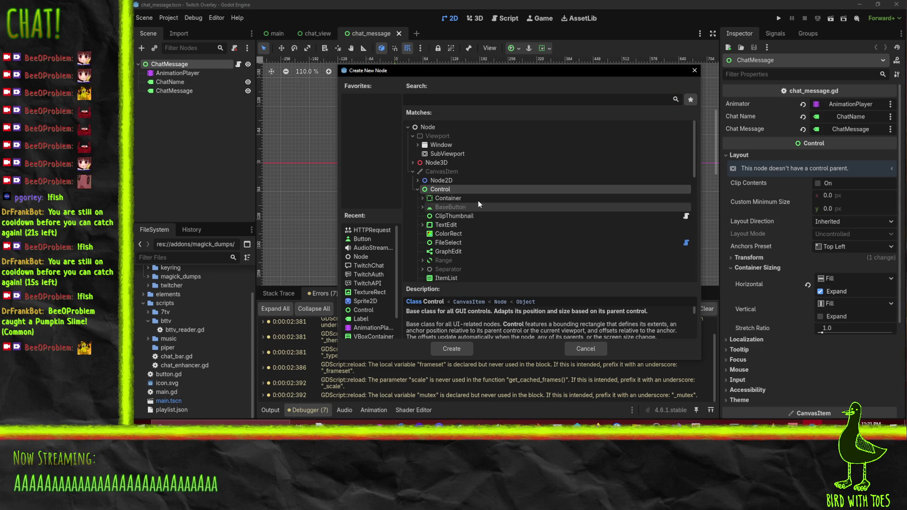
{"action": "left_click", "coordinate": [544, 210]}
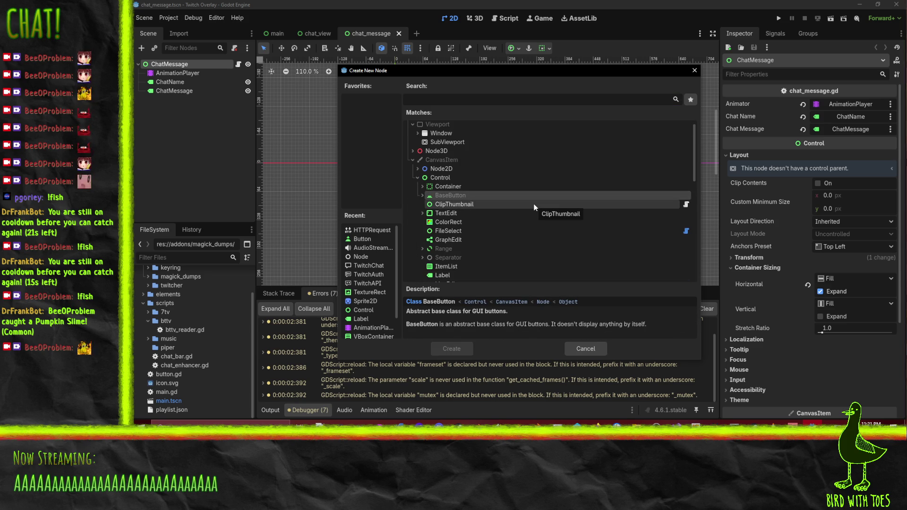
{"action": "left_click", "coordinate": [446, 213]}
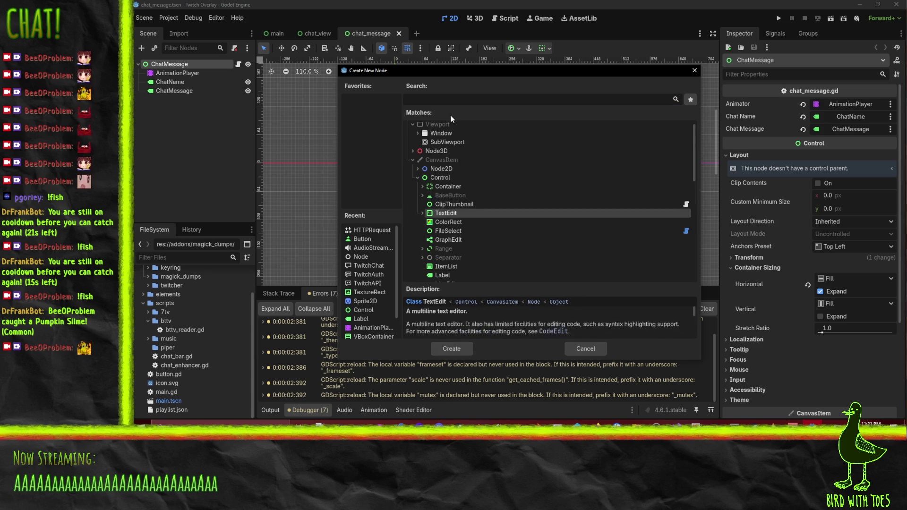
{"action": "scroll", "coordinate": [456, 142], "scroll_direction": "down", "scroll_amount": 2}
{"action": "left_click", "coordinate": [457, 276]}
{"action": "double_click", "coordinate": [454, 275]}
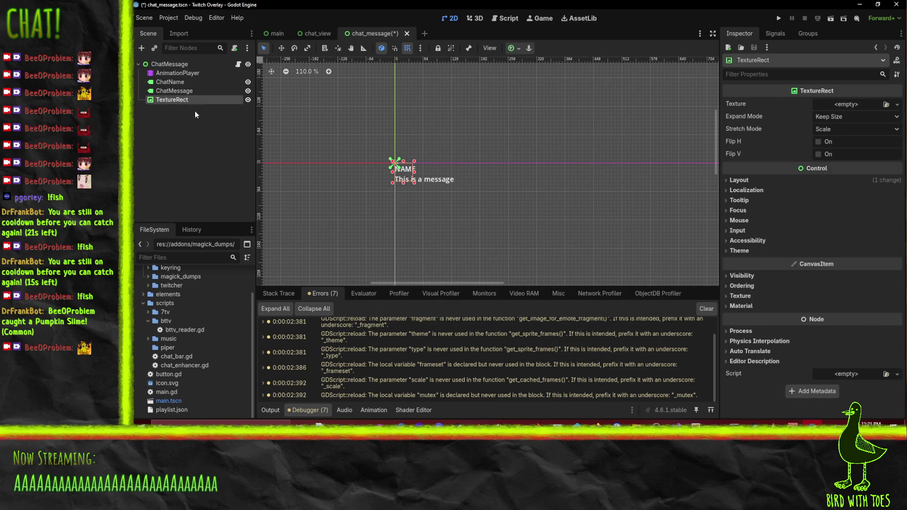
Select the ChatMessage root, check its node reference, and open chat_message.gd
{"action": "left_click", "coordinate": [175, 64]}
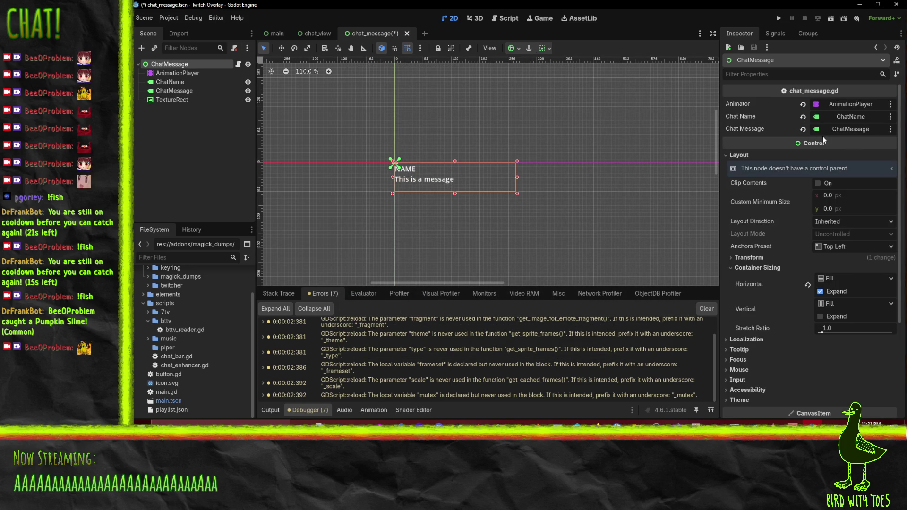
{"action": "left_click", "coordinate": [853, 131]}
{"action": "left_click", "coordinate": [541, 347]}
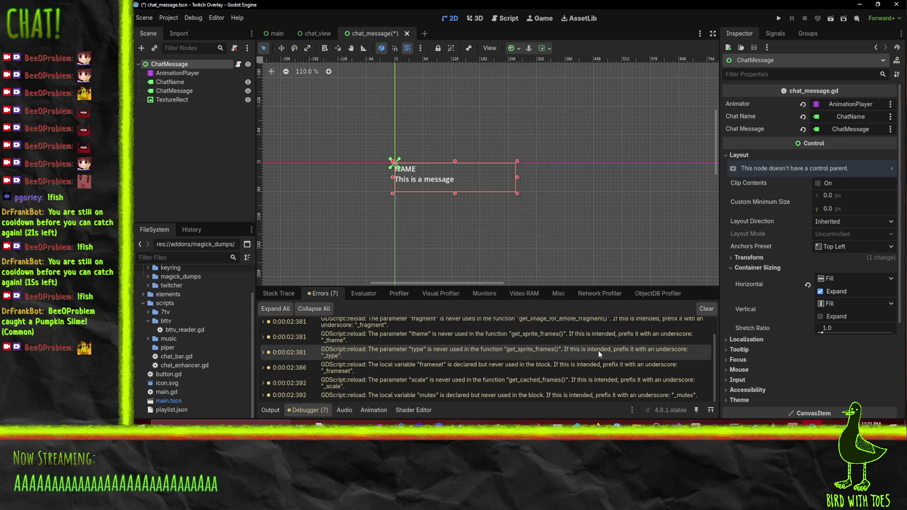
{"action": "scroll", "coordinate": [835, 343], "scroll_direction": "down", "scroll_amount": 5}
{"action": "left_click", "coordinate": [860, 393]}
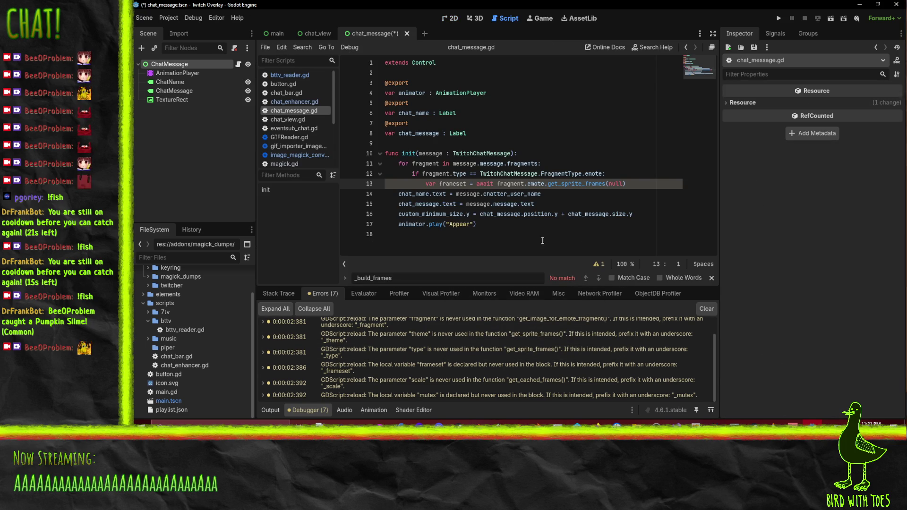
{"action": "left_click", "coordinate": [575, 138]}
{"action": "key", "text": "Return"}
{"action": "type", "text": "@EXPO"}
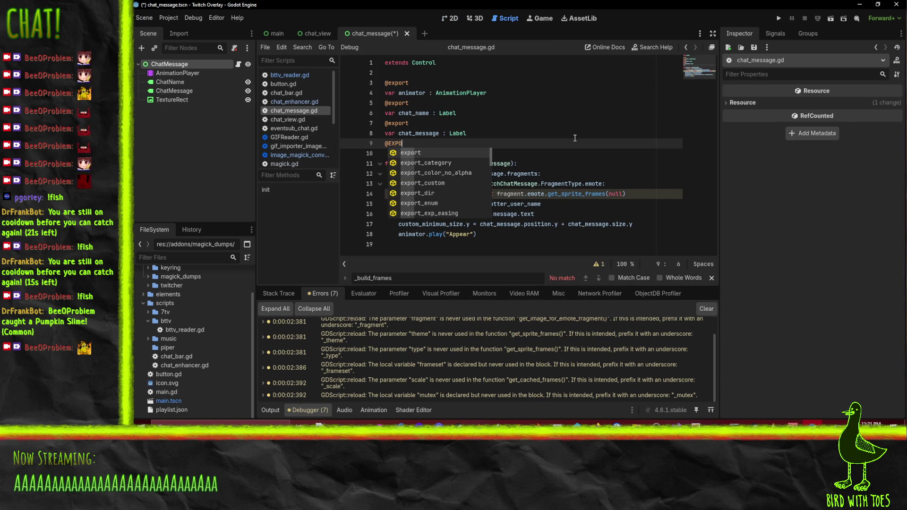
{"action": "key", "text": "Return"}
{"action": "key", "text": "Return"}
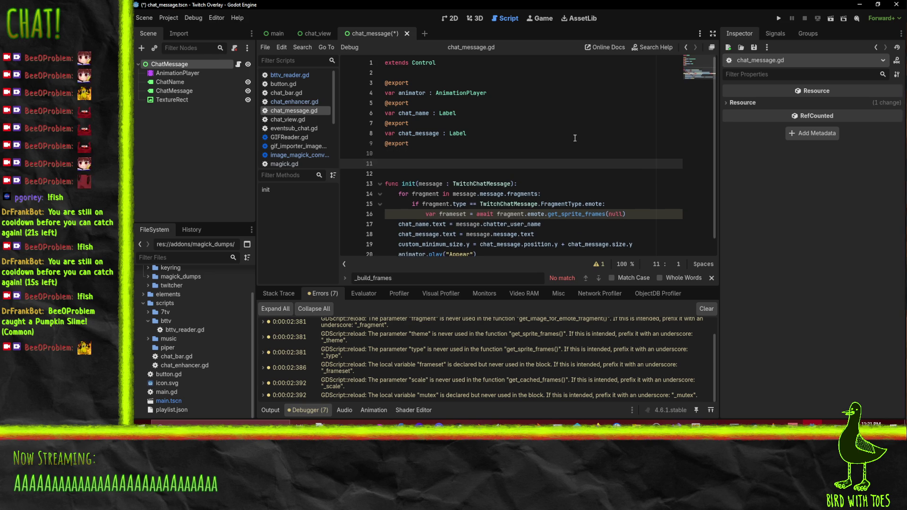
{"action": "type", "text": "var "}
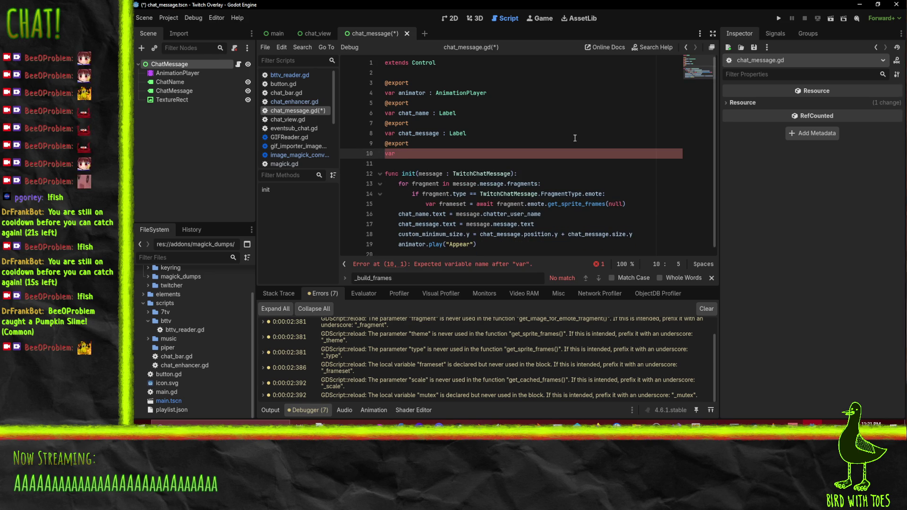
{"action": "type", "text": "emote : "}
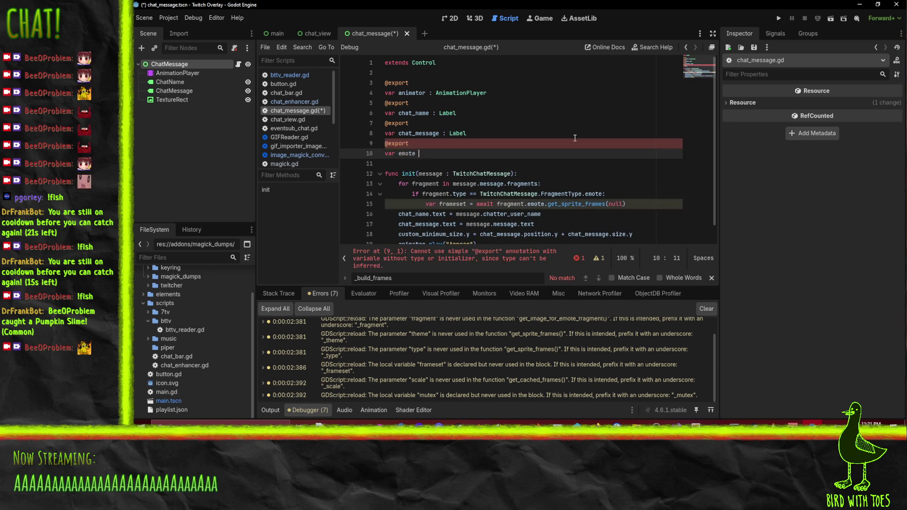
{"action": "type", "text": "TextureRect"}
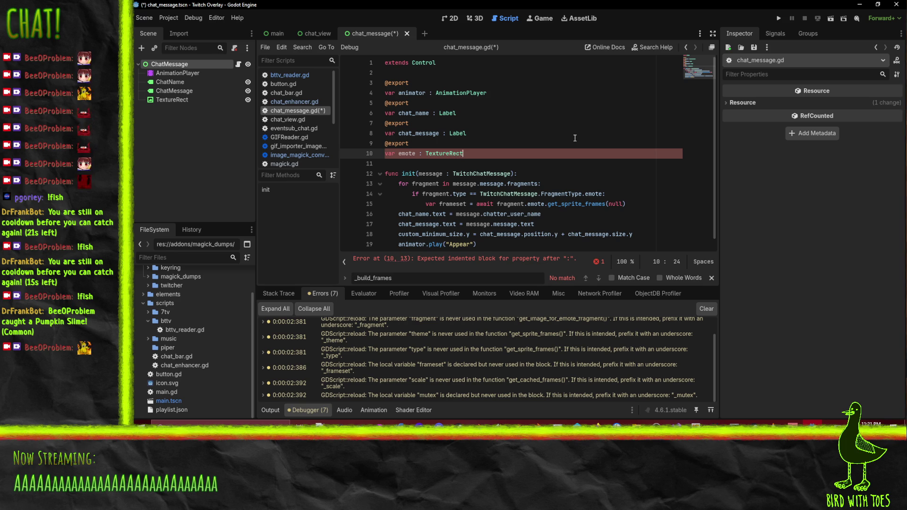
Add a 'texture = frameset' line after the frameset line in the emote branch of init
{"action": "left_click", "coordinate": [568, 177]}
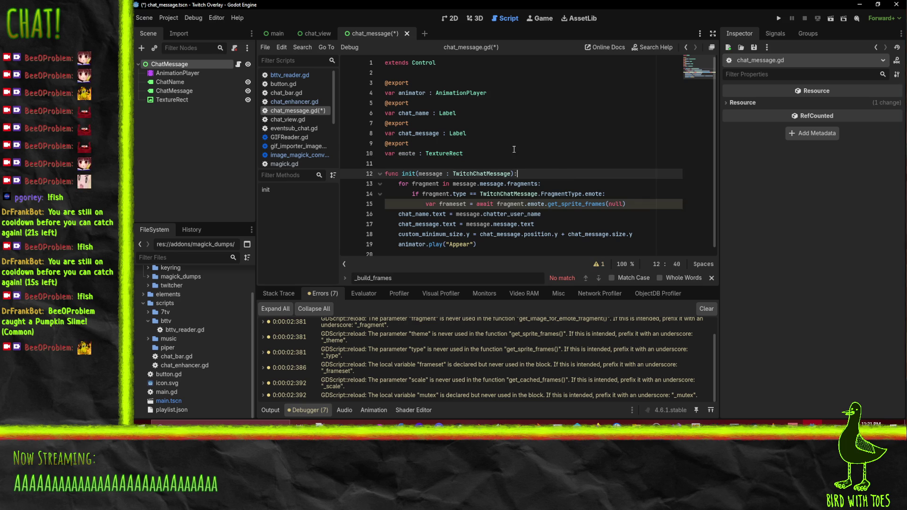
{"action": "double_click", "coordinate": [402, 154]}
{"action": "mouse_move", "coordinate": [561, 207]}
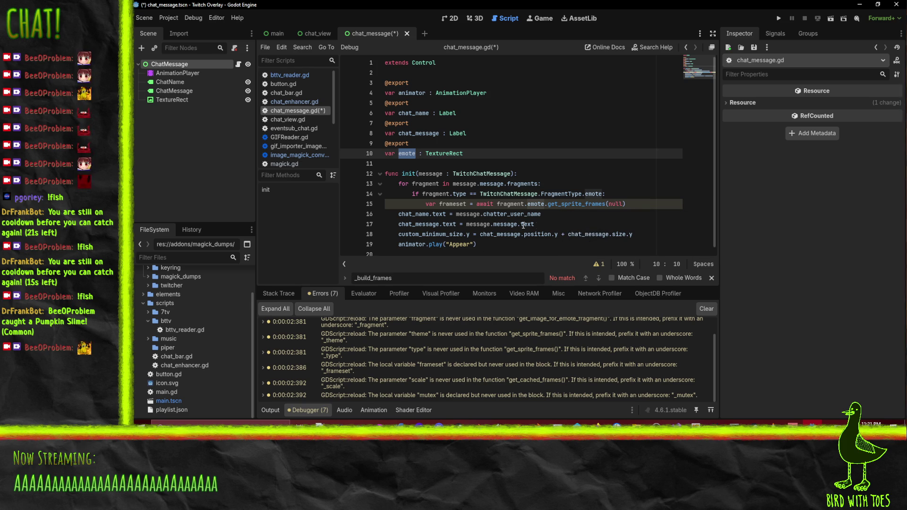
{"action": "left_click", "coordinate": [582, 226]}
{"action": "left_click", "coordinate": [661, 235]}
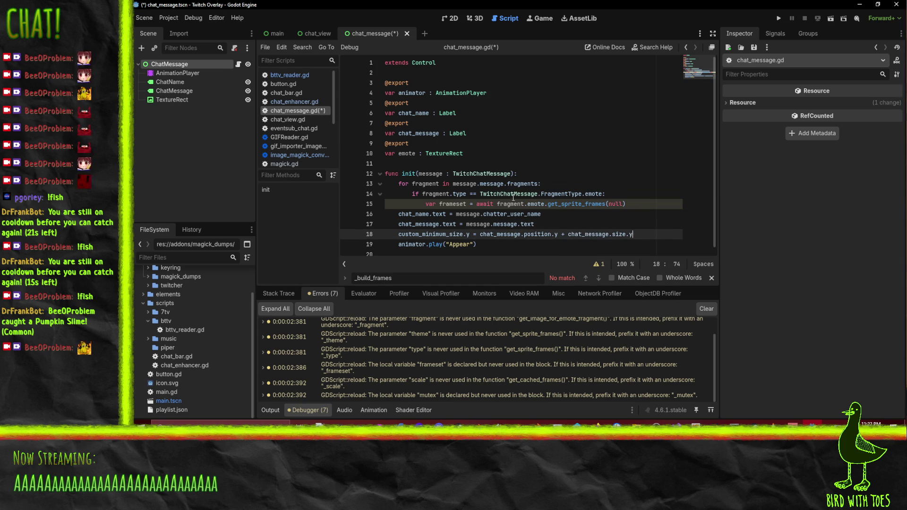
{"action": "left_click", "coordinate": [568, 214]}
{"action": "double_click", "coordinate": [453, 204]}
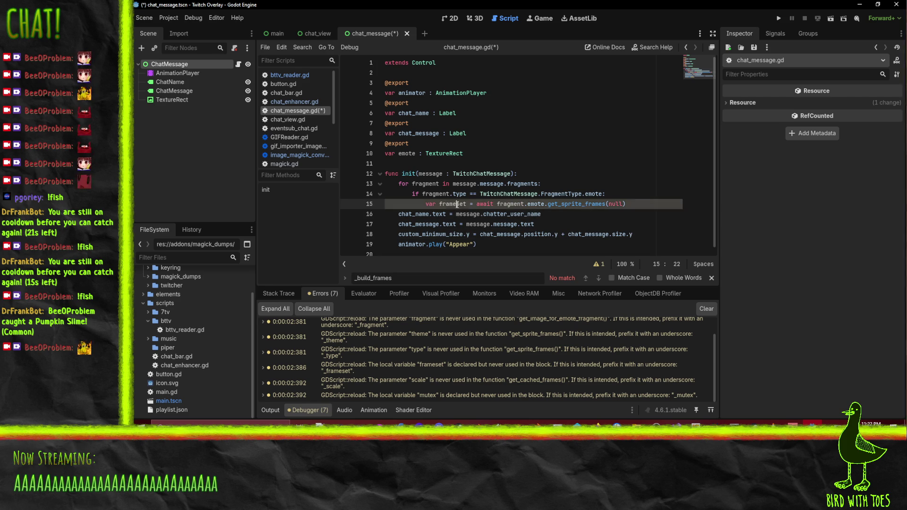
{"action": "double_click", "coordinate": [407, 153]}
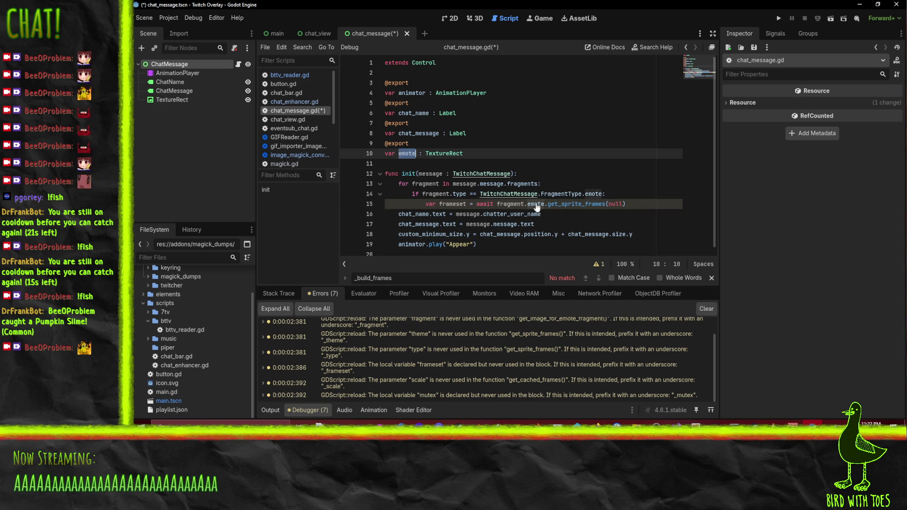
{"action": "left_click", "coordinate": [637, 207]}
{"action": "key", "text": "Return"}
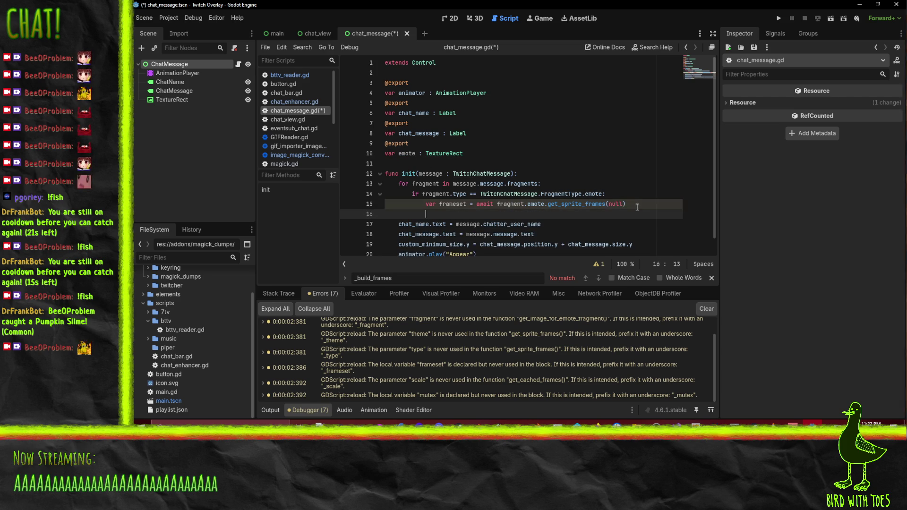
{"action": "type", "text": "texture "}
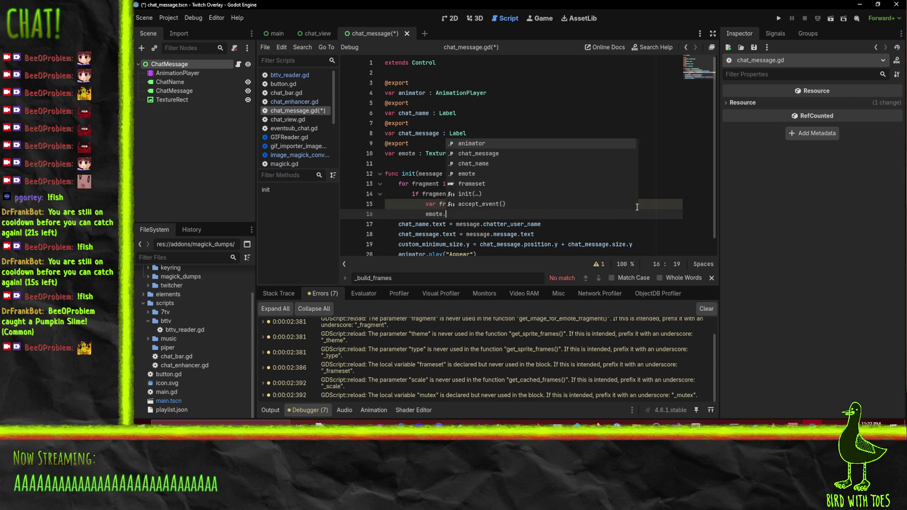
{"action": "type", "text": "= framese"}
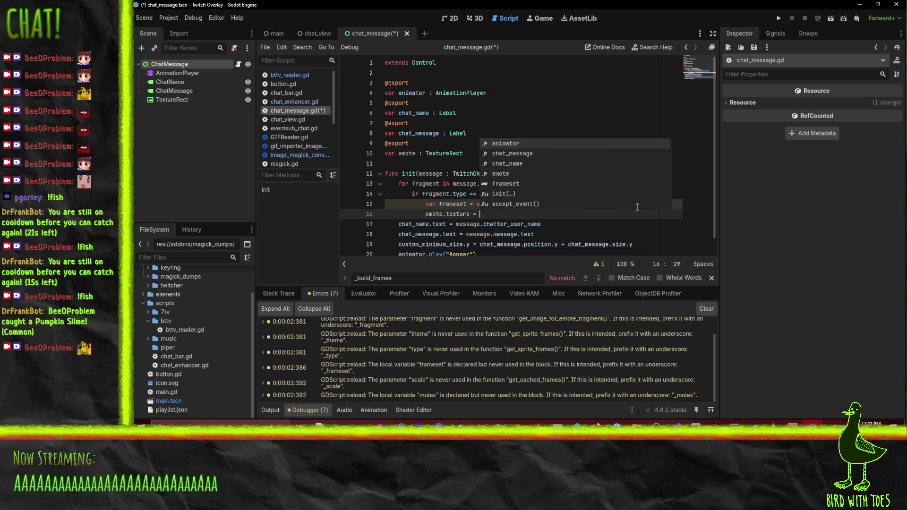
{"action": "type", "text": "t"}
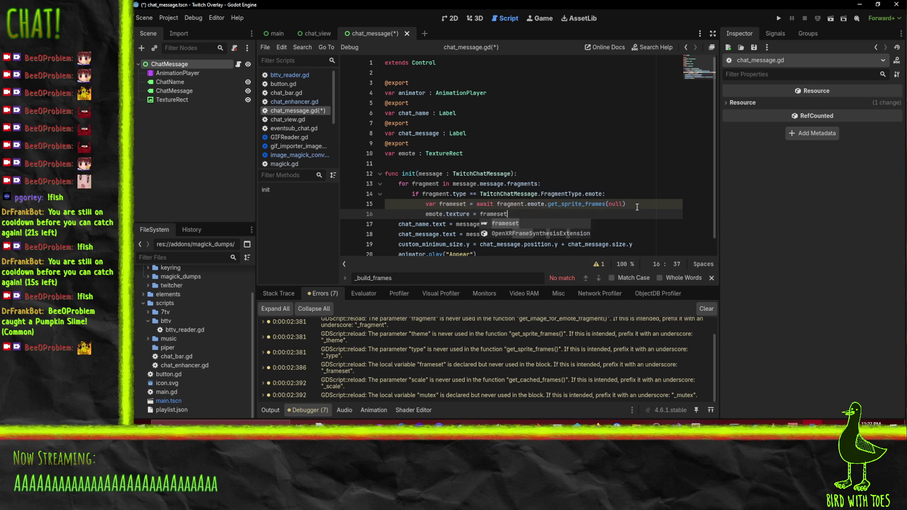
Change line 15 to 'var frameset :=' and bring the Godot docs browser forward
{"action": "left_click", "coordinate": [467, 202]}
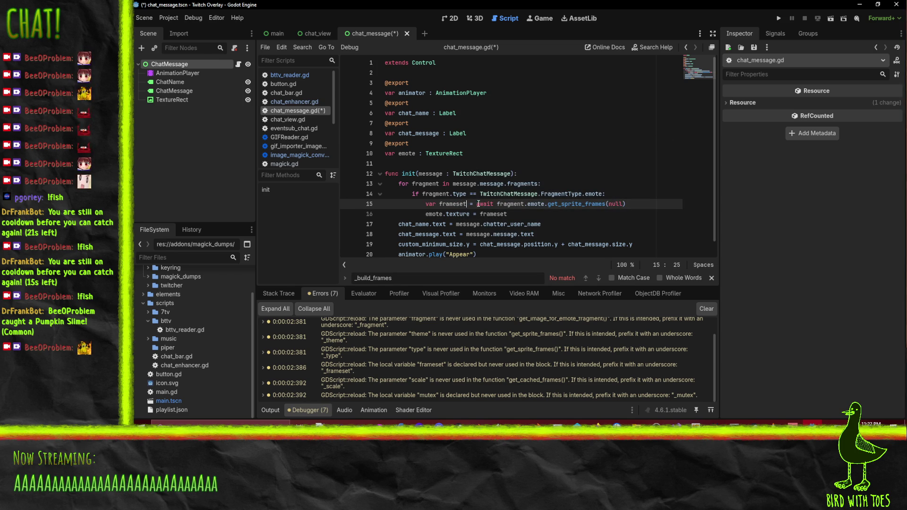
{"action": "key", "text": "Right"}
{"action": "type", "text": ":"}
{"action": "key", "text": "Up"}
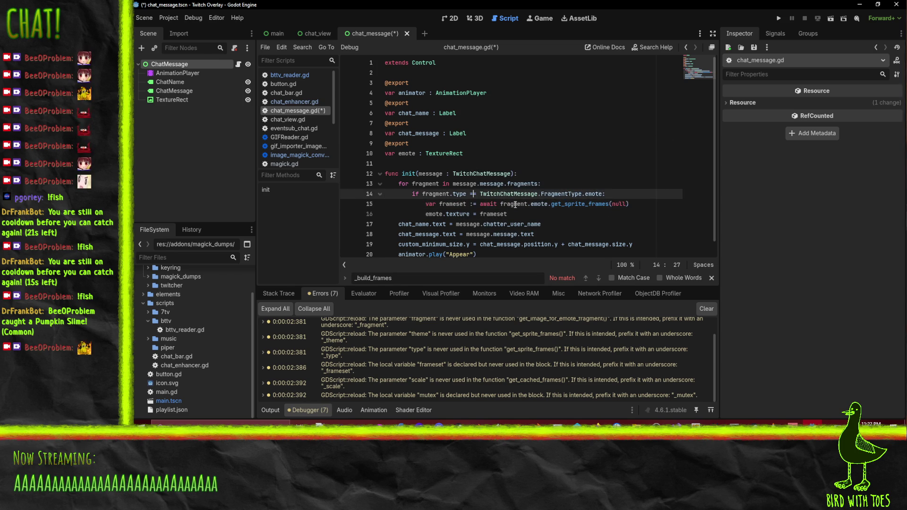
{"action": "mouse_move", "coordinate": [569, 204]}
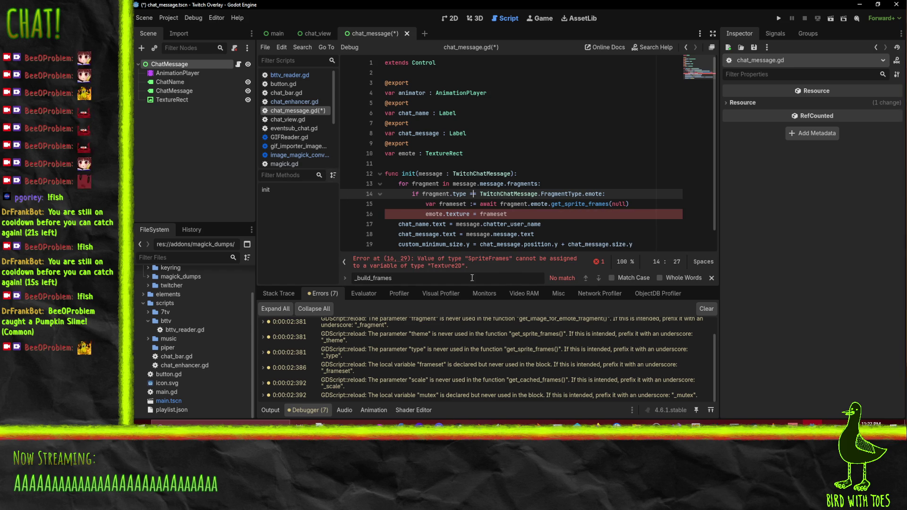
{"action": "left_click", "coordinate": [597, 423]}
{"action": "left_click", "coordinate": [558, 394]}
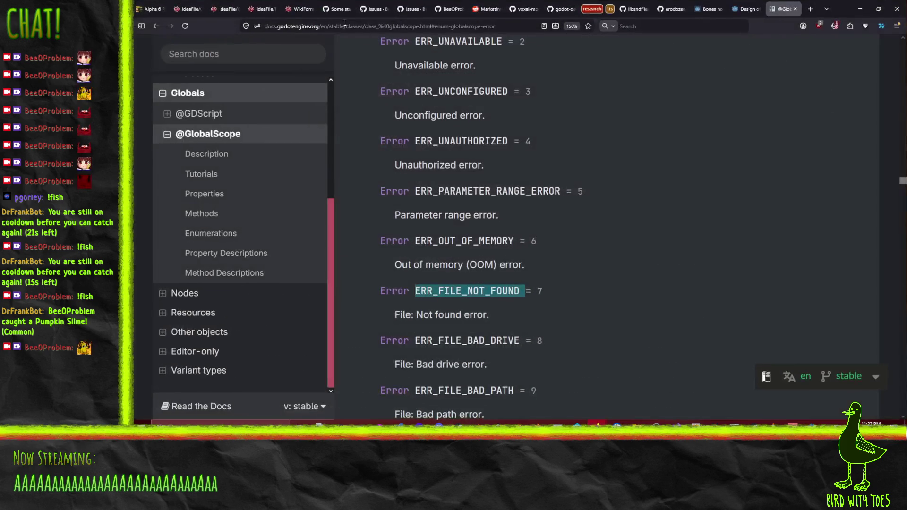
Search 'godot spriteframes' and open the SpriteFrames documentation page
{"action": "left_click", "coordinate": [344, 23]}
{"action": "type", "text": "godot spriteframes"}
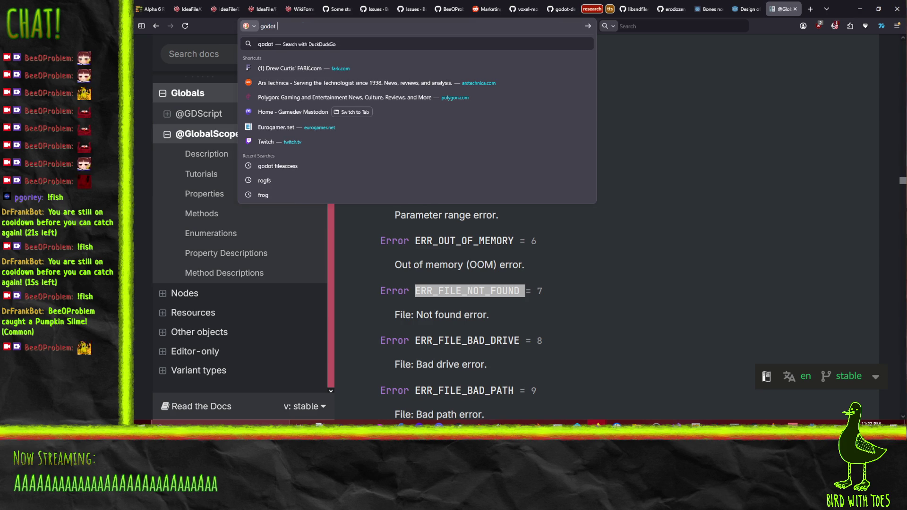
{"action": "key", "text": "Return"}
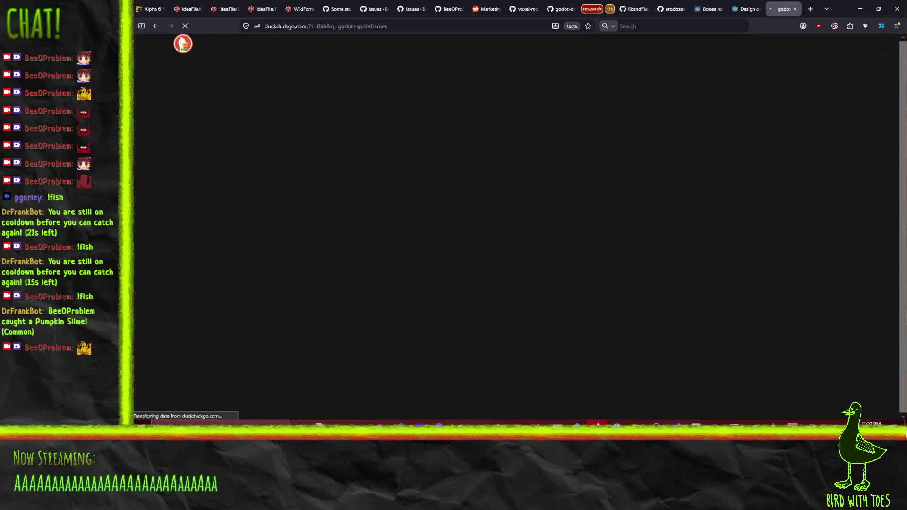
{"action": "left_click", "coordinate": [271, 144]}
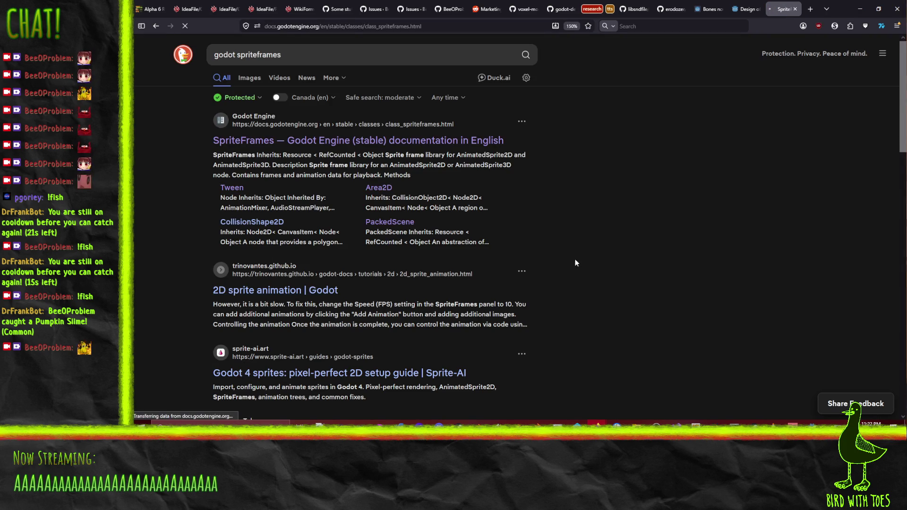
Read through the SpriteFrames method descriptions, then minimize the browser
{"action": "scroll", "coordinate": [604, 178], "scroll_direction": "down", "scroll_amount": 4}
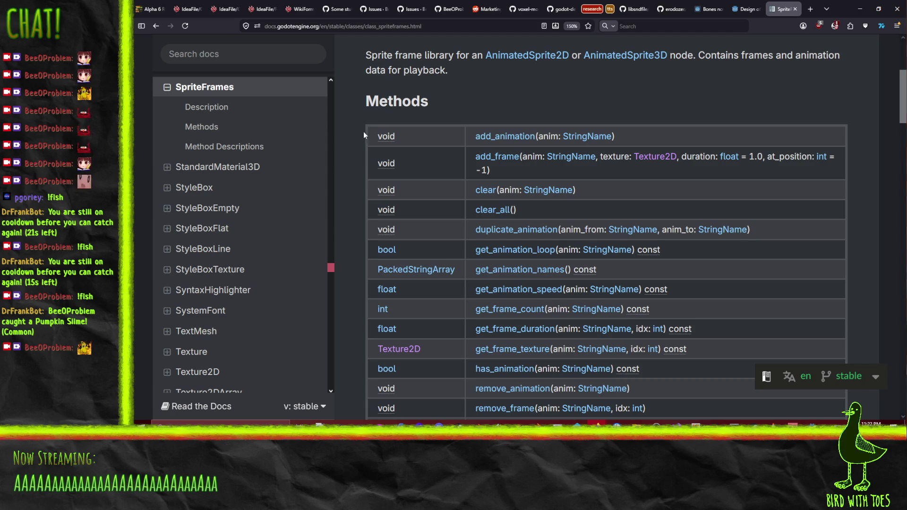
{"action": "scroll", "coordinate": [353, 129], "scroll_direction": "down", "scroll_amount": 5}
{"action": "scroll", "coordinate": [346, 220], "scroll_direction": "down", "scroll_amount": 3}
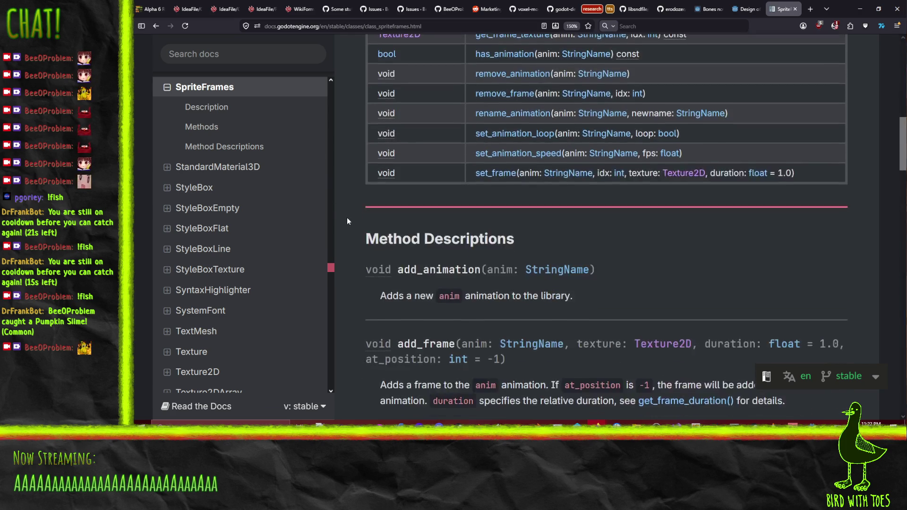
{"action": "scroll", "coordinate": [348, 219], "scroll_direction": "down", "scroll_amount": 5}
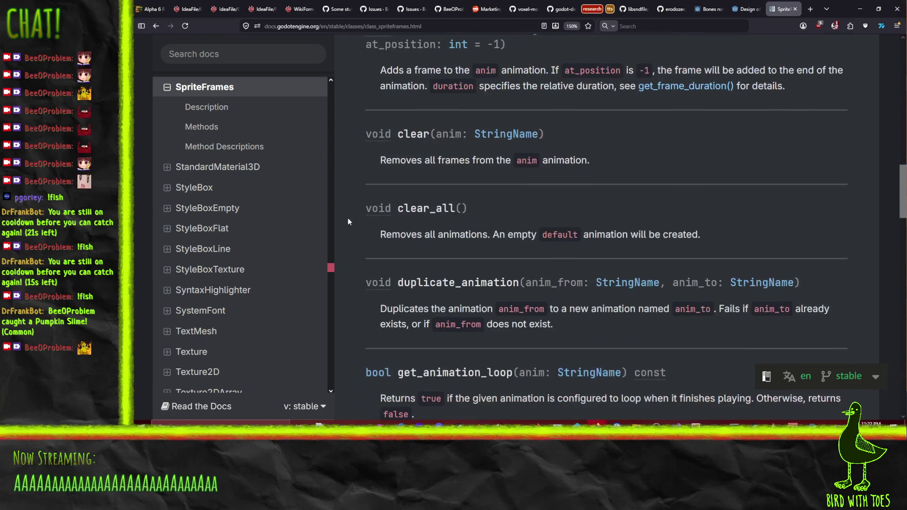
{"action": "scroll", "coordinate": [352, 220], "scroll_direction": "down", "scroll_amount": 5}
{"action": "scroll", "coordinate": [355, 218], "scroll_direction": "down", "scroll_amount": 5}
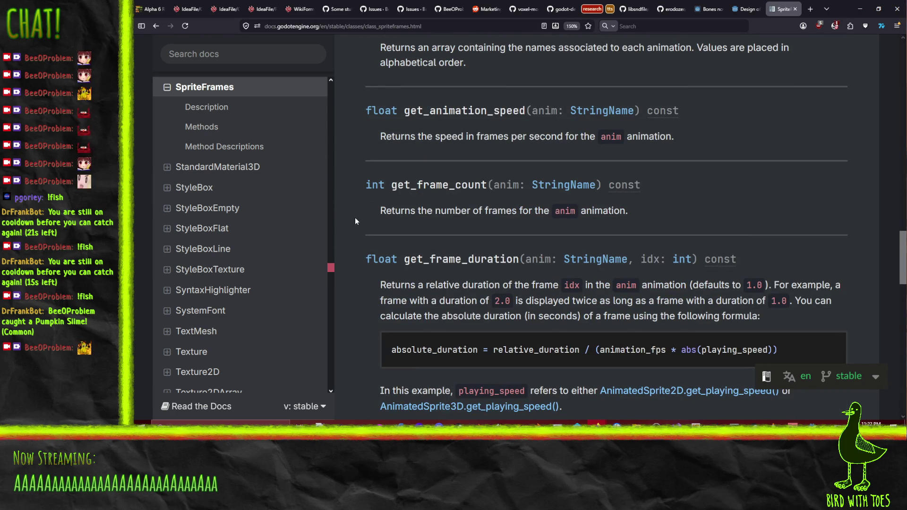
{"action": "scroll", "coordinate": [355, 218], "scroll_direction": "down", "scroll_amount": 6}
{"action": "scroll", "coordinate": [355, 218], "scroll_direction": "up", "scroll_amount": 5}
{"action": "scroll", "coordinate": [355, 221], "scroll_direction": "down", "scroll_amount": 4}
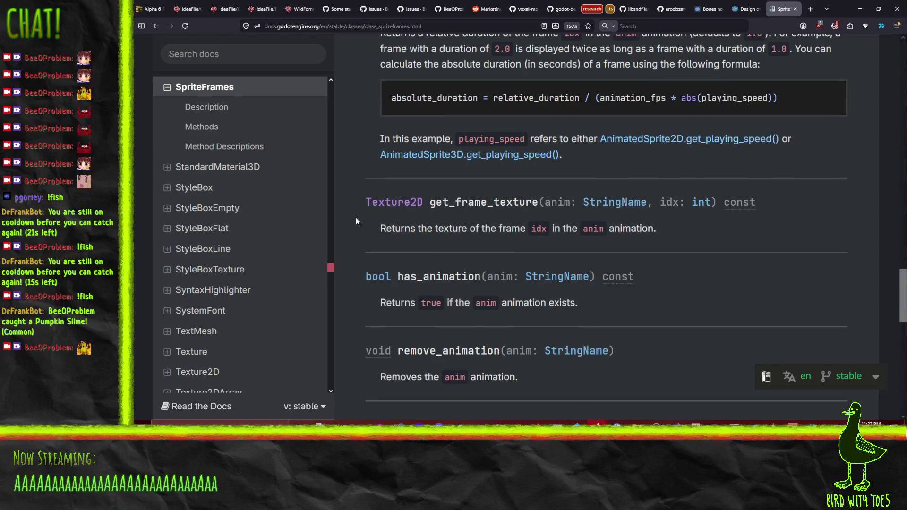
{"action": "scroll", "coordinate": [356, 218], "scroll_direction": "down", "scroll_amount": 4}
{"action": "scroll", "coordinate": [357, 219], "scroll_direction": "down", "scroll_amount": 6}
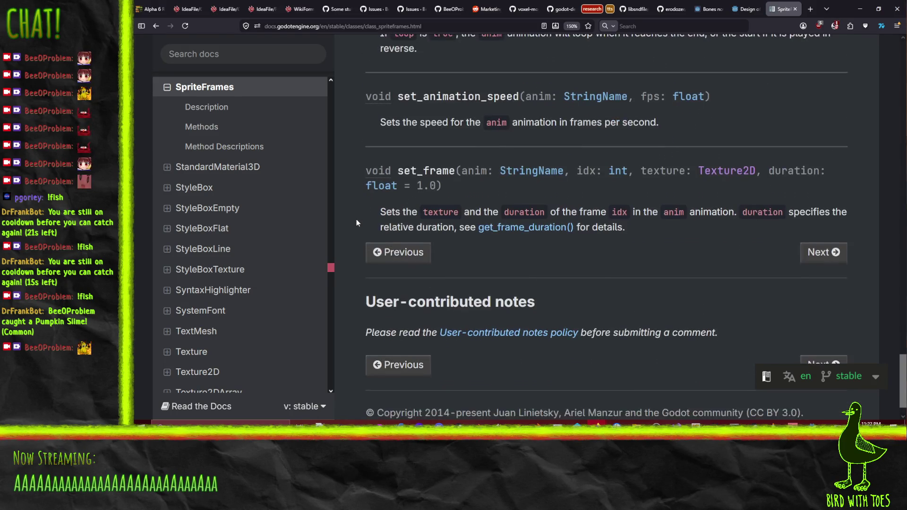
{"action": "scroll", "coordinate": [356, 221], "scroll_direction": "down", "scroll_amount": 2}
{"action": "scroll", "coordinate": [356, 219], "scroll_direction": "up", "scroll_amount": 20}
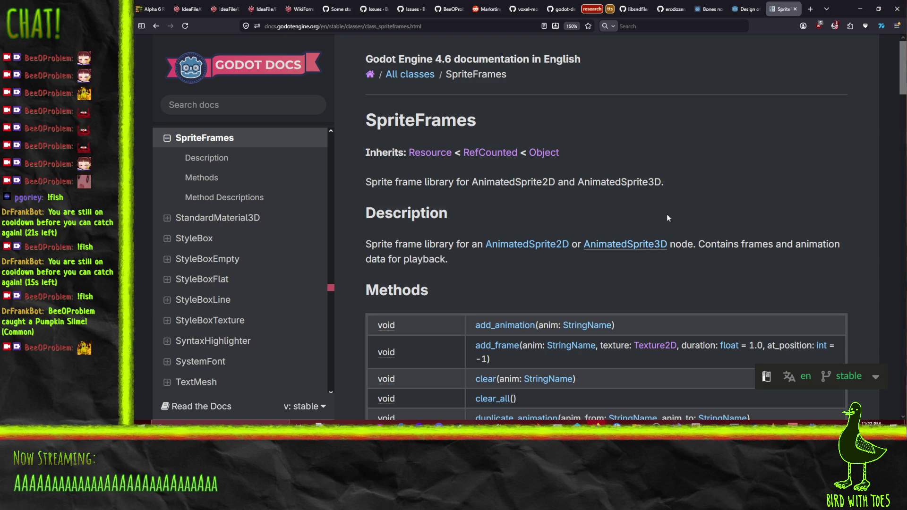
{"action": "left_click", "coordinate": [860, 9]}
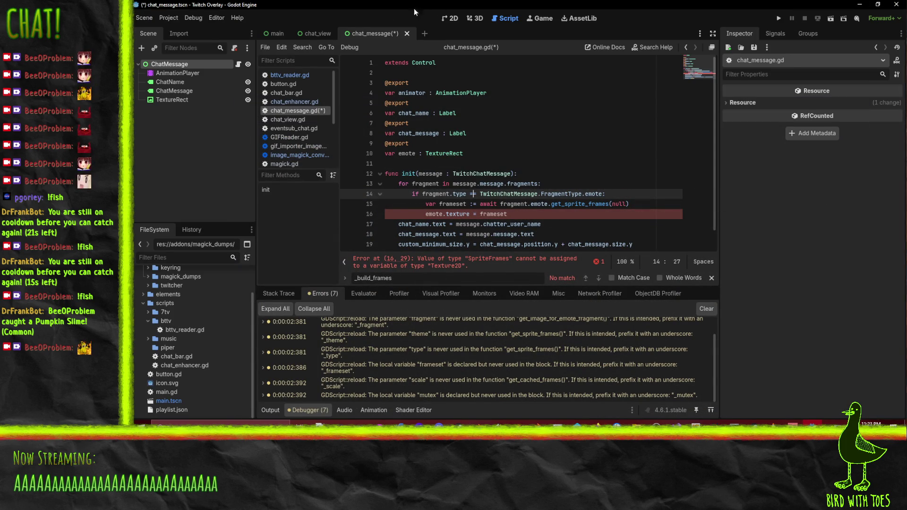
Make line 16 set emote.texture from frameset.get_frame_texture(&"default", 0) and save
{"action": "key", "text": "ctrl+s"}
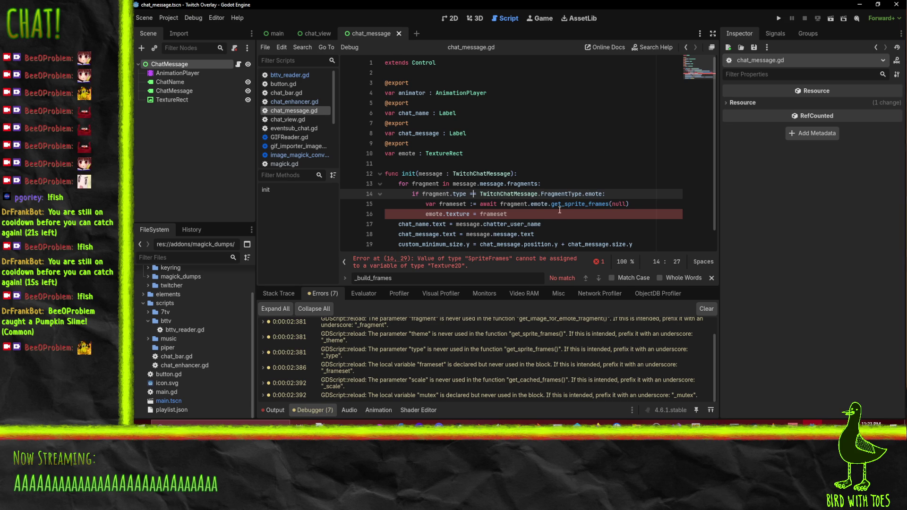
{"action": "mouse_move", "coordinate": [598, 205]}
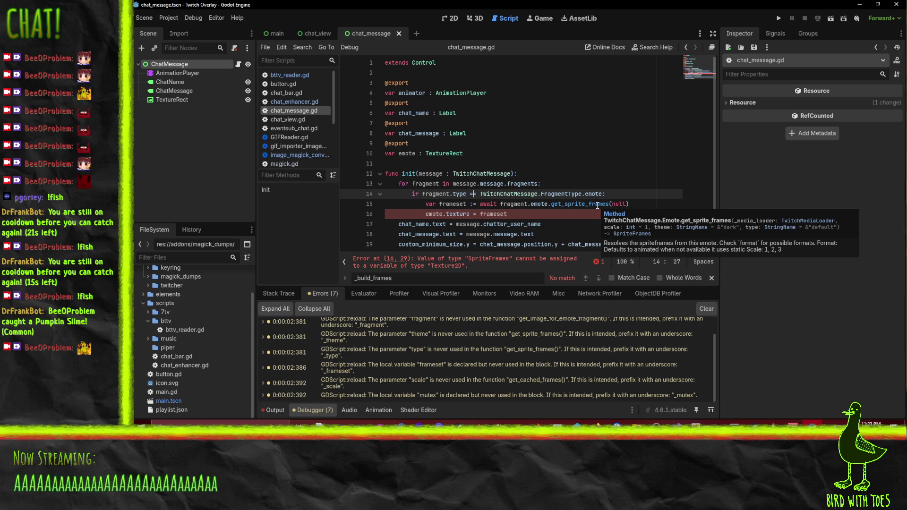
{"action": "left_click", "coordinate": [525, 214]}
{"action": "type", "text": "."}
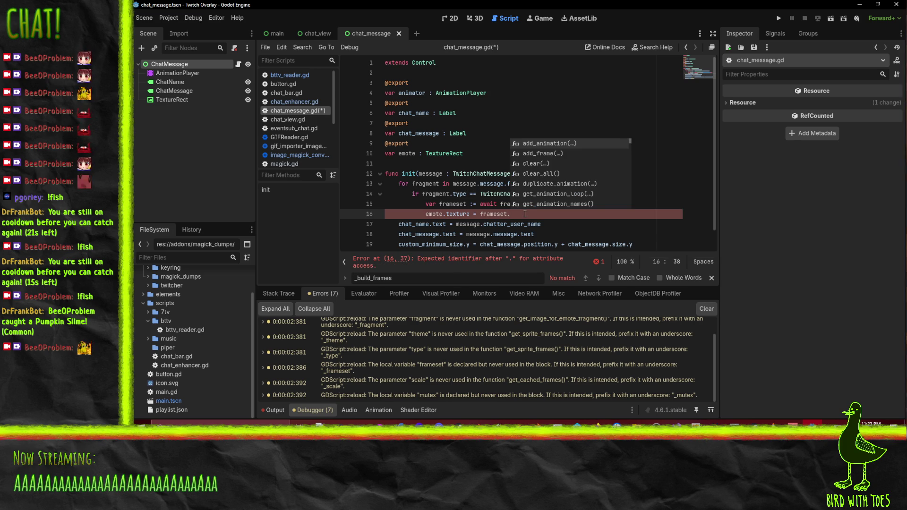
{"action": "type", "text": "get"}
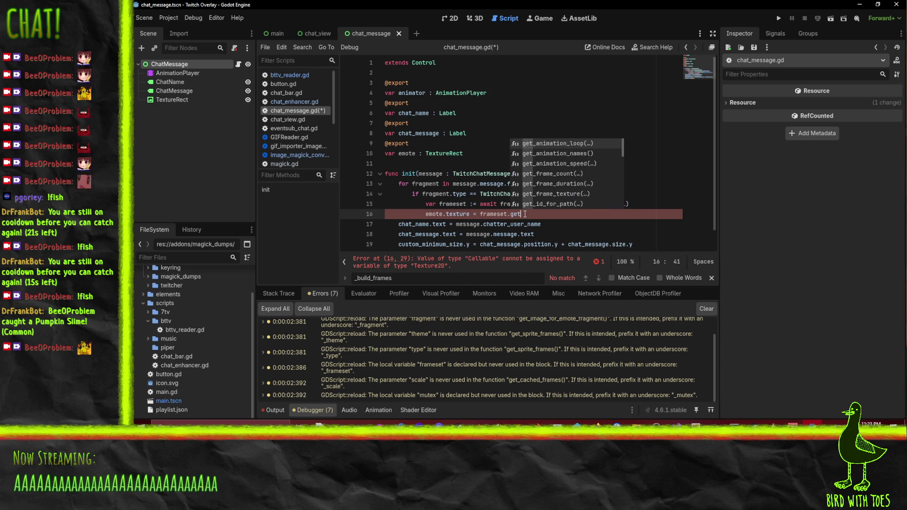
{"action": "key", "text": "Return"}
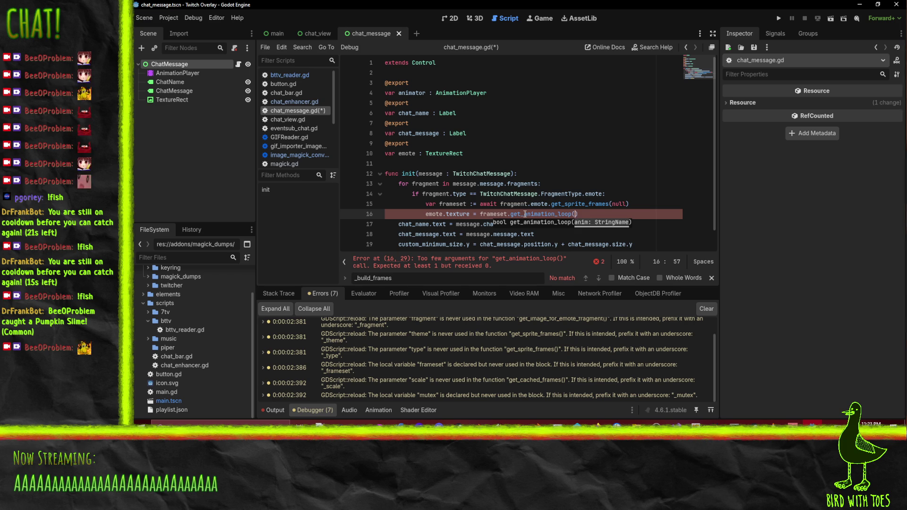
{"action": "key", "text": "BackSpace"}
{"action": "key", "text": "BackSpace"}
{"action": "key", "text": "BackSpace"}
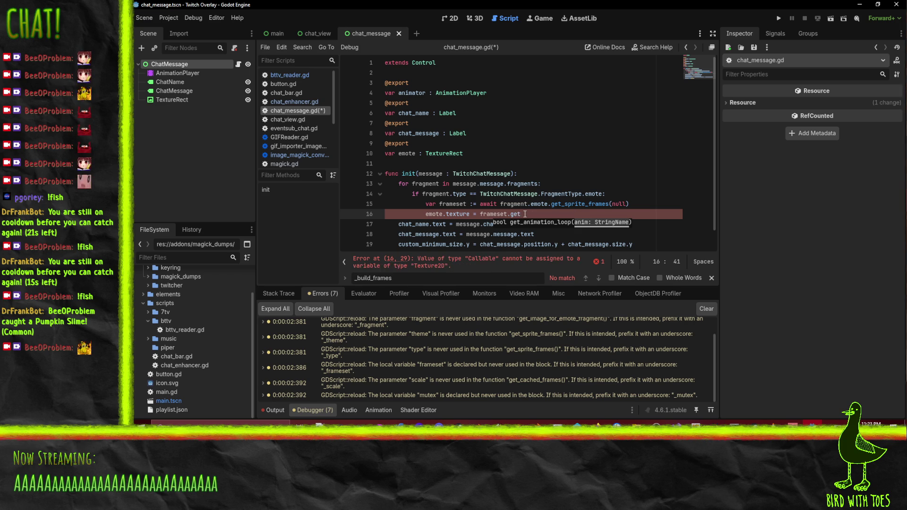
{"action": "type", "text": "get"}
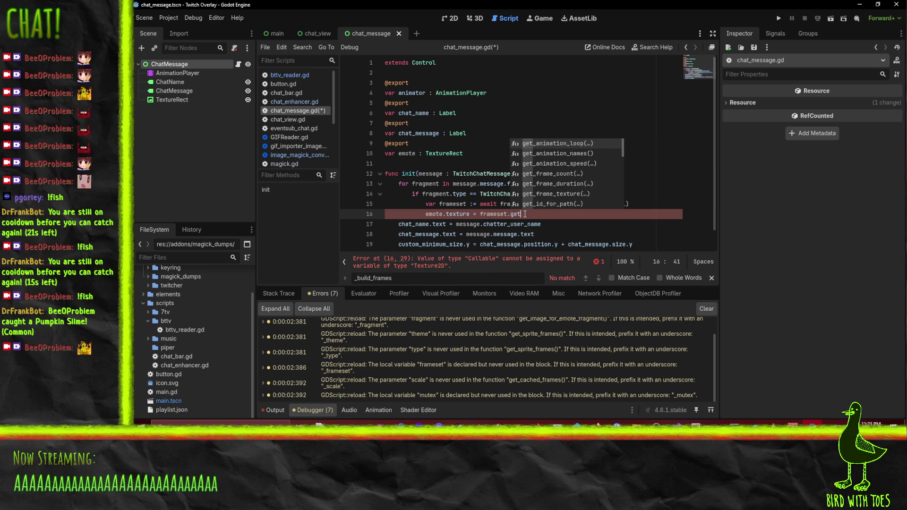
{"action": "type", "text": "f"}
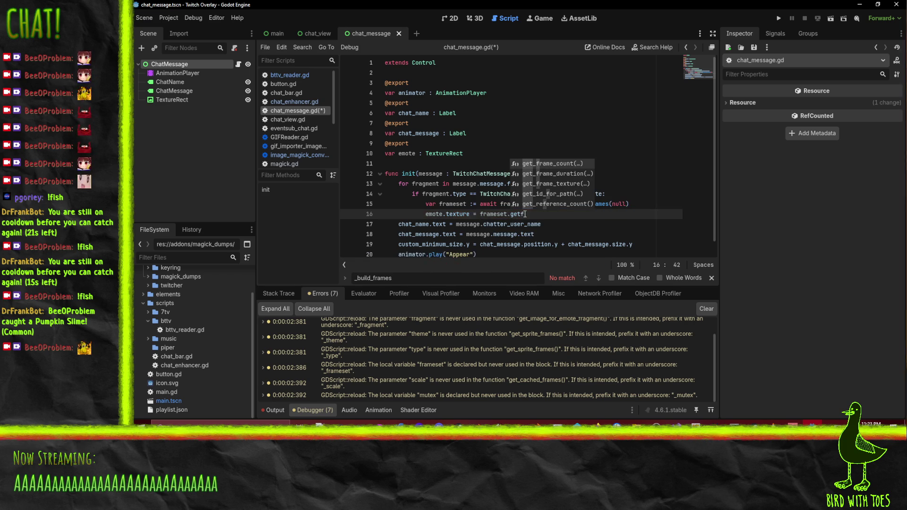
{"action": "key", "text": "Down"}
{"action": "key", "text": "Down"}
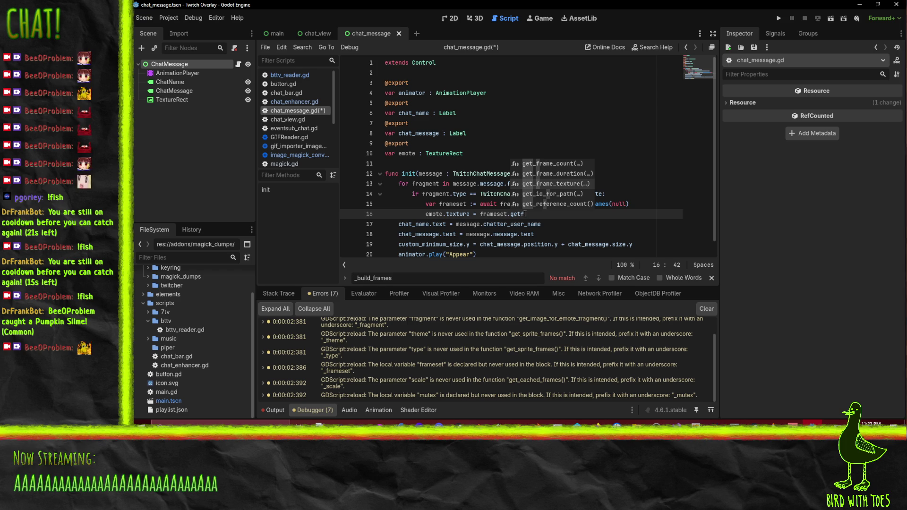
{"action": "key", "text": "Return"}
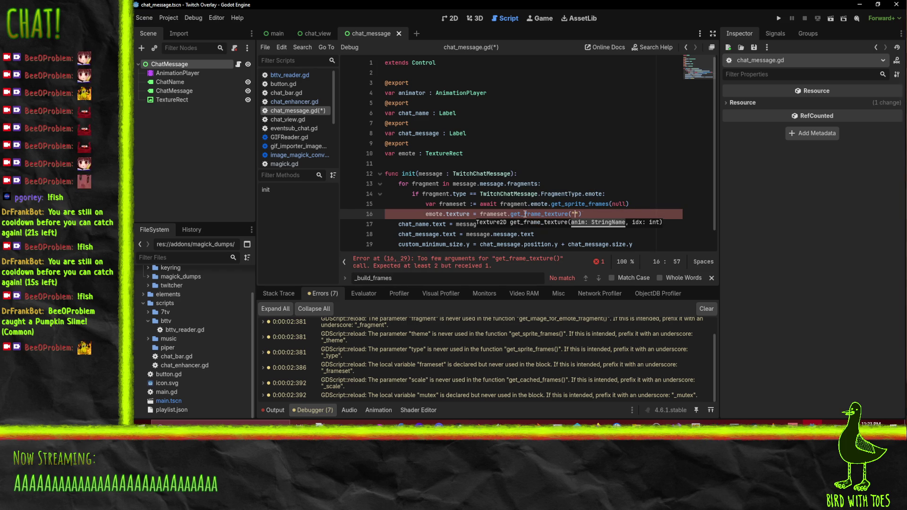
{"action": "type", "text": "default\""}
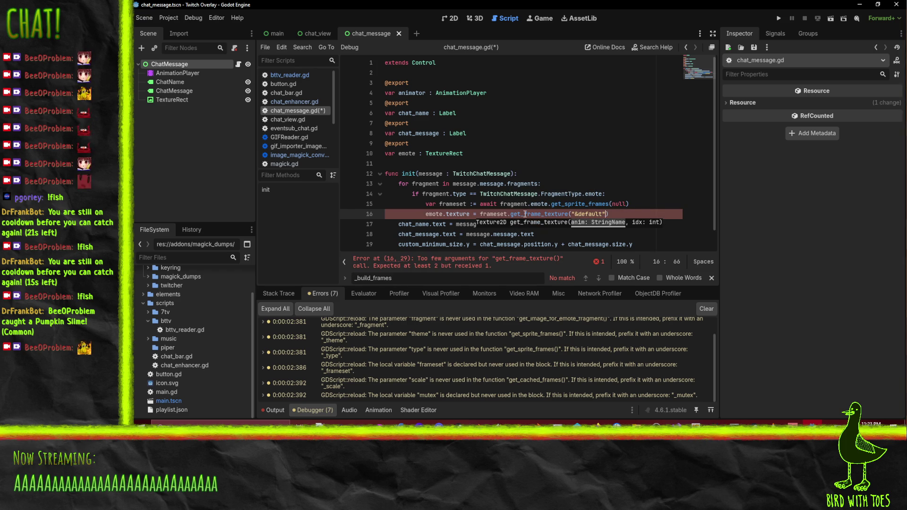
{"action": "type", "text": ", 0"}
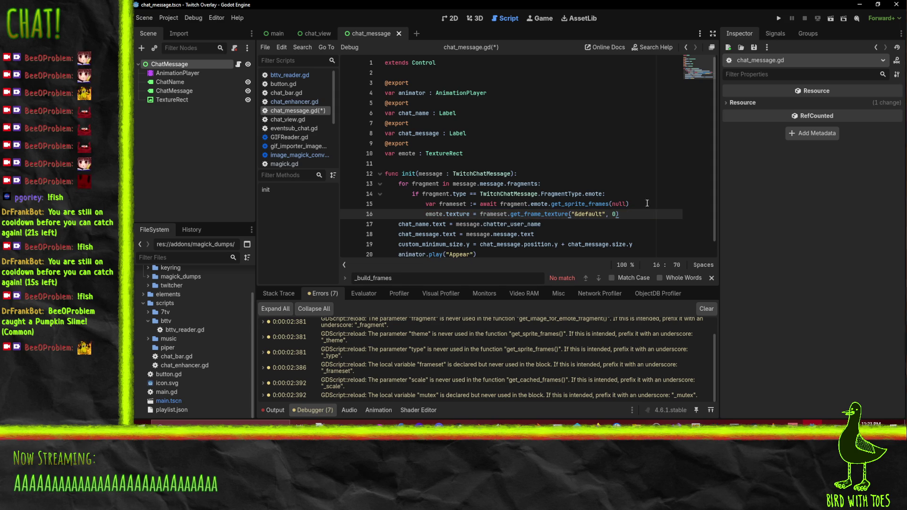
{"action": "key", "text": "ctrl+s"}
Check the add_frame animation name in bttv_reader.gd, keeping &"default" unchanged in chat_message.gd
{"action": "left_click", "coordinate": [289, 75]}
{"action": "scroll", "coordinate": [510, 182], "scroll_direction": "down", "scroll_amount": 10}
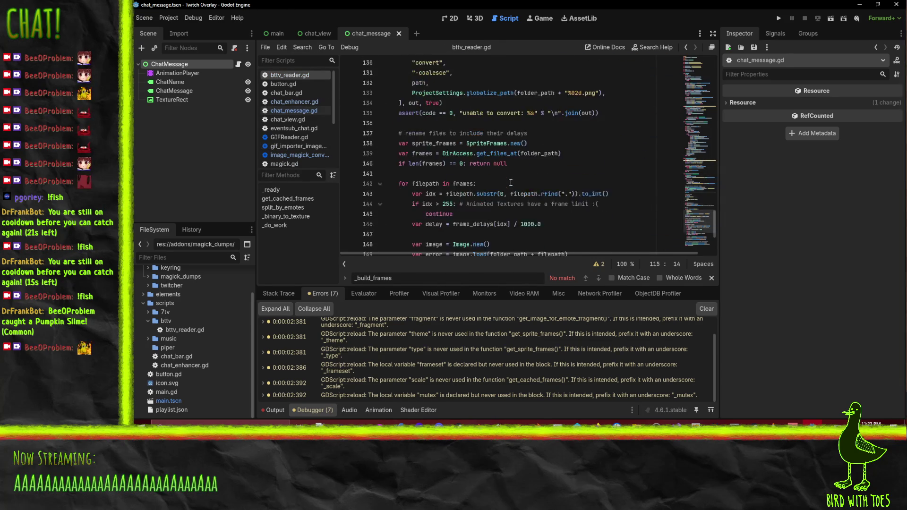
{"action": "scroll", "coordinate": [510, 182], "scroll_direction": "down", "scroll_amount": 1}
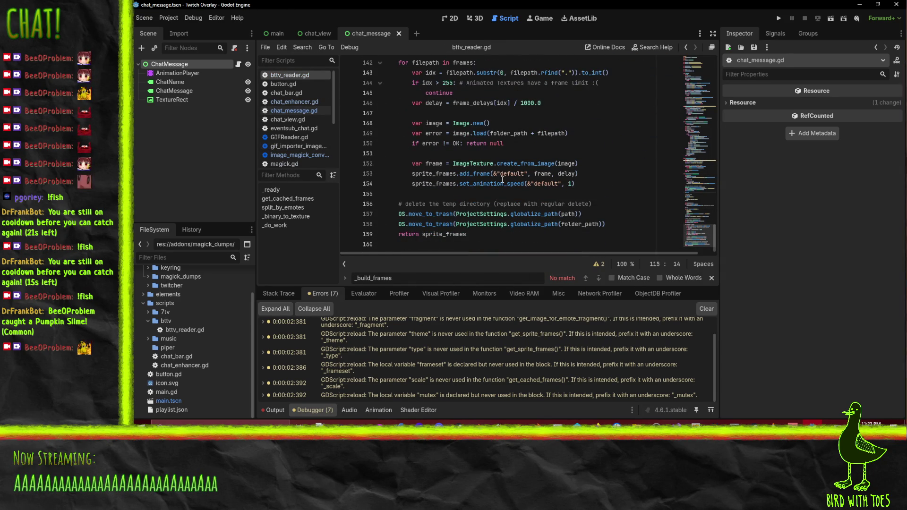
{"action": "left_click", "coordinate": [494, 174]}
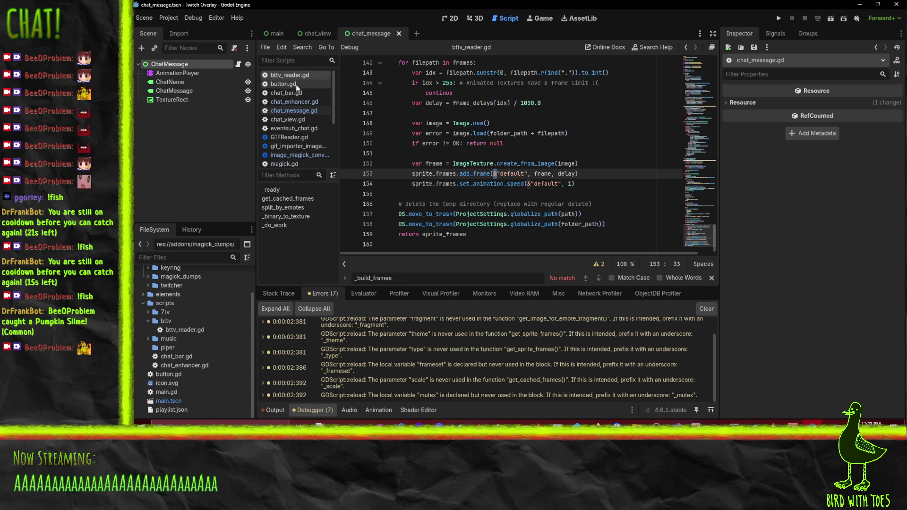
{"action": "left_click", "coordinate": [294, 110]}
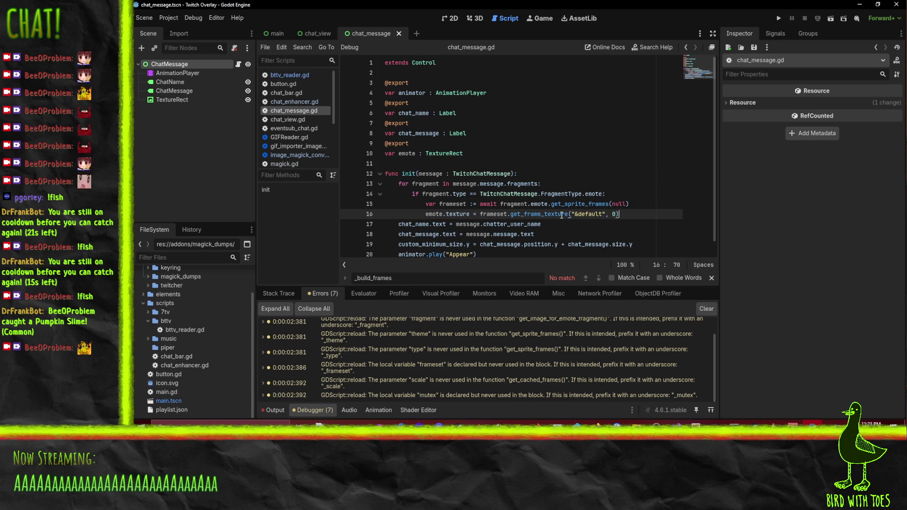
{"action": "key", "text": "BackSpace"}
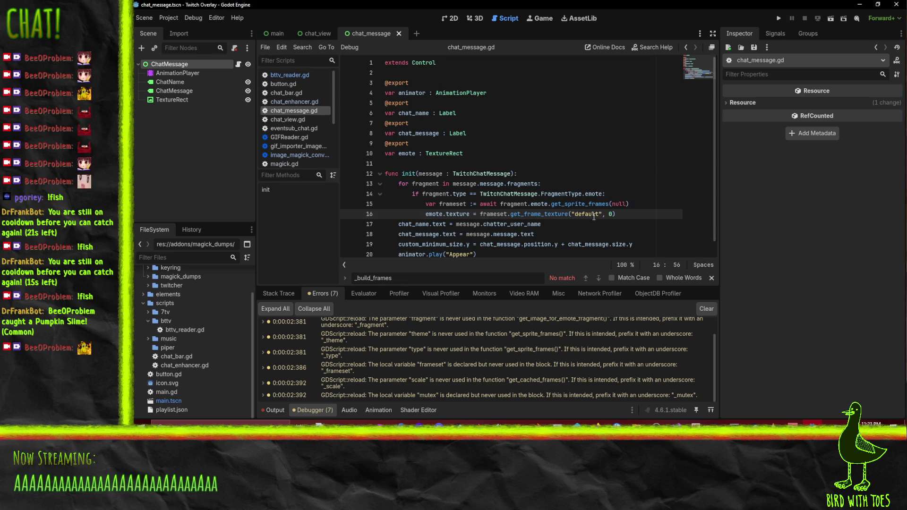
{"action": "key", "text": "ctrl+z"}
{"action": "key", "text": "Up"}
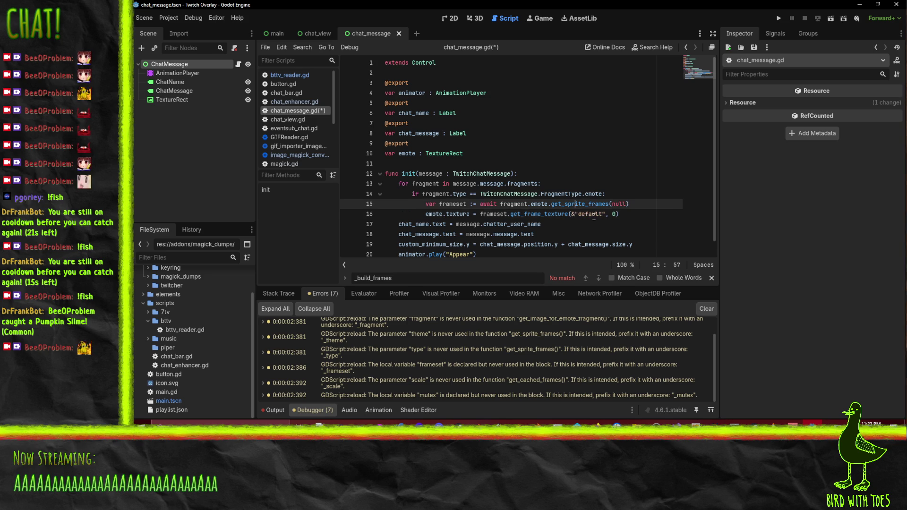
{"action": "left_click", "coordinate": [777, 19]}
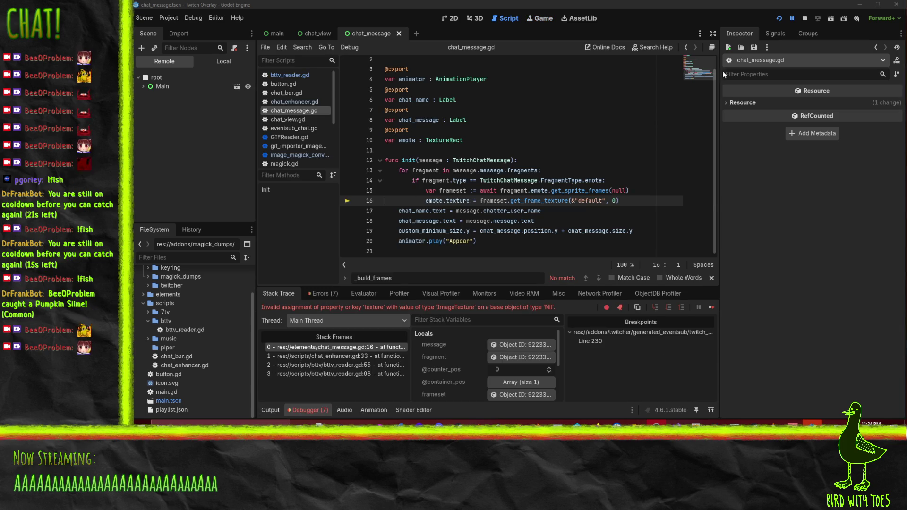
Stop the running game and launch Firebot
{"action": "left_click", "coordinate": [803, 19]}
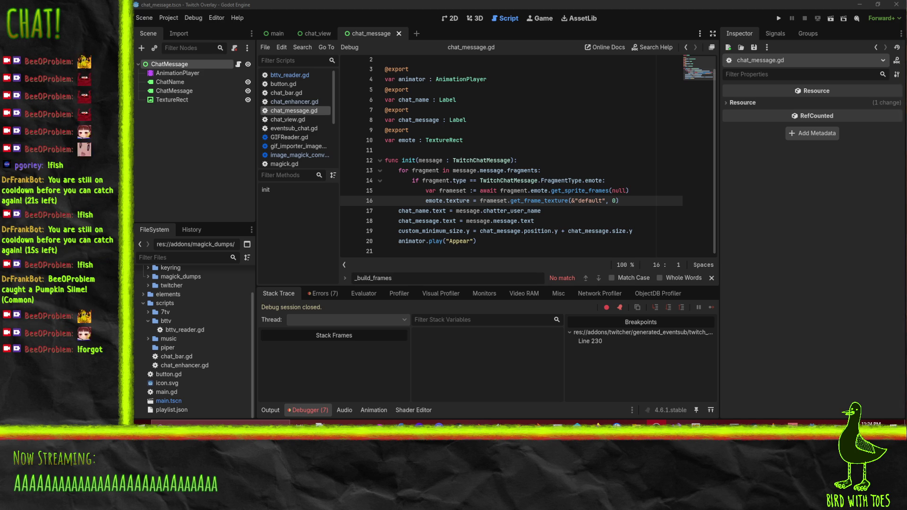
{"action": "left_click", "coordinate": [656, 422]}
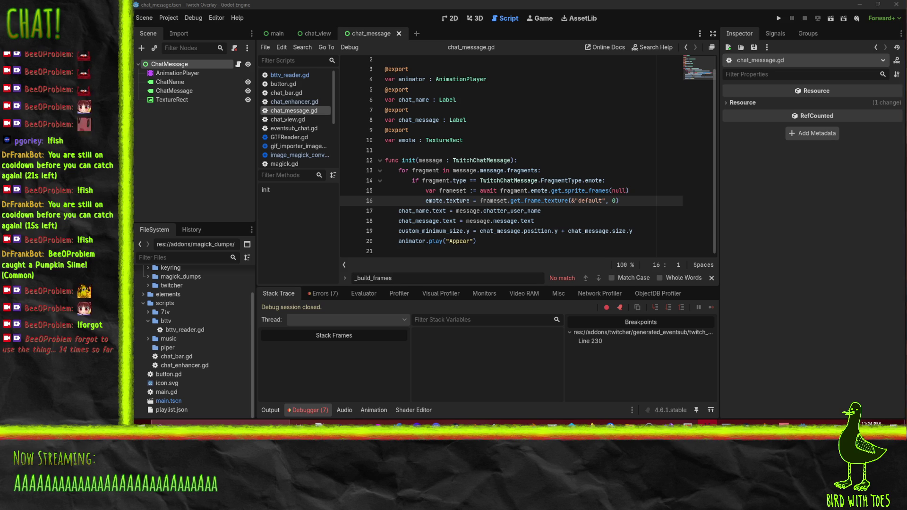
Assign the TextureRect node to ChatMessage's Emote property and run the project
{"action": "left_click", "coordinate": [178, 72]}
{"action": "left_click", "coordinate": [170, 64]}
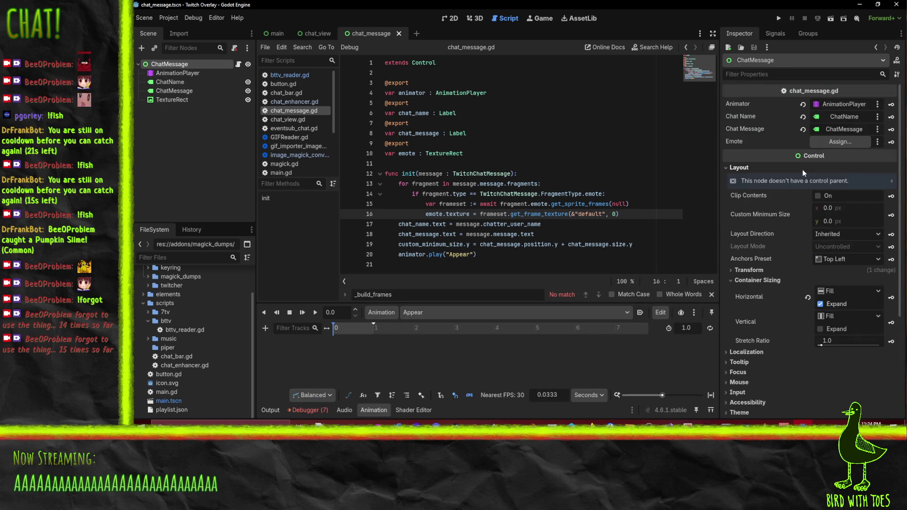
{"action": "left_click_drag", "start_coordinate": [172, 100], "coordinate": [840, 142]}
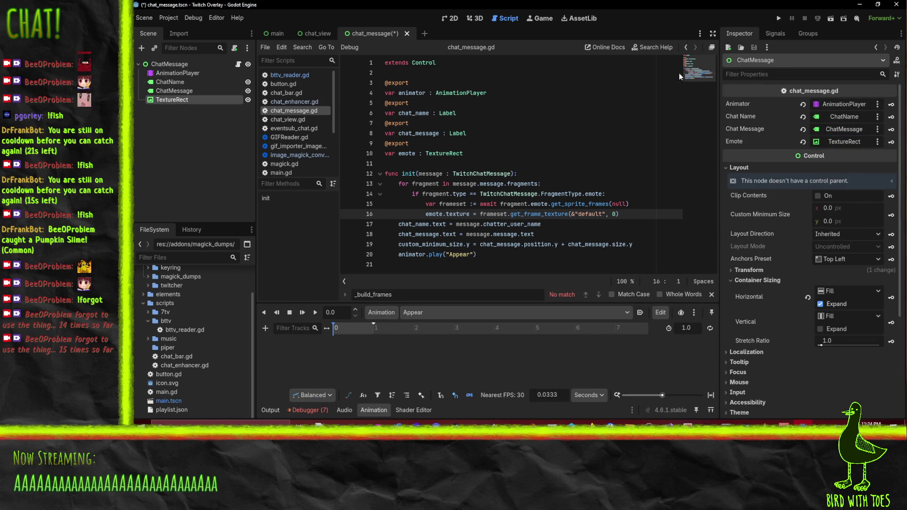
{"action": "left_click", "coordinate": [780, 18]}
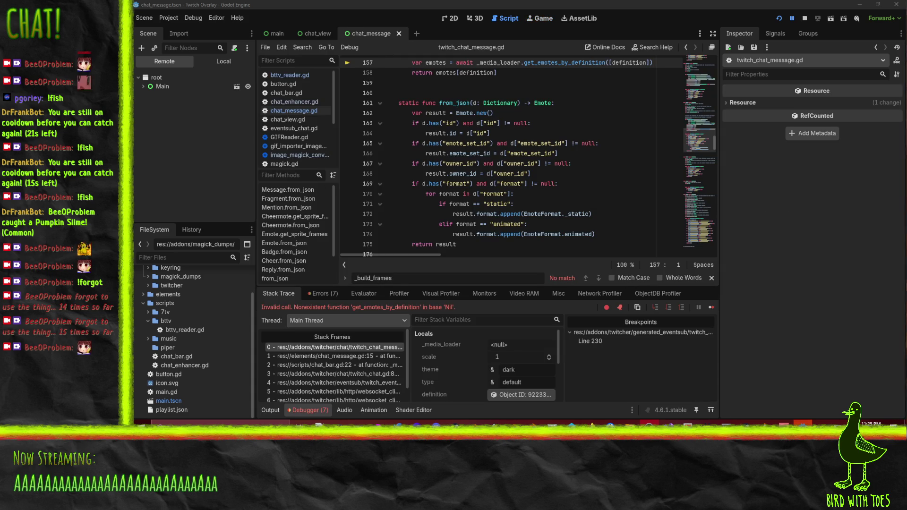
Review the paused errors, continue past them twice, then stop the game and switch to the main scene
{"action": "scroll", "coordinate": [408, 179], "scroll_direction": "up", "scroll_amount": 4}
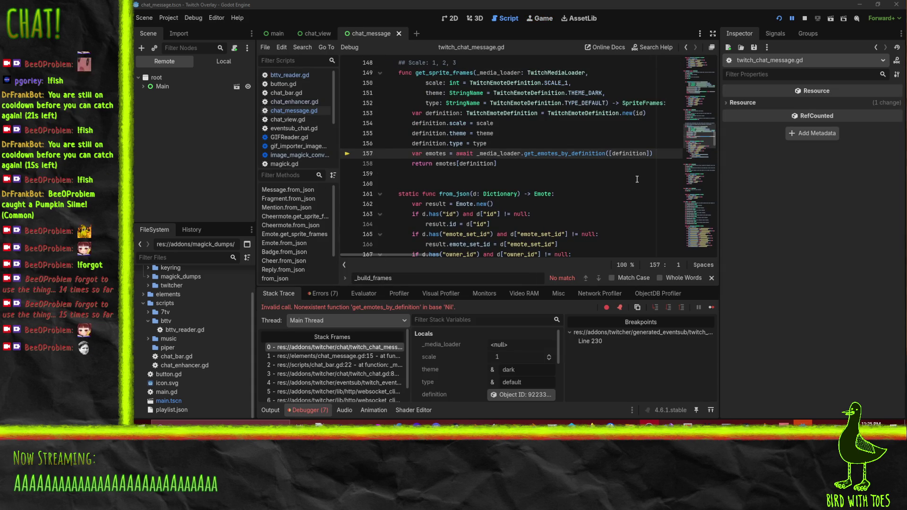
{"action": "scroll", "coordinate": [526, 216], "scroll_direction": "up", "scroll_amount": 2}
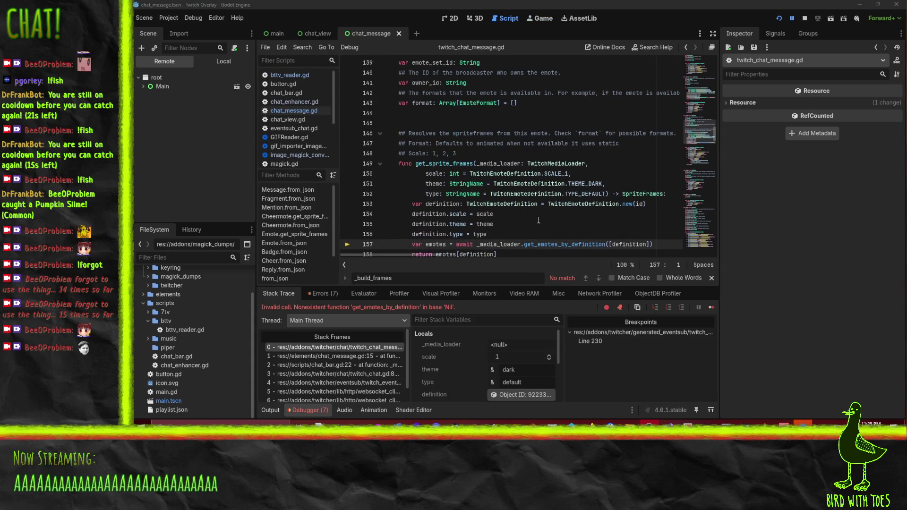
{"action": "scroll", "coordinate": [562, 228], "scroll_direction": "down", "scroll_amount": 2}
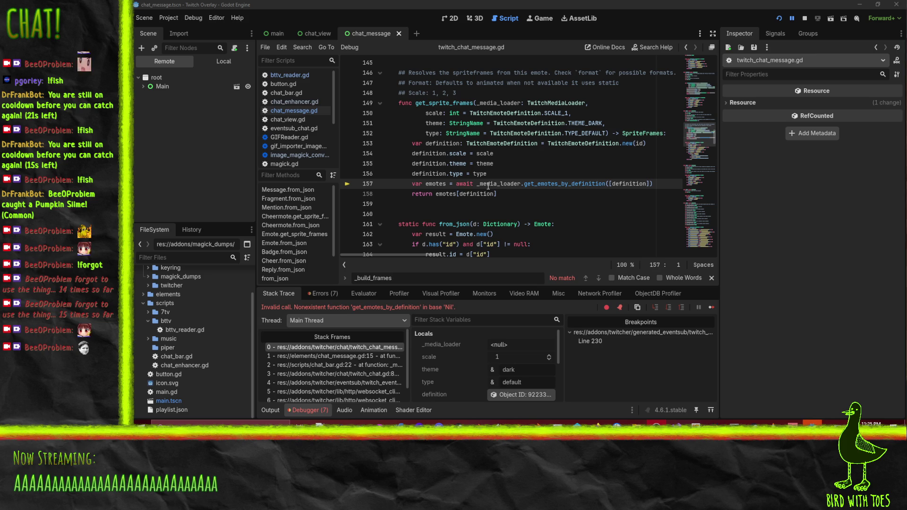
{"action": "mouse_move", "coordinate": [564, 185]}
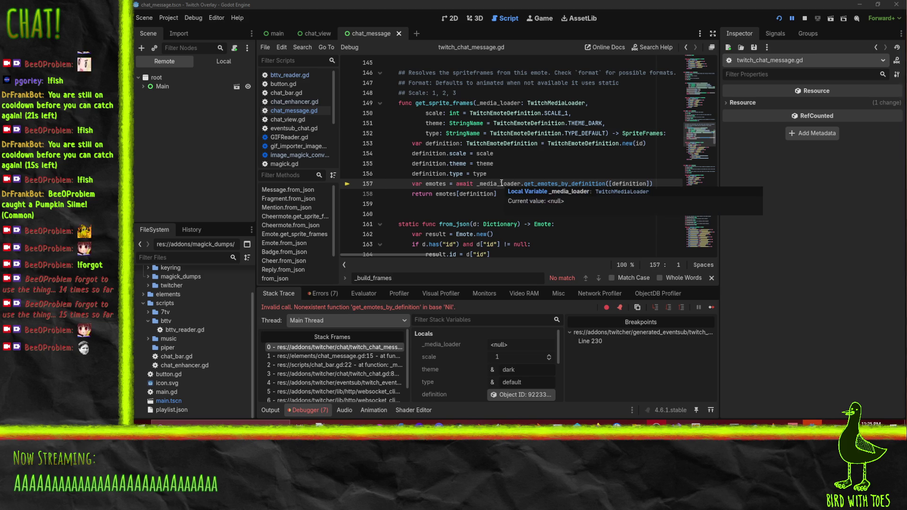
{"action": "scroll", "coordinate": [618, 184], "scroll_direction": "up", "scroll_amount": 6}
{"action": "scroll", "coordinate": [617, 184], "scroll_direction": "down", "scroll_amount": 4}
{"action": "left_click", "coordinate": [792, 18]}
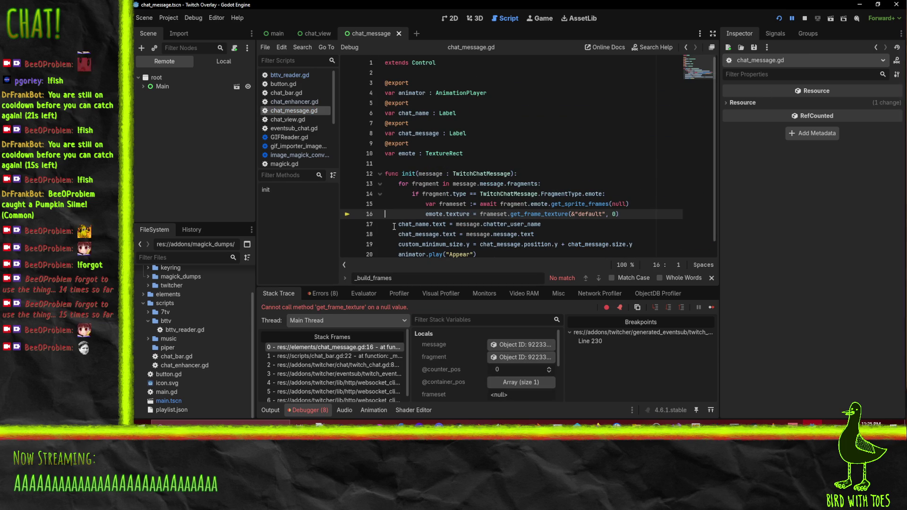
{"action": "left_click", "coordinate": [790, 18]}
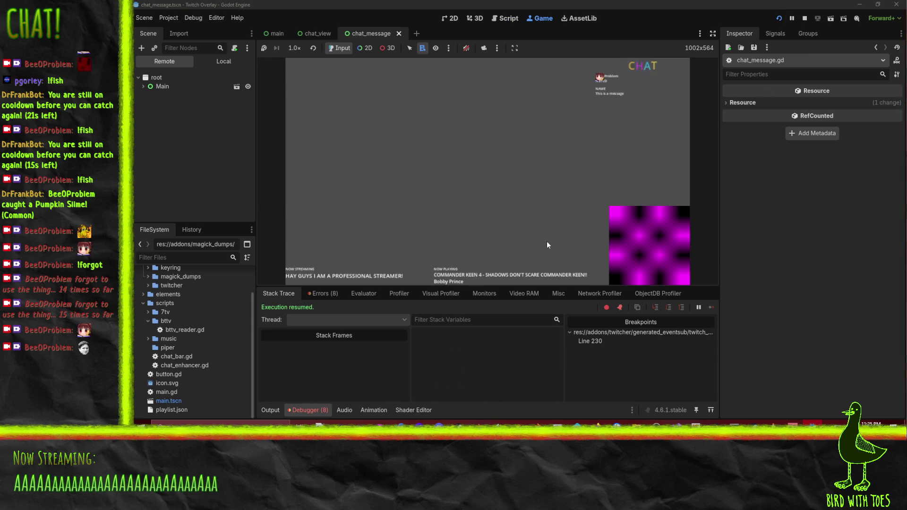
{"action": "left_click", "coordinate": [804, 18]}
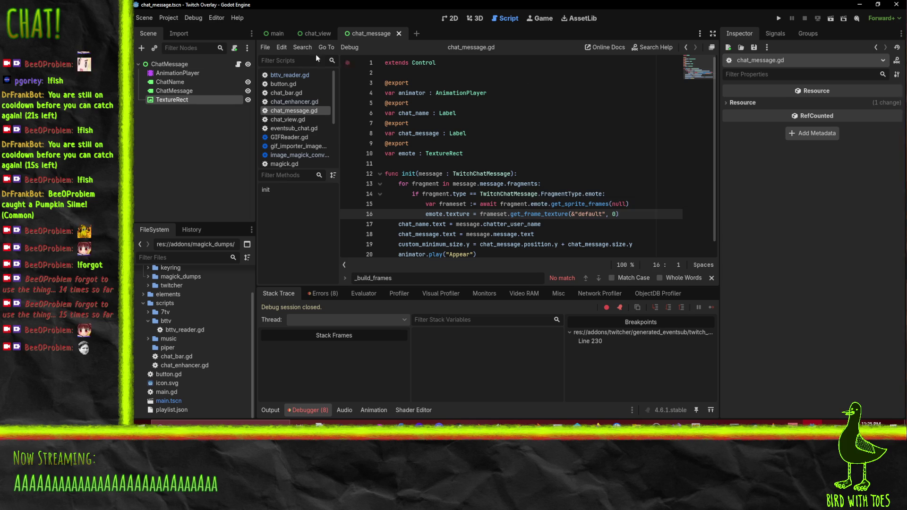
{"action": "key", "text": "ctrl+Tab"}
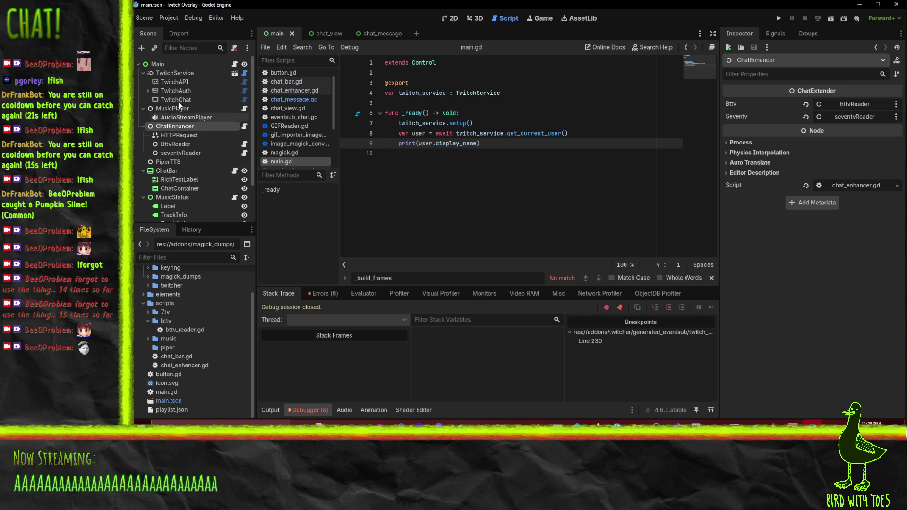
{"action": "left_click", "coordinate": [176, 99]}
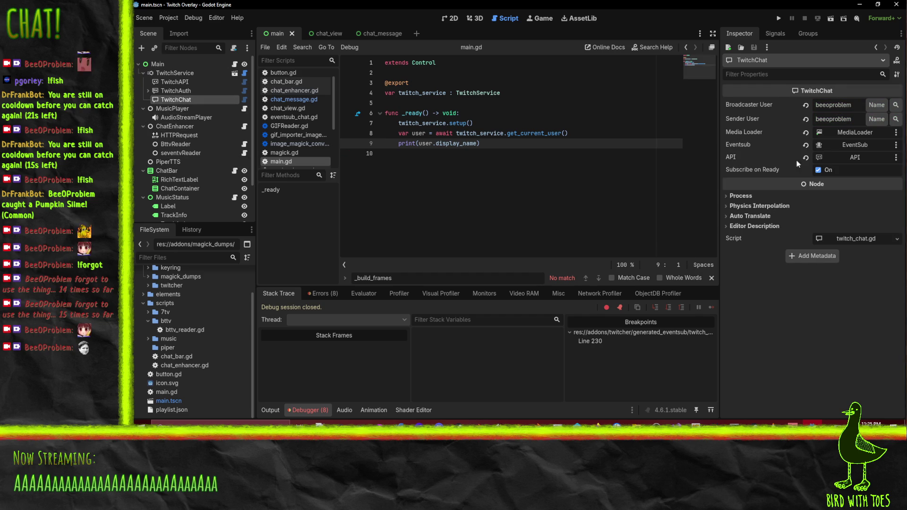
{"action": "left_click", "coordinate": [853, 136]}
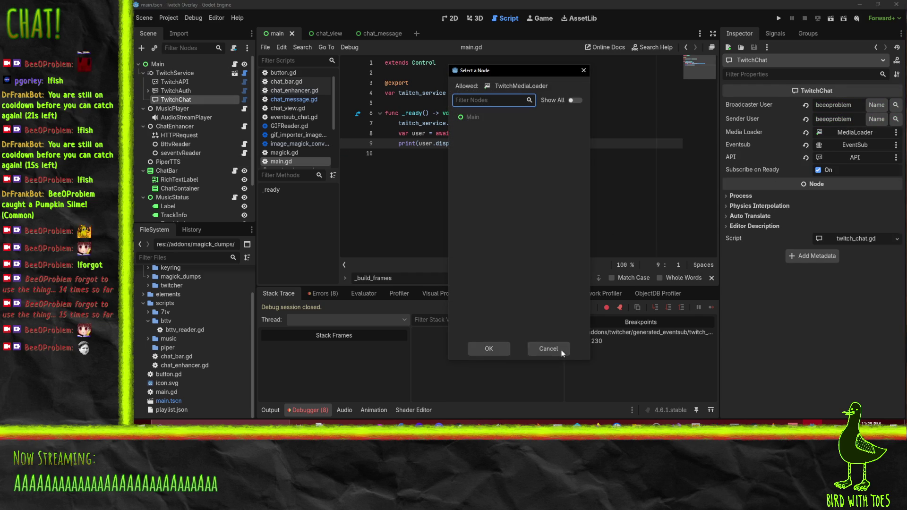
{"action": "left_click", "coordinate": [548, 347]}
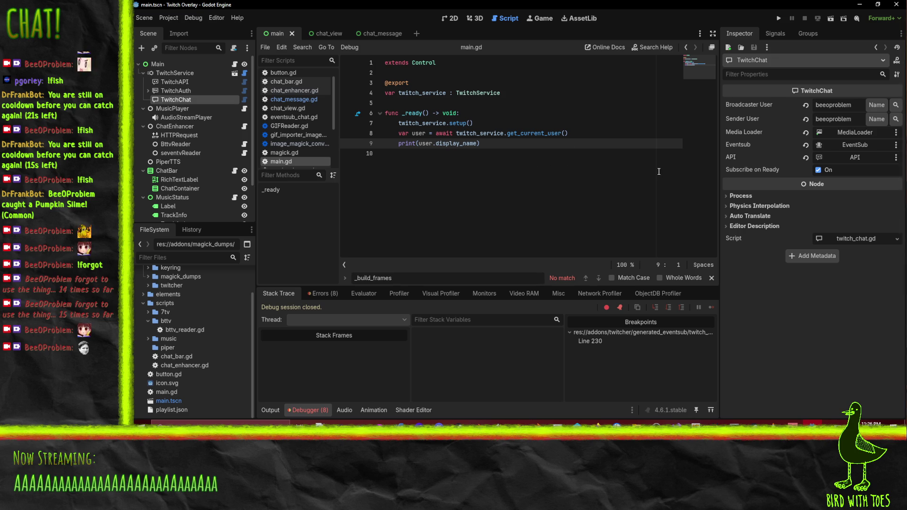
{"action": "left_click", "coordinate": [380, 33]}
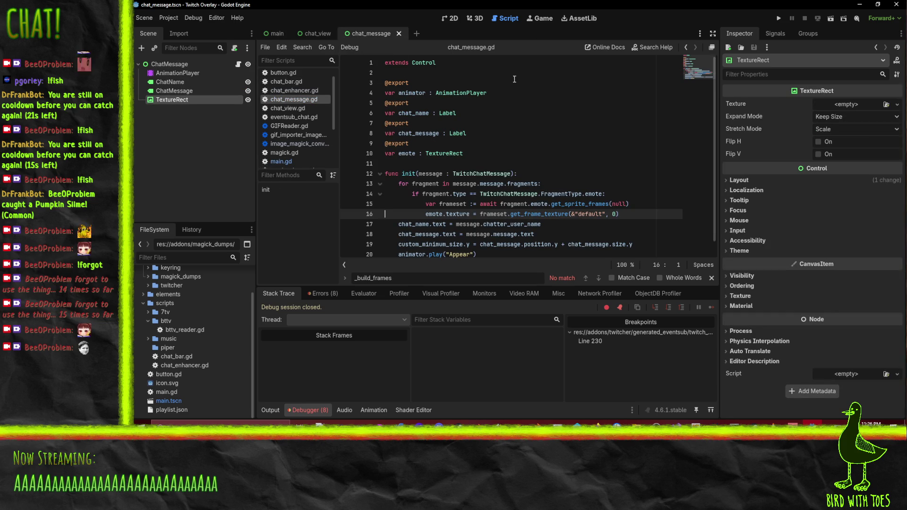
Delete the ChatMessage label and TextureRect nodes from the chat_message scene
{"action": "key", "text": "ctrl+F1"}
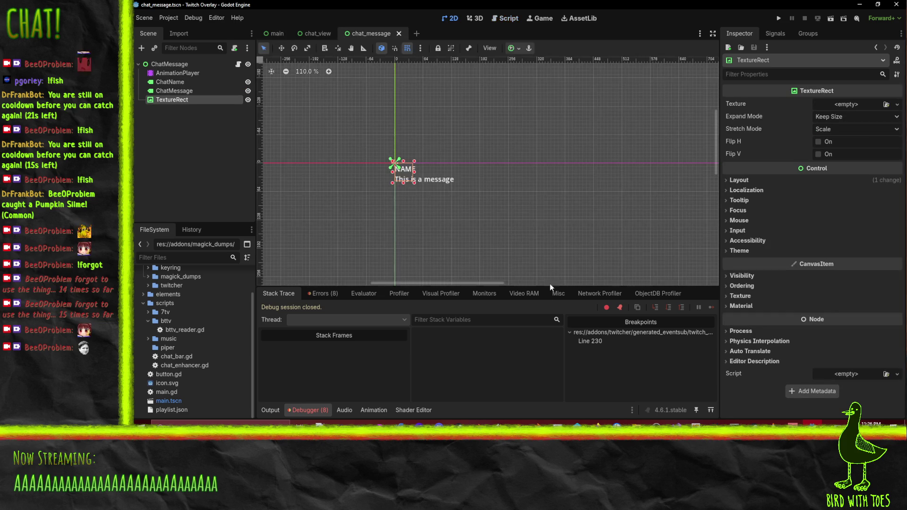
{"action": "scroll", "coordinate": [398, 132], "scroll_direction": "up", "scroll_amount": 1}
{"action": "left_click", "coordinate": [189, 91]}
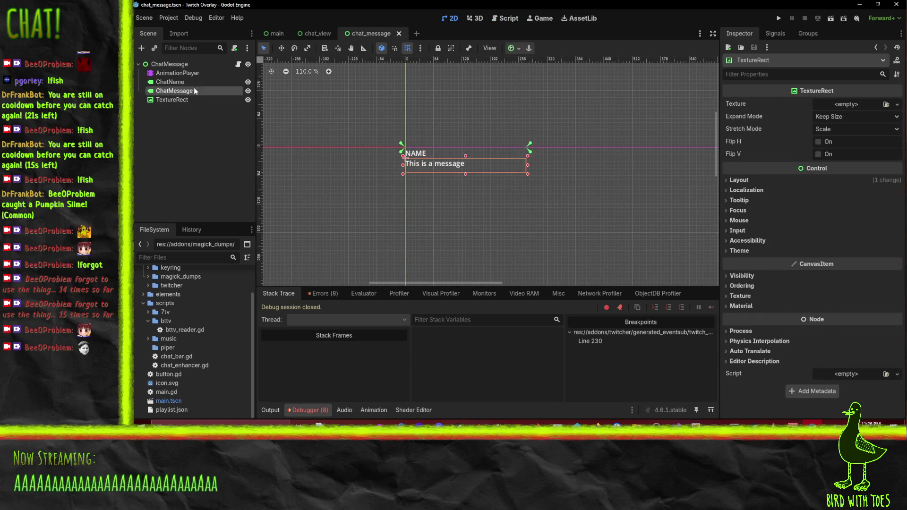
{"action": "left_click", "coordinate": [207, 99], "text": "ctrl"}
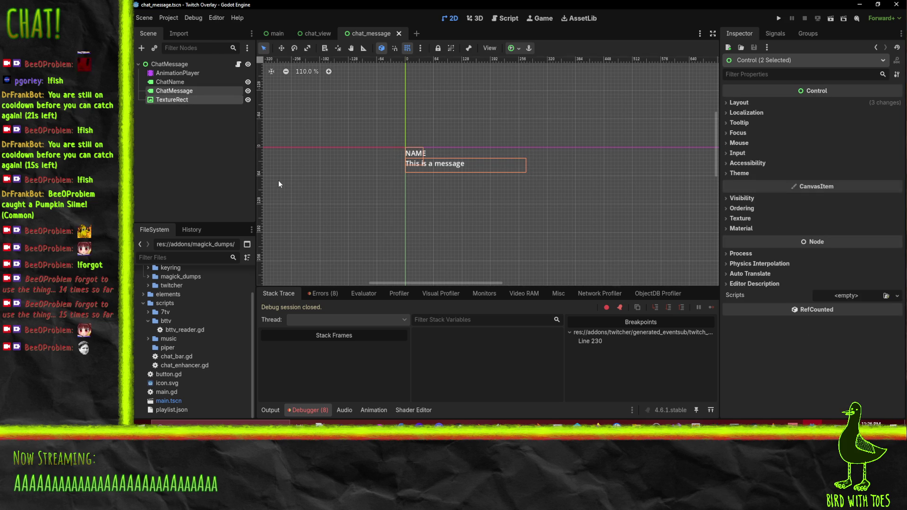
{"action": "key", "text": "Delete"}
{"action": "key", "text": "Return"}
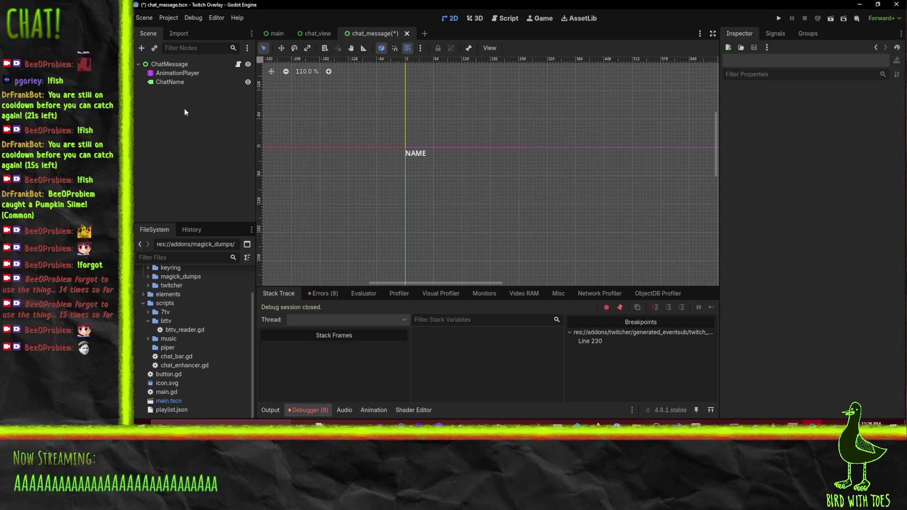
Add an HFlowContainer as a child of the ChatMessage root node
{"action": "left_click", "coordinate": [177, 84]}
{"action": "left_click", "coordinate": [169, 64]}
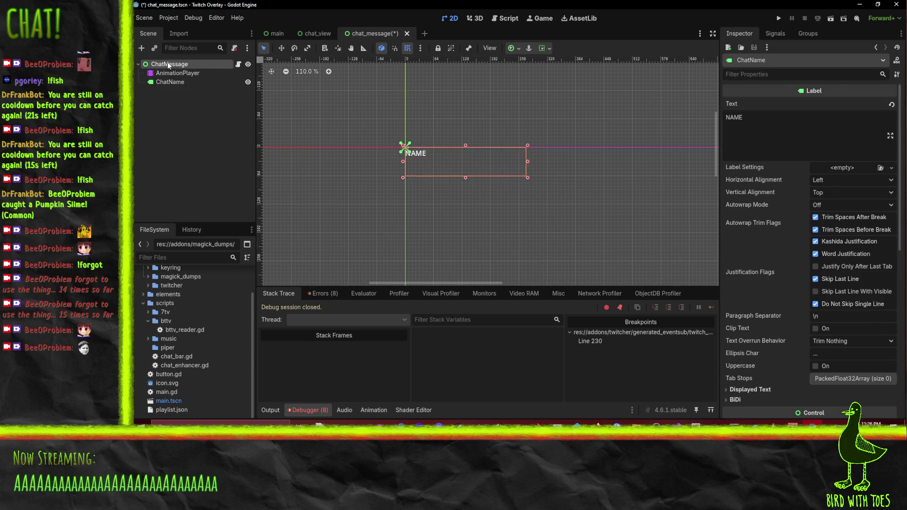
{"action": "right_click", "coordinate": [169, 65]}
{"action": "left_click", "coordinate": [218, 82]}
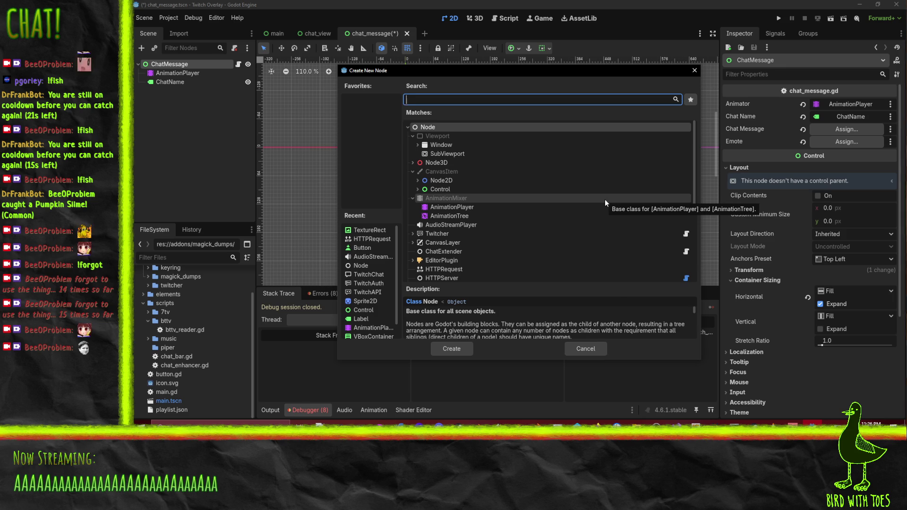
{"action": "type", "text": "h"}
{"action": "key", "text": "BackSpace"}
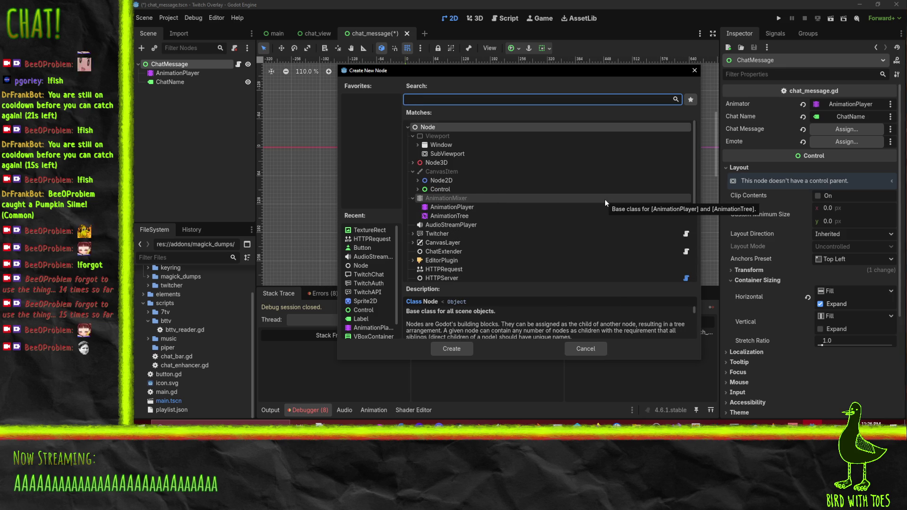
{"action": "type", "text": "container"}
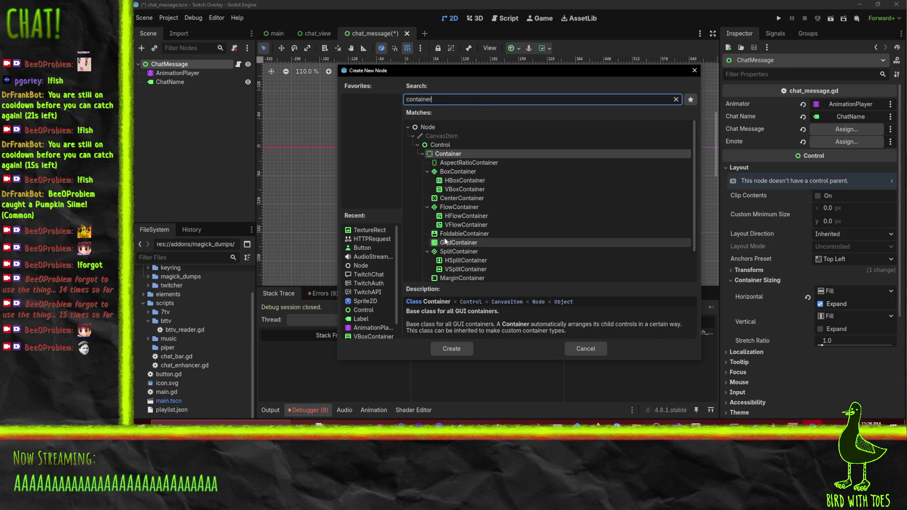
{"action": "left_click", "coordinate": [444, 217]}
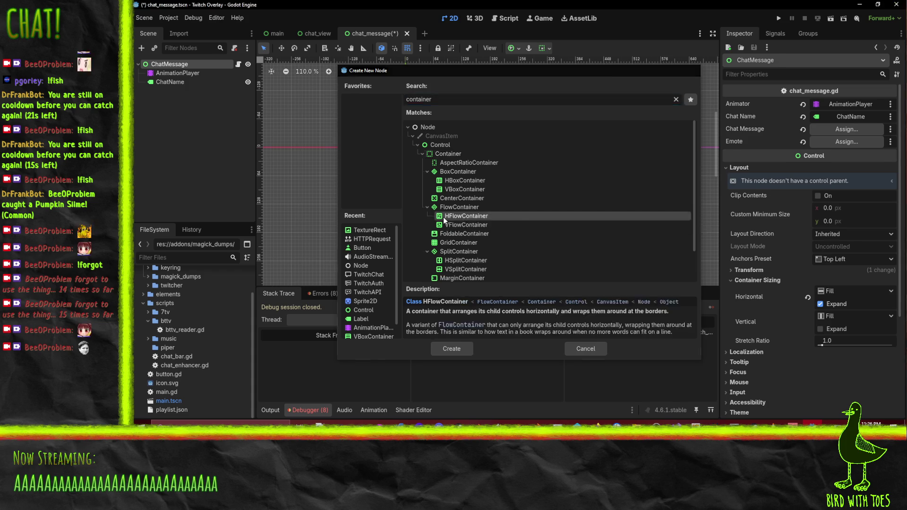
{"action": "double_click", "coordinate": [444, 218]}
Move the HFlowContainer just under NAME and anchor it HCenter Wide
{"action": "left_click_drag", "start_coordinate": [412, 153], "coordinate": [409, 170]}
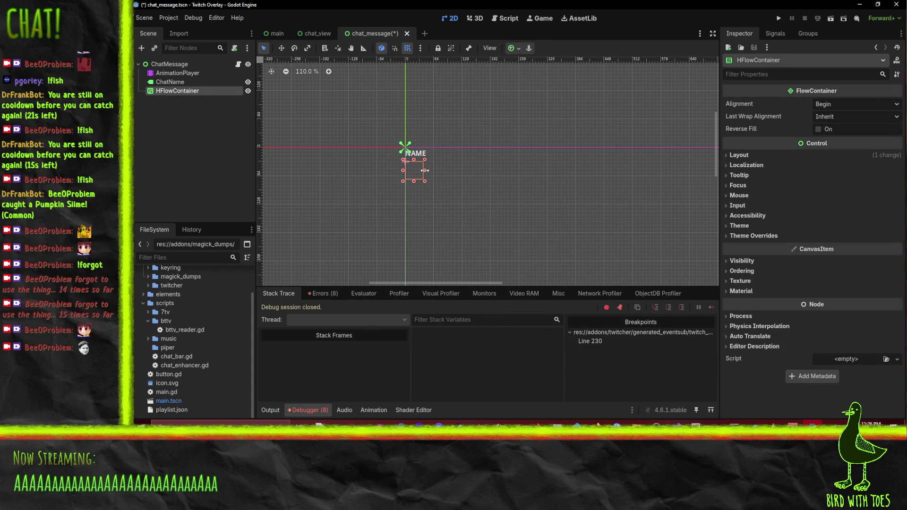
{"action": "left_click", "coordinate": [513, 50]}
{"action": "left_click", "coordinate": [560, 107]}
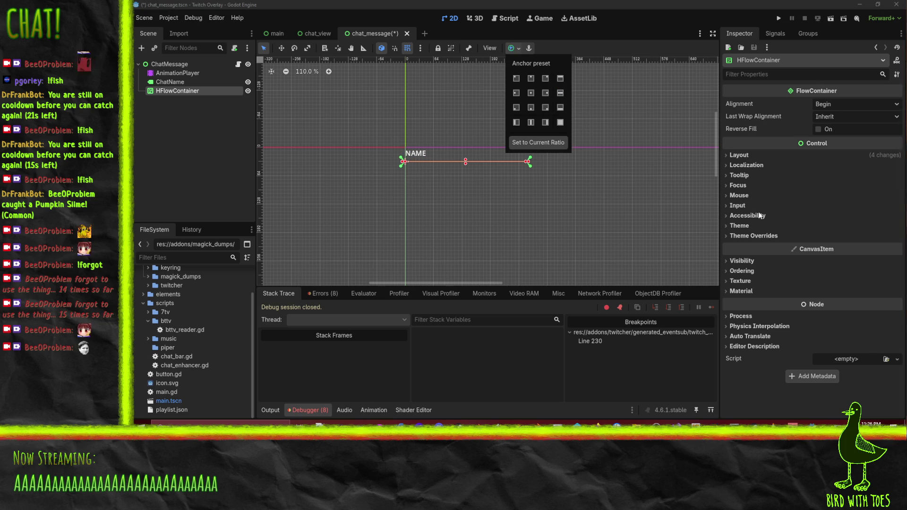
{"action": "left_click", "coordinate": [744, 156]}
{"action": "left_click", "coordinate": [744, 156]}
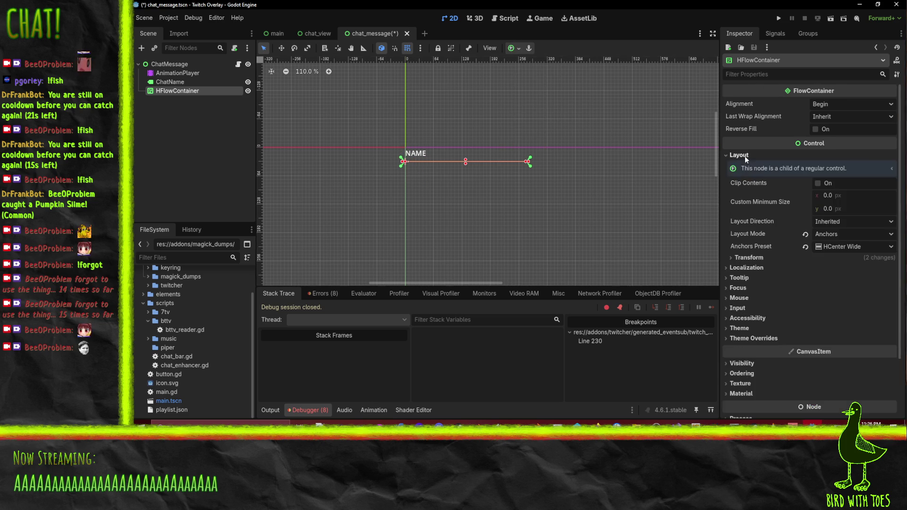
{"action": "left_click", "coordinate": [758, 256]}
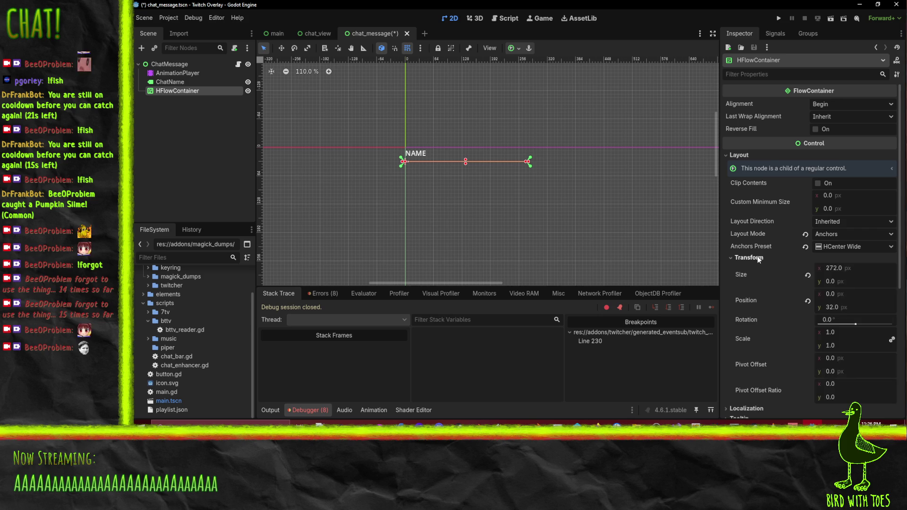
{"action": "left_click", "coordinate": [758, 257]}
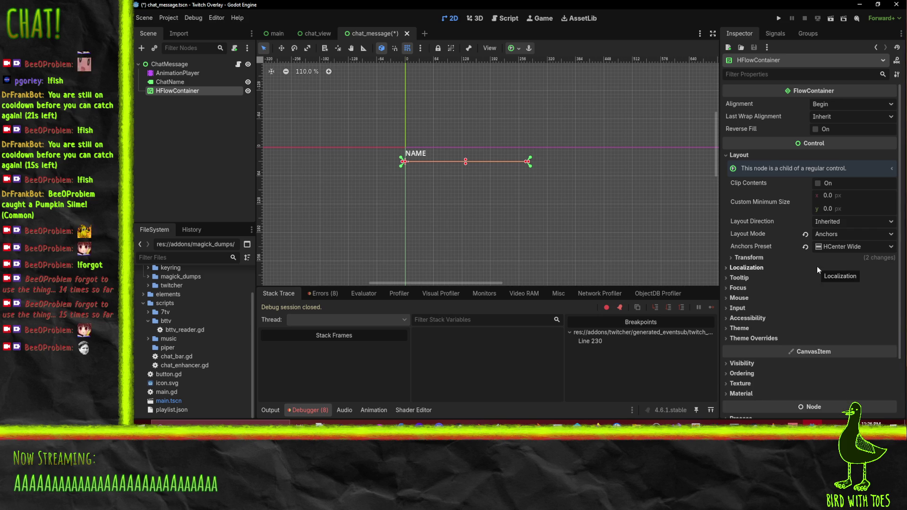
{"action": "right_click", "coordinate": [185, 91]}
Add a Label inside the HFlowContainer with the text 'aaa'
{"action": "key", "text": "Escape"}
{"action": "type", "text": "lab"}
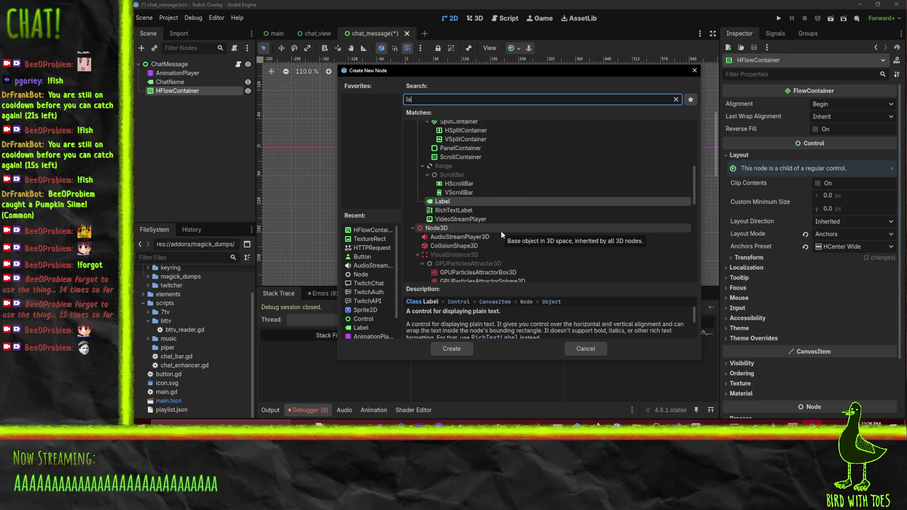
{"action": "left_click", "coordinate": [459, 350]}
{"action": "type", "text": "aaa"}
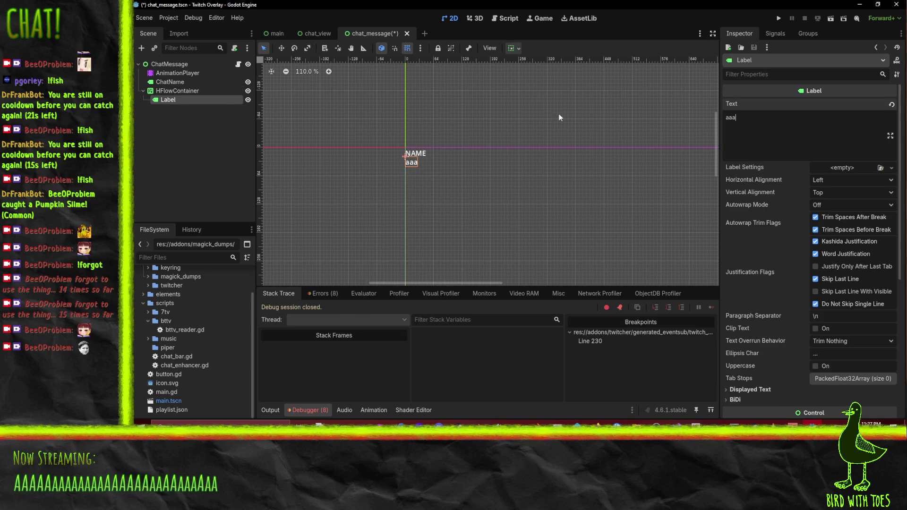
Duplicate the 'aaa' label, then undo the surplus copies to leave six in one row
{"action": "right_click", "coordinate": [168, 100]}
{"action": "left_click", "coordinate": [210, 219]}
{"action": "right_click", "coordinate": [156, 109]}
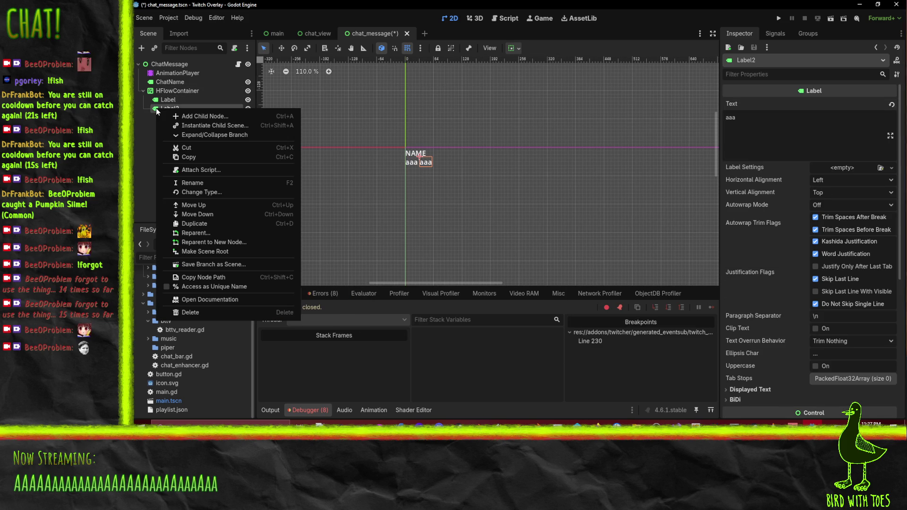
{"action": "left_click", "coordinate": [200, 225]}
{"action": "key", "text": "ctrl+d"}
{"action": "key", "text": "ctrl+d"}
{"action": "key", "text": "ctrl+d"}
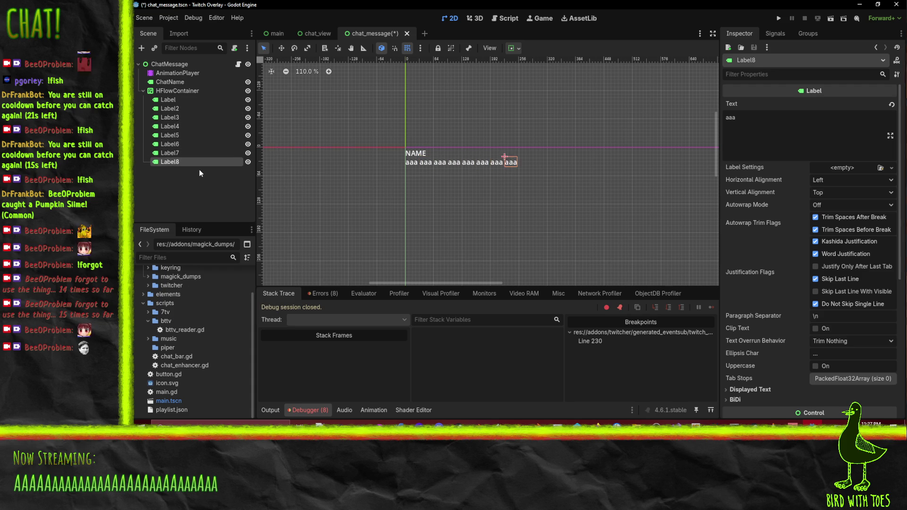
{"action": "key", "text": "ctrl+d"}
{"action": "key", "text": "ctrl+d"}
{"action": "key", "text": "ctrl+d"}
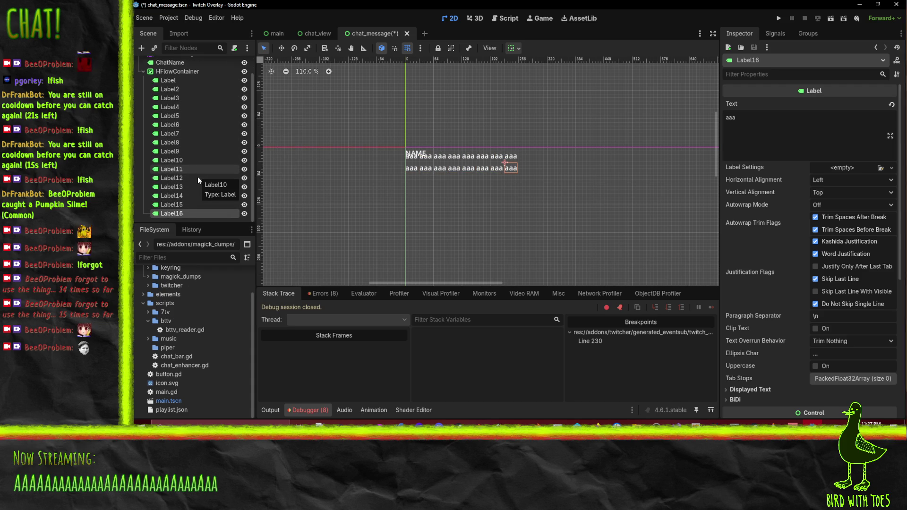
{"action": "scroll", "coordinate": [184, 153], "scroll_direction": "up", "scroll_amount": 3}
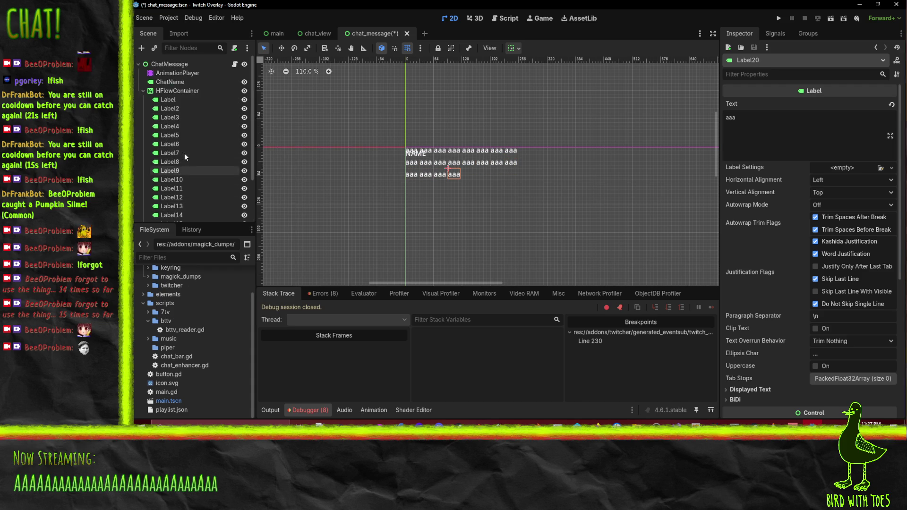
{"action": "left_click", "coordinate": [179, 90]}
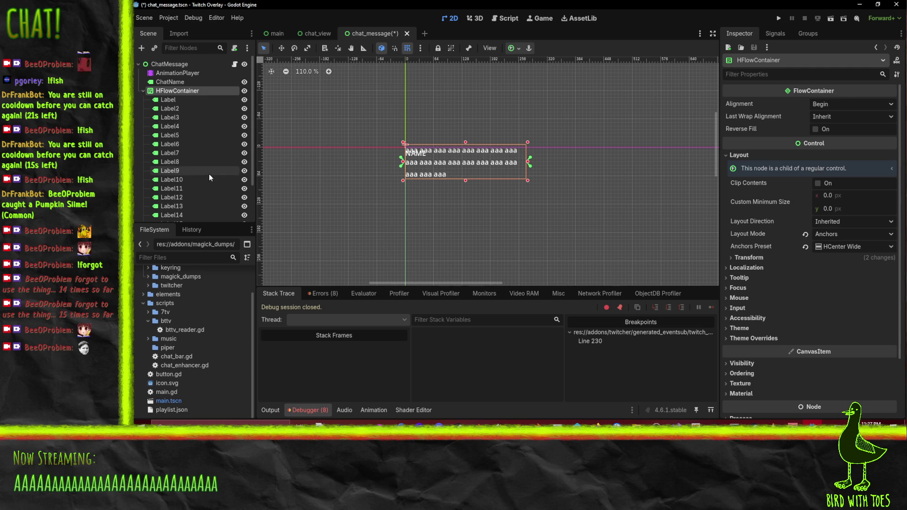
{"action": "key", "text": "ctrl+z"}
{"action": "key", "text": "ctrl+z"}
{"action": "key", "text": "ctrl+z"}
{"action": "key", "text": "ctrl+z"}
{"action": "key", "text": "ctrl+z"}
{"action": "key", "text": "ctrl+z"}
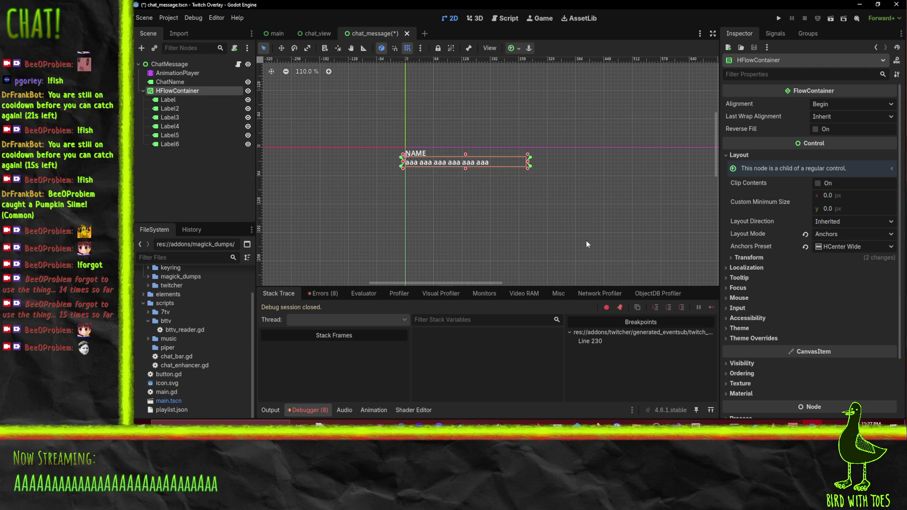
{"action": "left_click", "coordinate": [884, 247]}
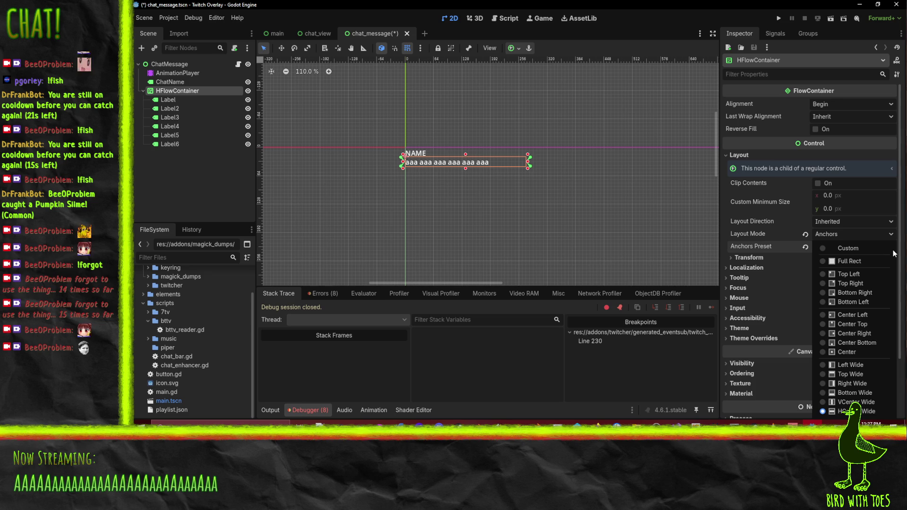
Set the container's anchors to Custom with vertical grow direction Bottom, horizontal Both
{"action": "left_click", "coordinate": [870, 247]}
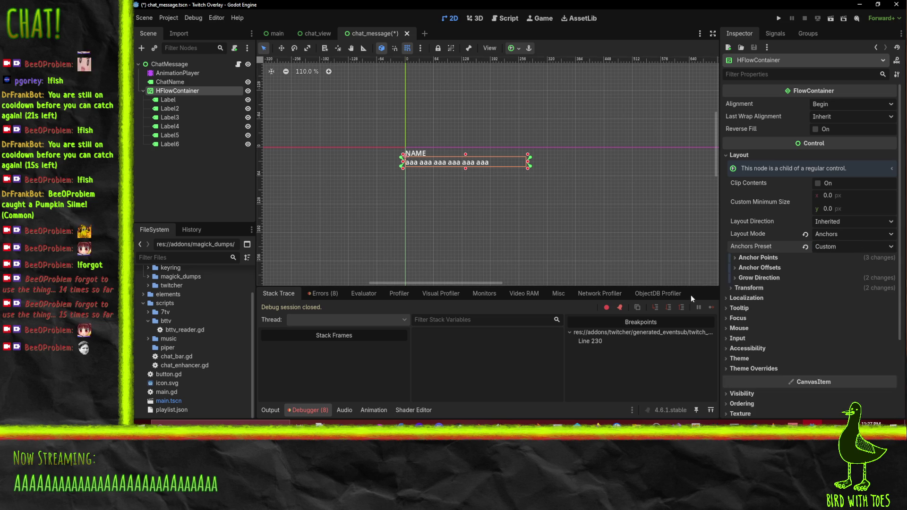
{"action": "left_click", "coordinate": [759, 281]}
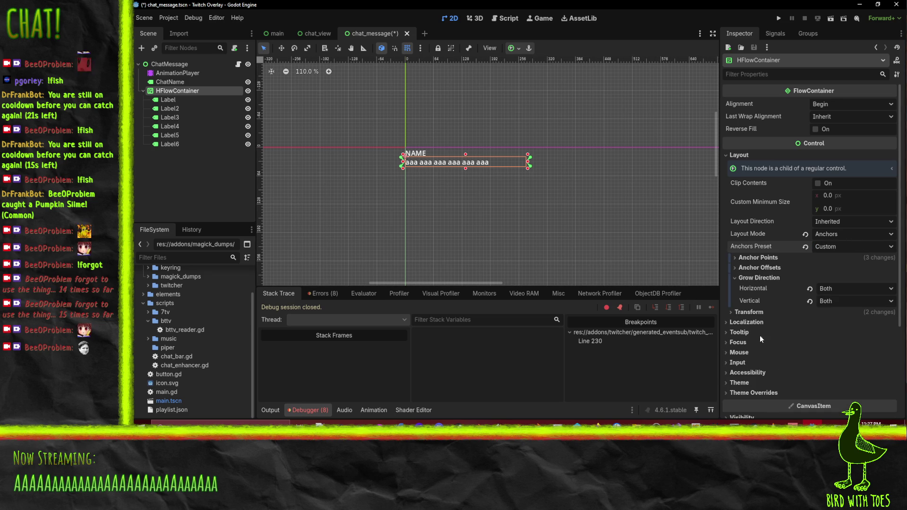
{"action": "left_click", "coordinate": [843, 291]}
{"action": "left_click", "coordinate": [837, 301]}
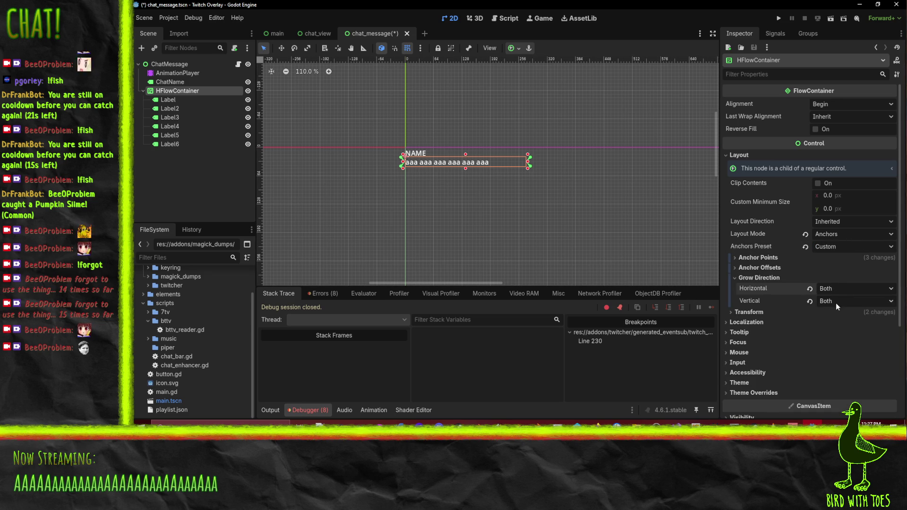
{"action": "left_click", "coordinate": [834, 302]}
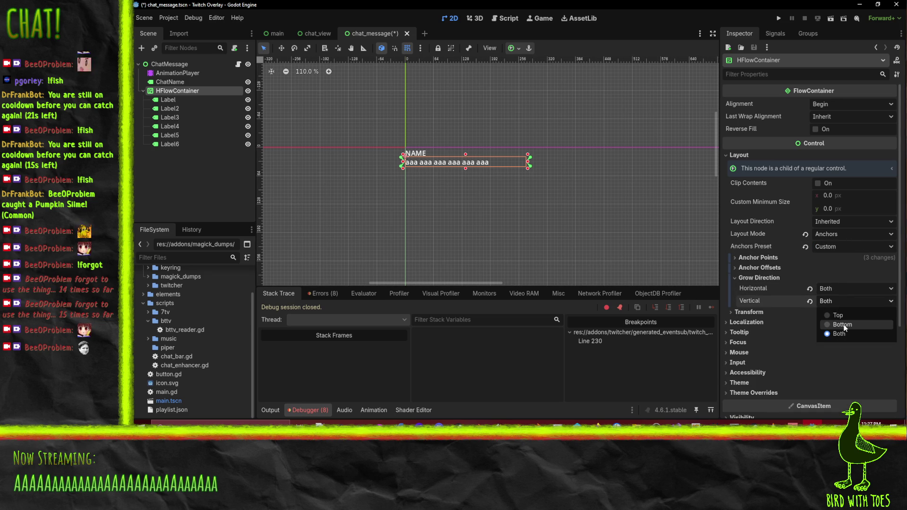
{"action": "left_click", "coordinate": [835, 324]}
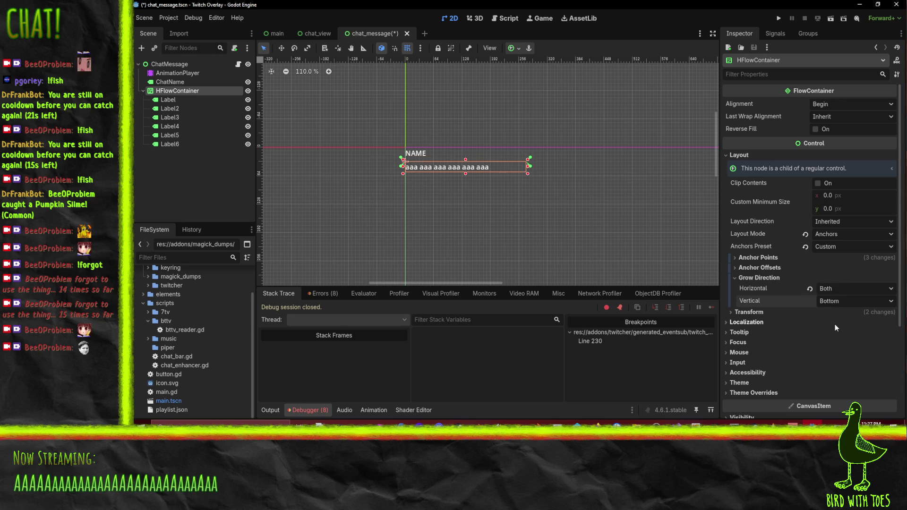
Duplicate Label6 up to Label19 so the 'aaa' labels wrap onto three rows
{"action": "left_click", "coordinate": [168, 99]}
{"action": "left_click", "coordinate": [179, 144]}
{"action": "key", "text": "ctrl+d"}
{"action": "key", "text": "ctrl+d"}
{"action": "key", "text": "ctrl+d"}
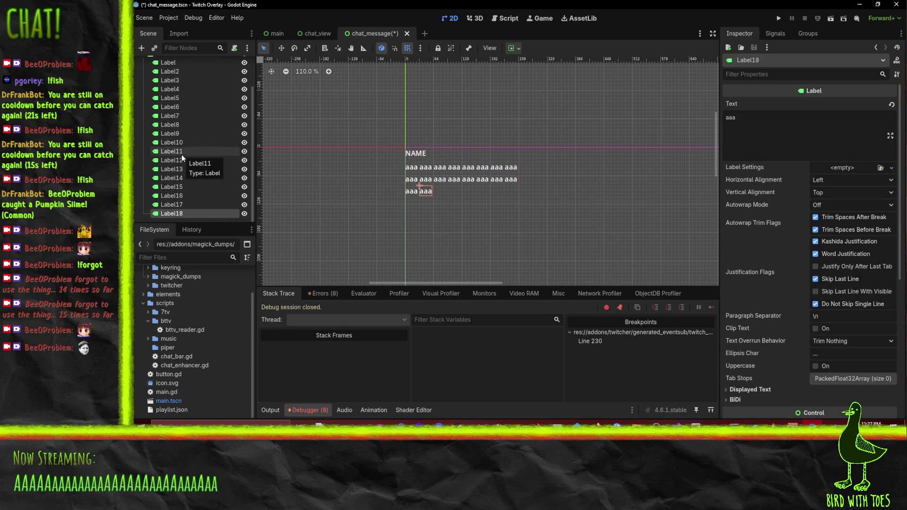
{"action": "key", "text": "ctrl+d"}
{"action": "key", "text": "ctrl+d"}
{"action": "key", "text": "ctrl+d"}
{"action": "left_click", "coordinate": [760, 127]}
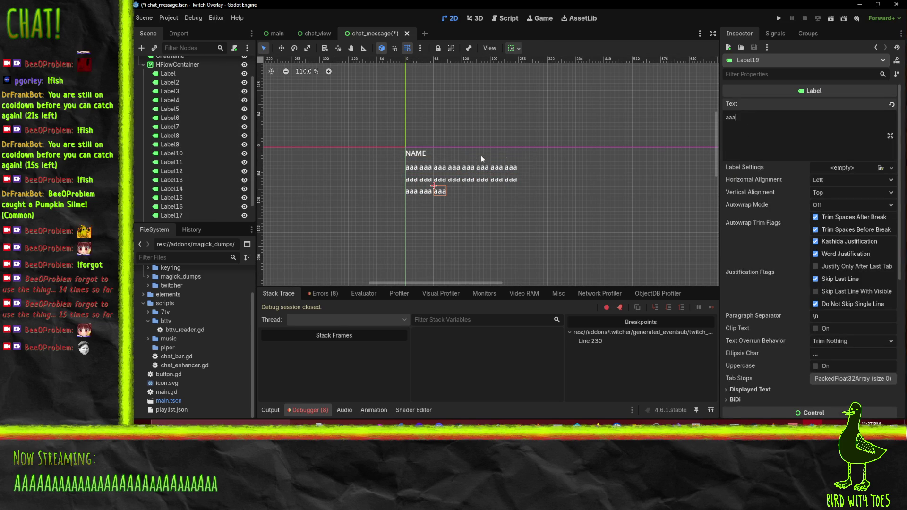
{"action": "scroll", "coordinate": [203, 135], "scroll_direction": "up", "scroll_amount": 2}
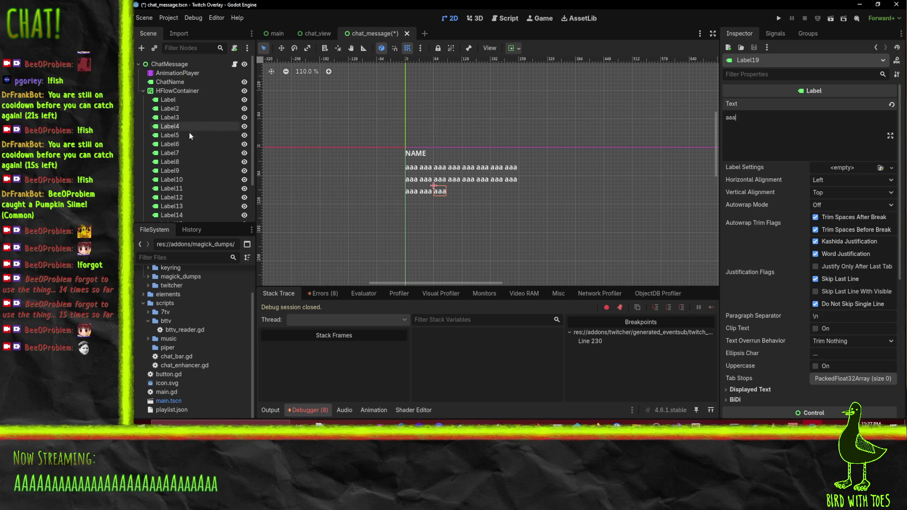
{"action": "left_click", "coordinate": [189, 100]}
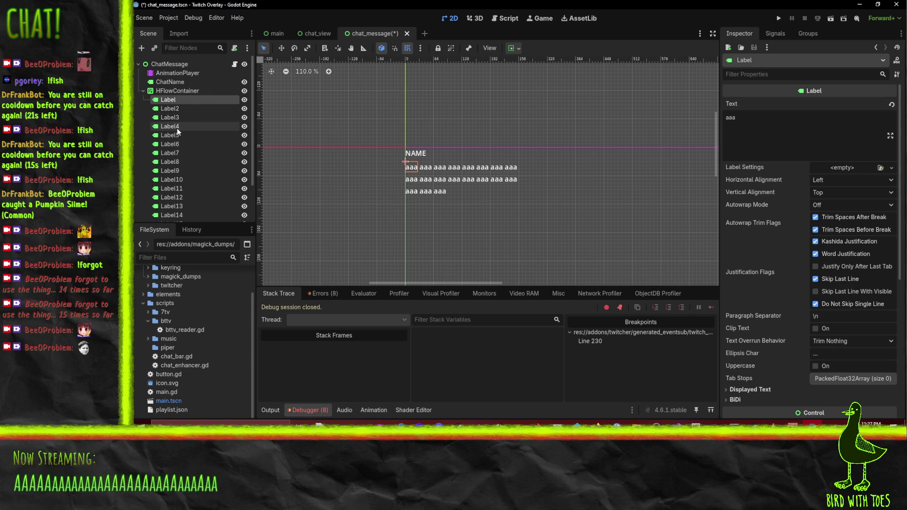
{"action": "key", "text": "Down"}
{"action": "key", "text": "Down"}
{"action": "key", "text": "Up"}
{"action": "key", "text": "Up"}
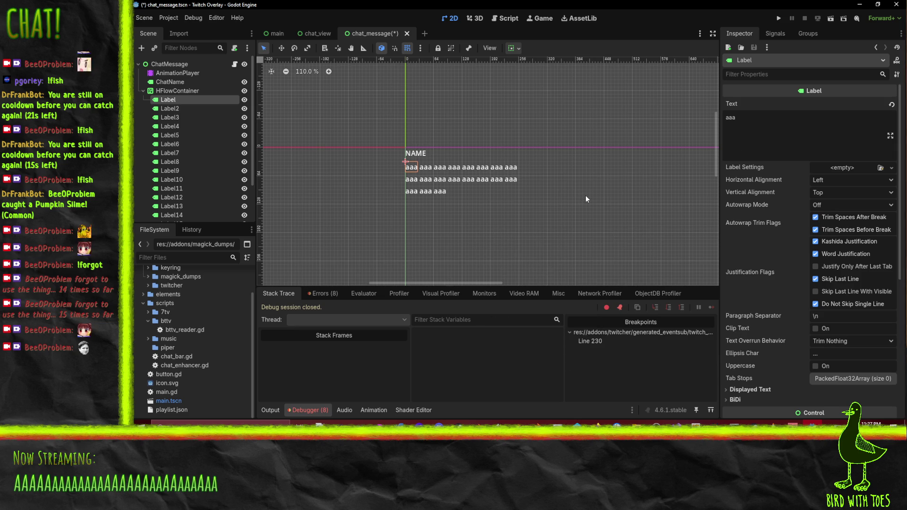
{"action": "left_click", "coordinate": [183, 92]}
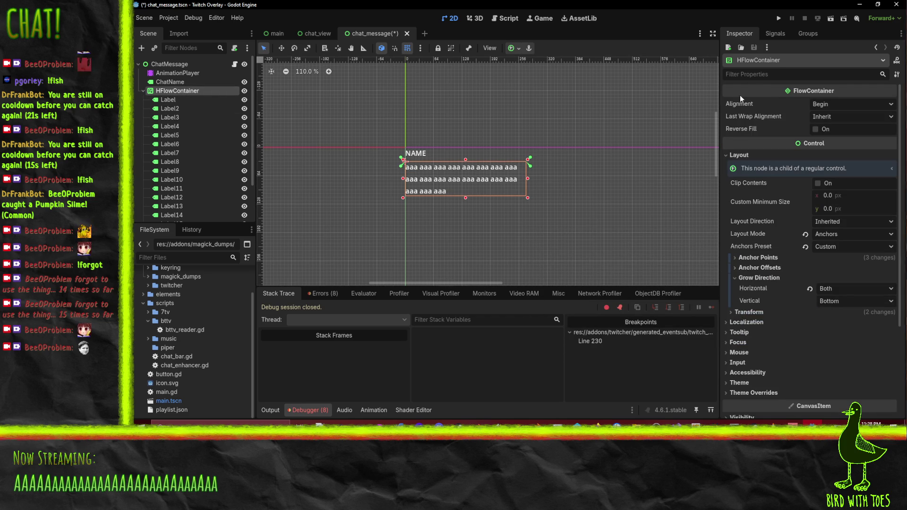
{"action": "left_click", "coordinate": [841, 104]}
{"action": "left_click", "coordinate": [837, 107]}
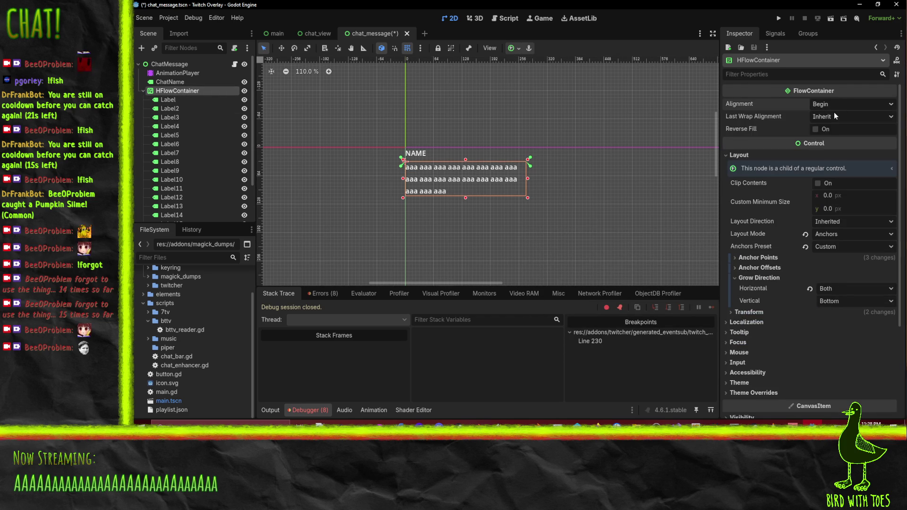
{"action": "left_click", "coordinate": [836, 117]}
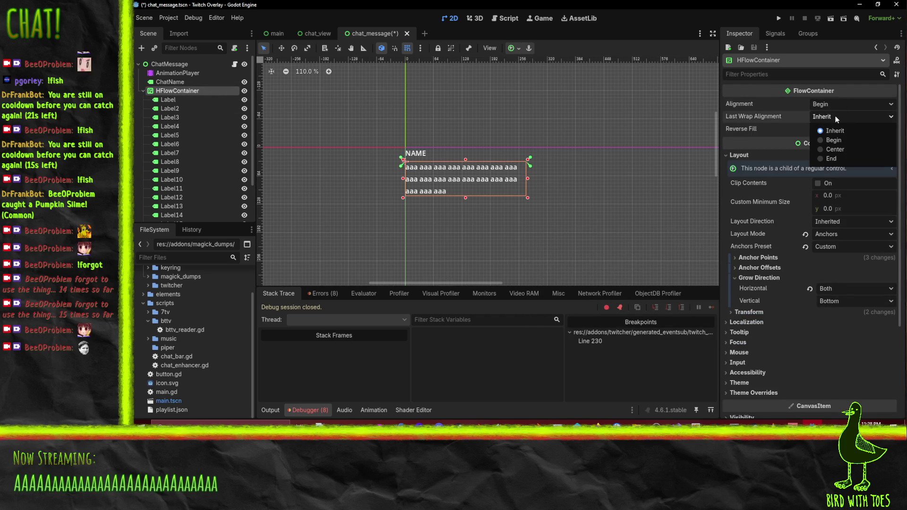
{"action": "left_click", "coordinate": [835, 141]}
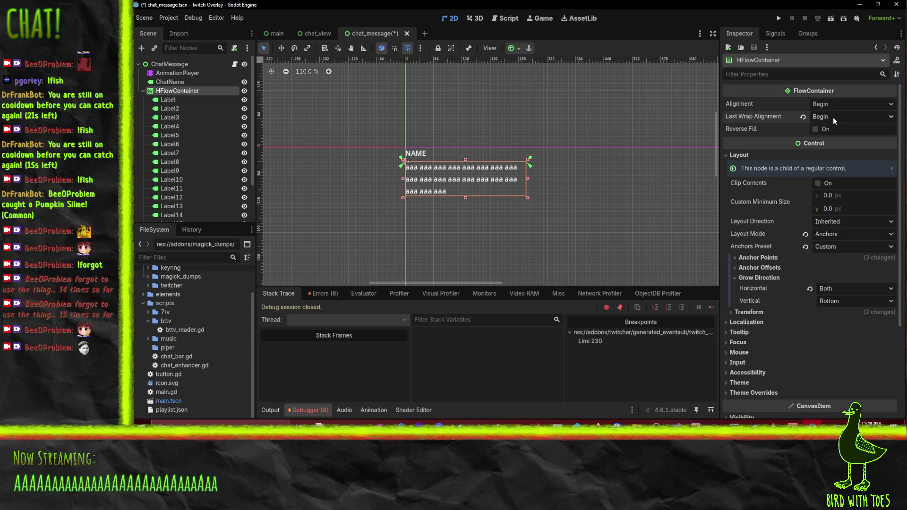
{"action": "left_click", "coordinate": [824, 102]}
{"action": "left_click", "coordinate": [824, 102]}
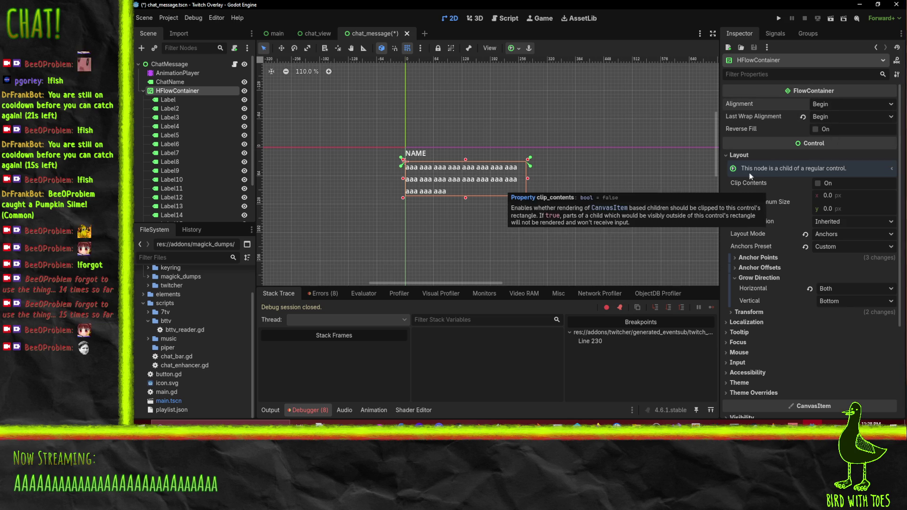
{"action": "left_click", "coordinate": [744, 157]}
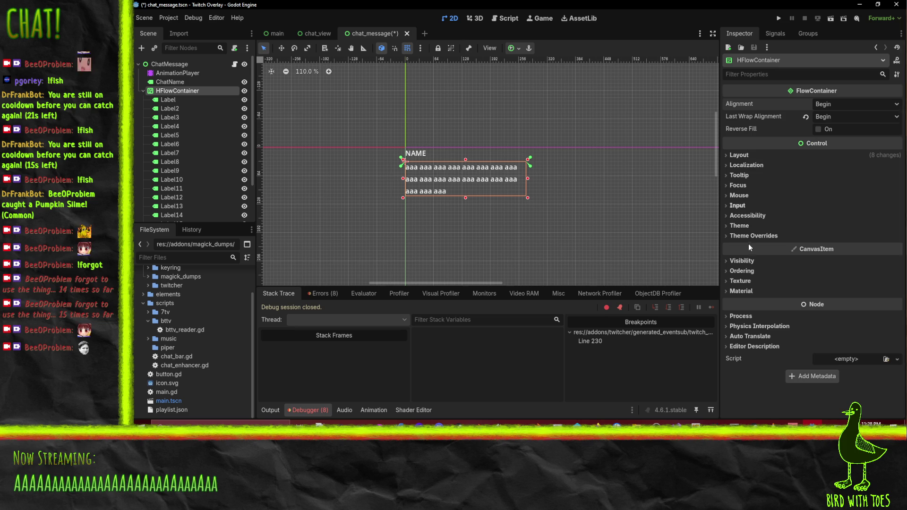
{"action": "left_click", "coordinate": [761, 236]}
{"action": "left_click", "coordinate": [761, 245]}
{"action": "left_click", "coordinate": [740, 255]}
{"action": "left_click", "coordinate": [832, 255]}
{"action": "type", "text": "0"}
{"action": "key", "text": "Return"}
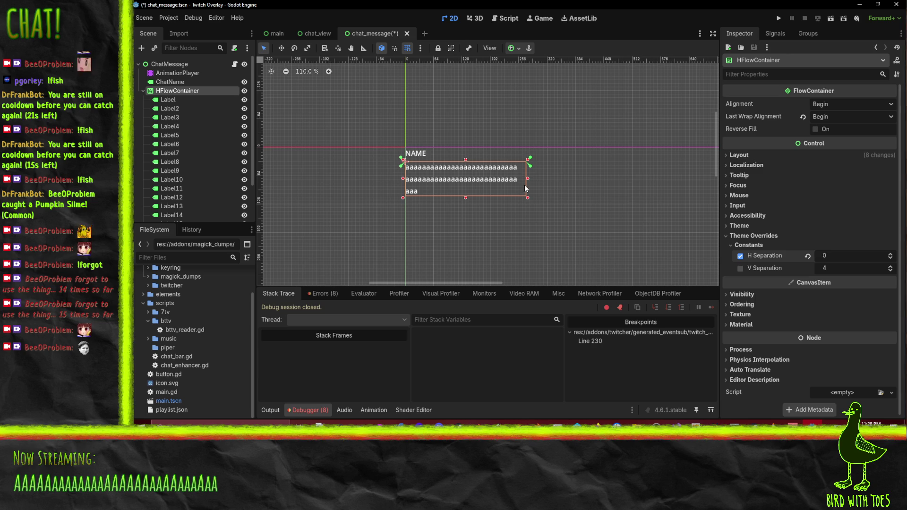
{"action": "left_click", "coordinate": [217, 100]}
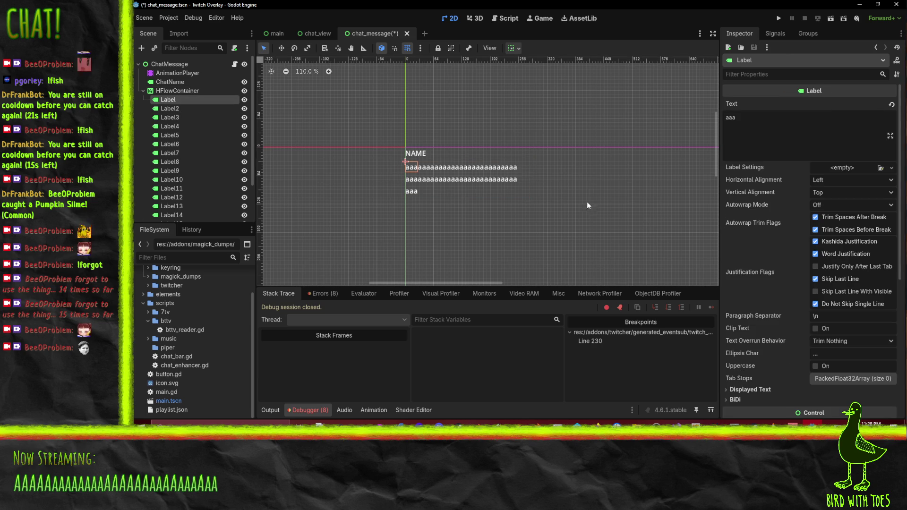
{"action": "left_click", "coordinate": [172, 91]}
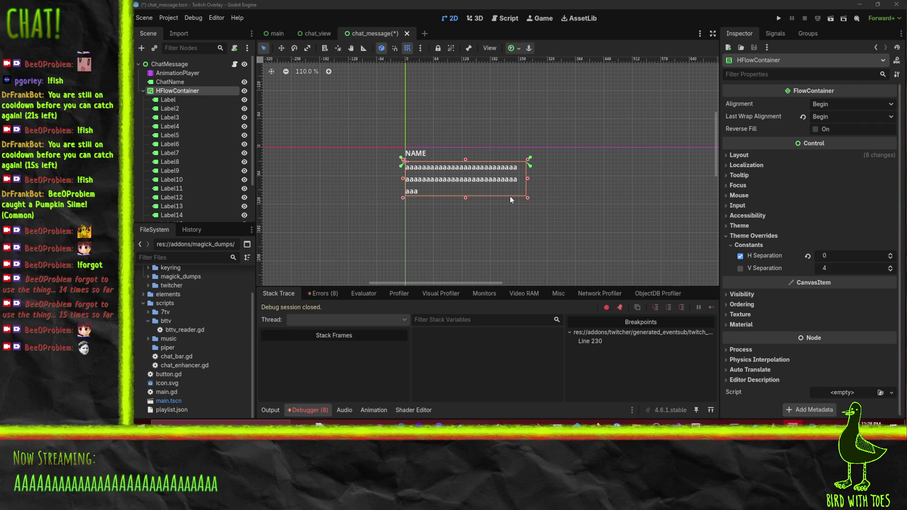
{"action": "double_click", "coordinate": [179, 91]}
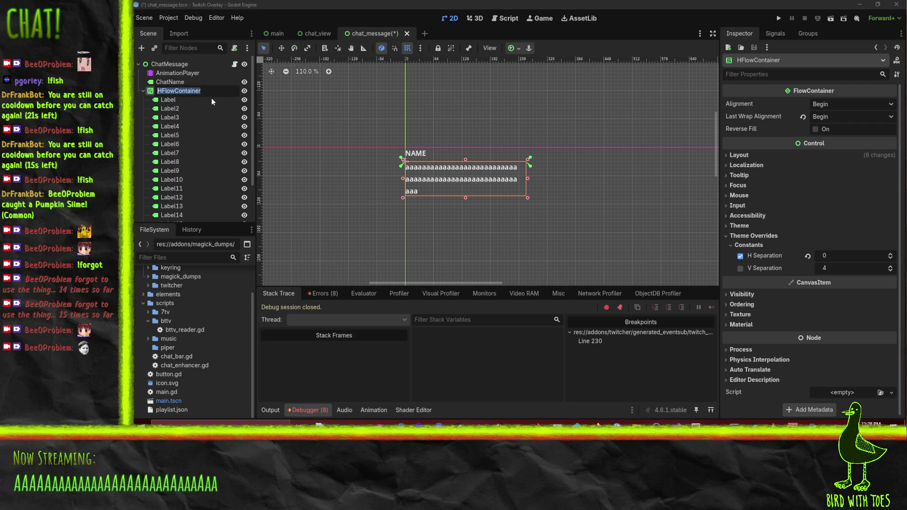
Rename the HFlowContainer to MessageContainer
{"action": "type", "text": "MessageC"}
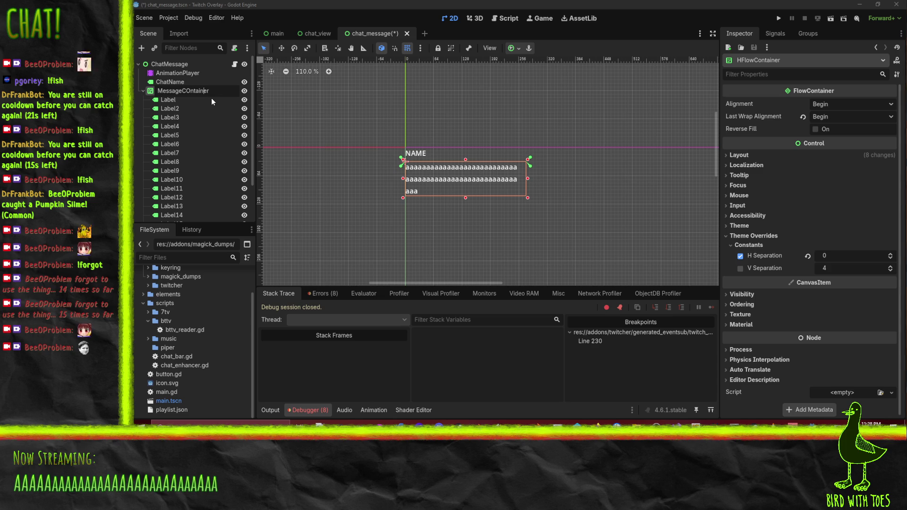
{"action": "type", "text": "o"}
{"action": "key", "text": "Return"}
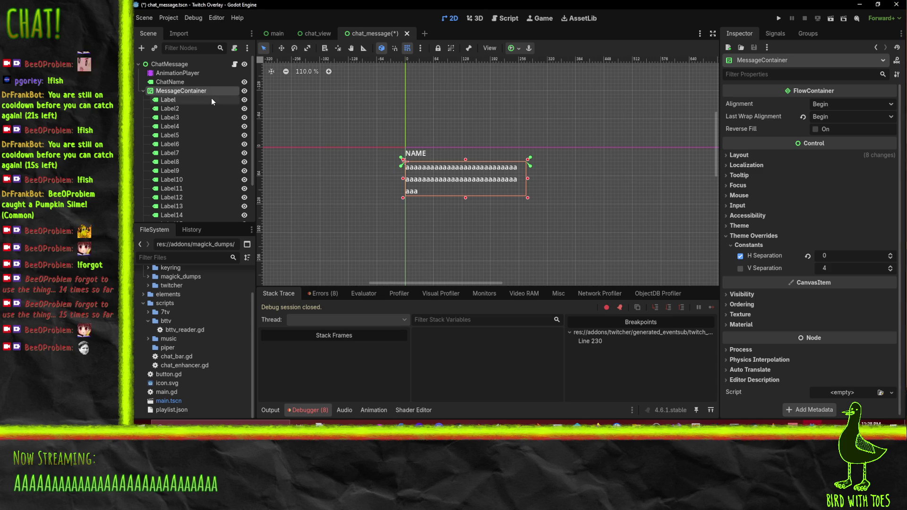
{"action": "left_click", "coordinate": [184, 67]}
Give the ChatMessage root vertical Expand with Shrink Begin sizing, and save the scene
{"action": "left_click", "coordinate": [183, 72]}
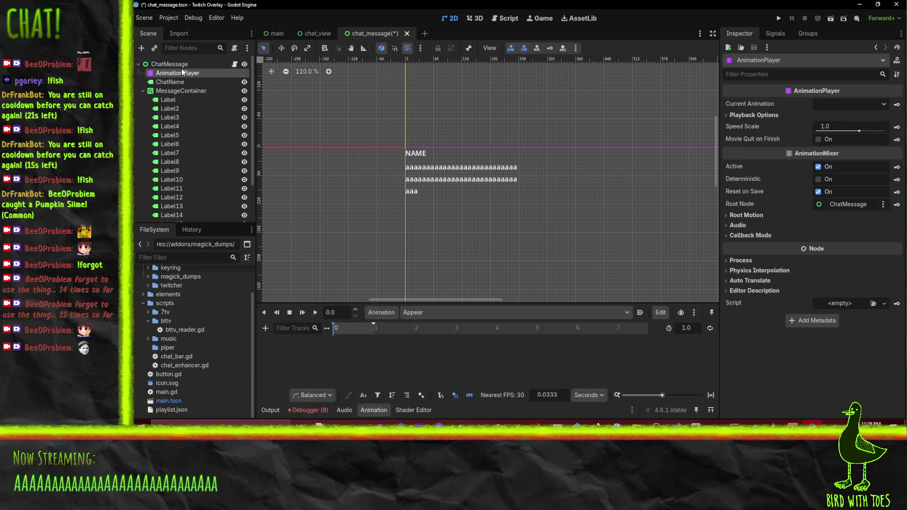
{"action": "left_click", "coordinate": [175, 67]}
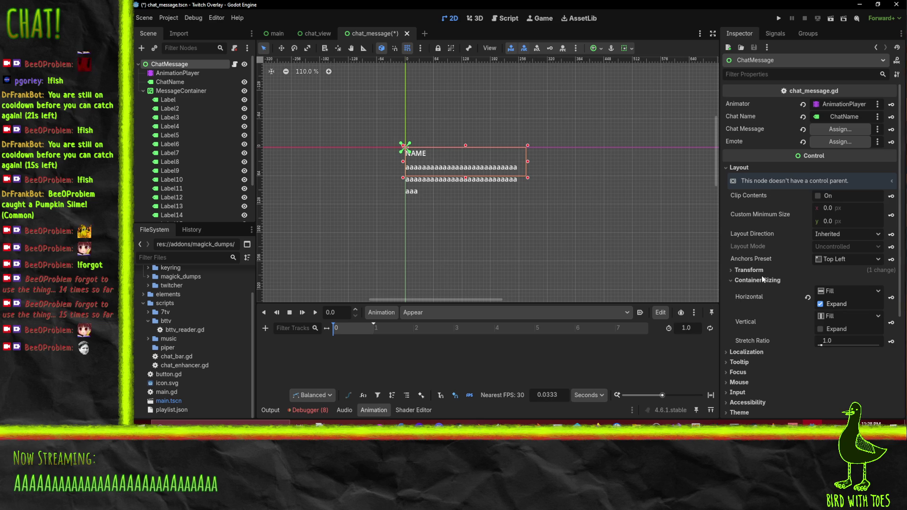
{"action": "left_click", "coordinate": [820, 329]}
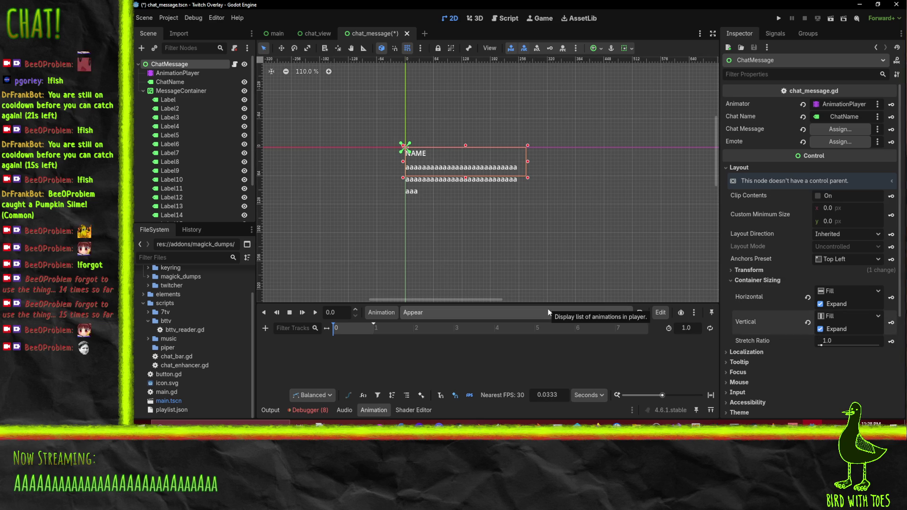
{"action": "left_click", "coordinate": [879, 316]}
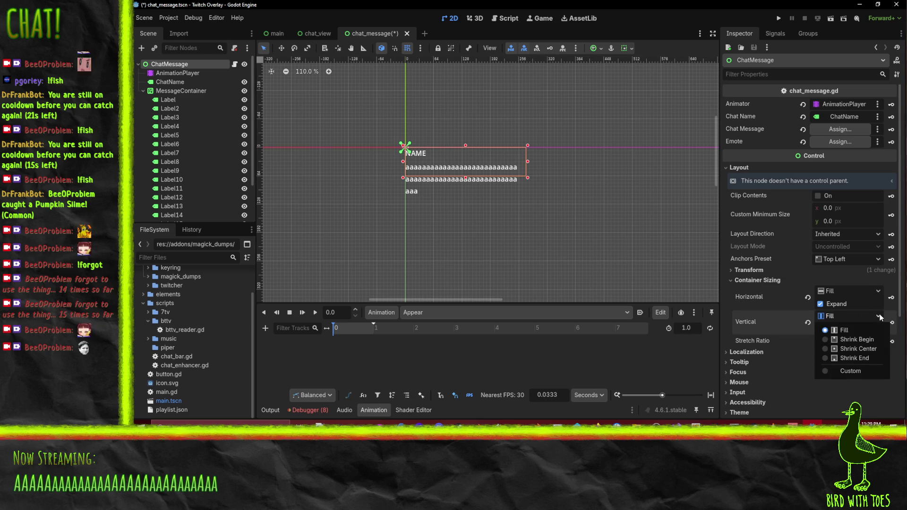
{"action": "left_click", "coordinate": [822, 360]}
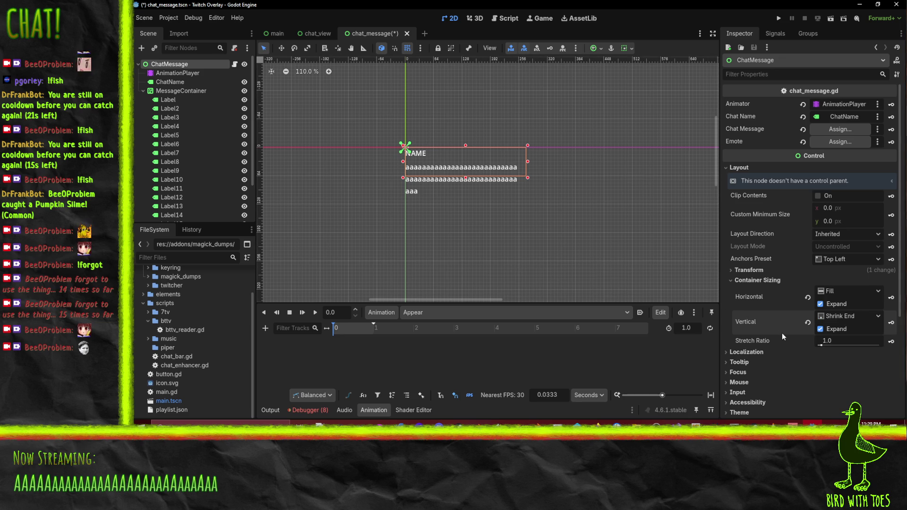
{"action": "left_click", "coordinate": [867, 315]}
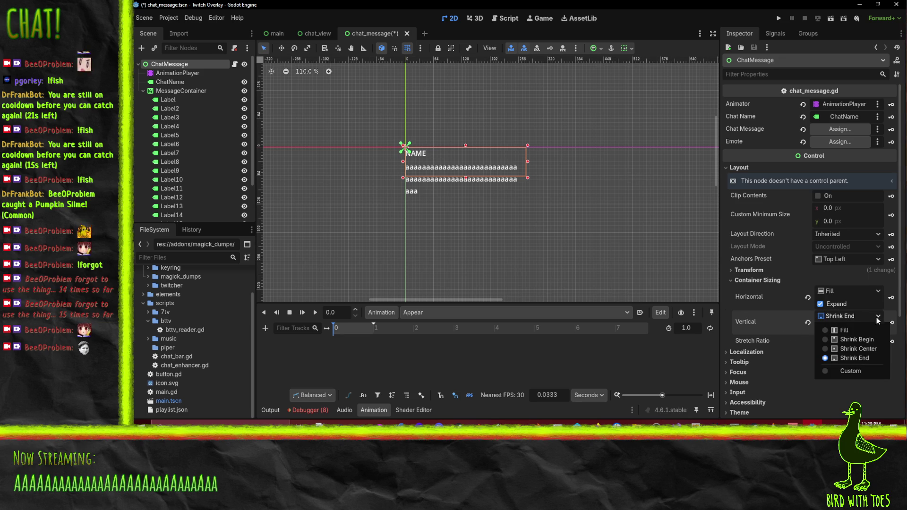
{"action": "left_click", "coordinate": [868, 340]}
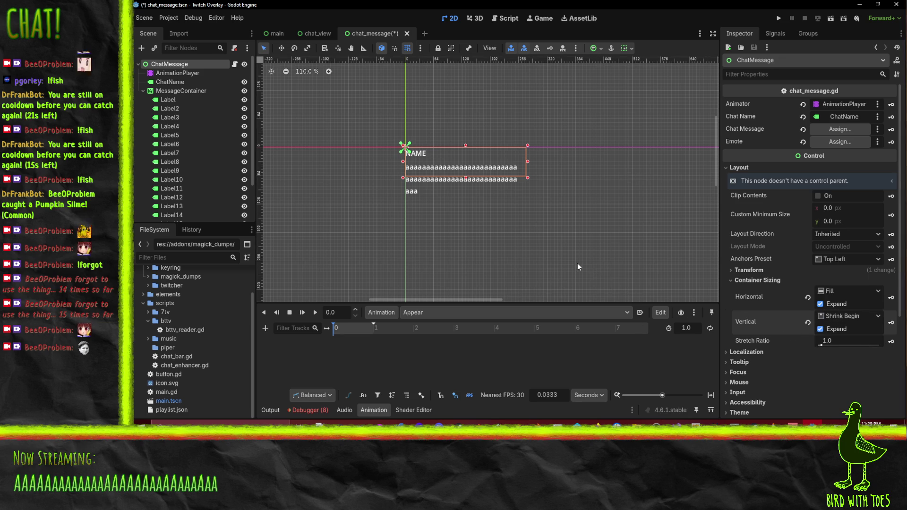
{"action": "key", "text": "ctrl+s"}
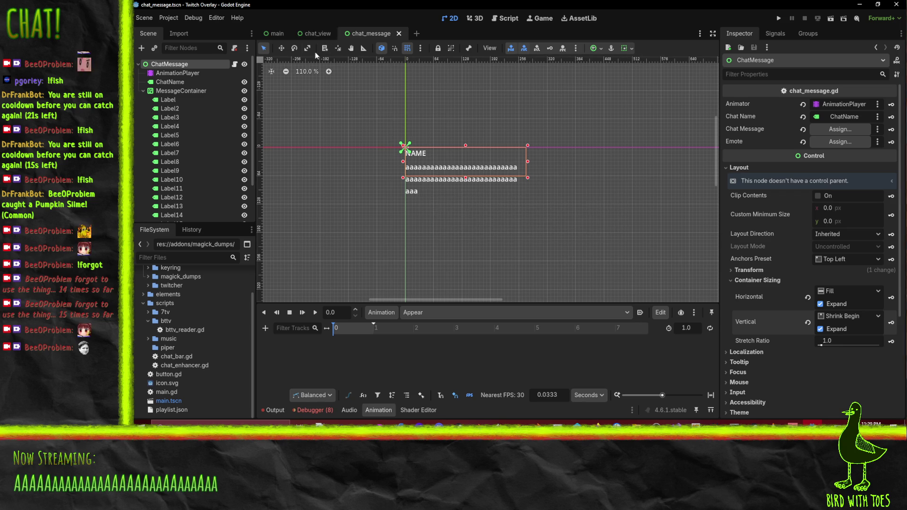
Delete all 19 'aaa' labels, Label through Label19, from MessageContainer
{"action": "left_click", "coordinate": [306, 34]}
{"action": "left_click", "coordinate": [370, 34]}
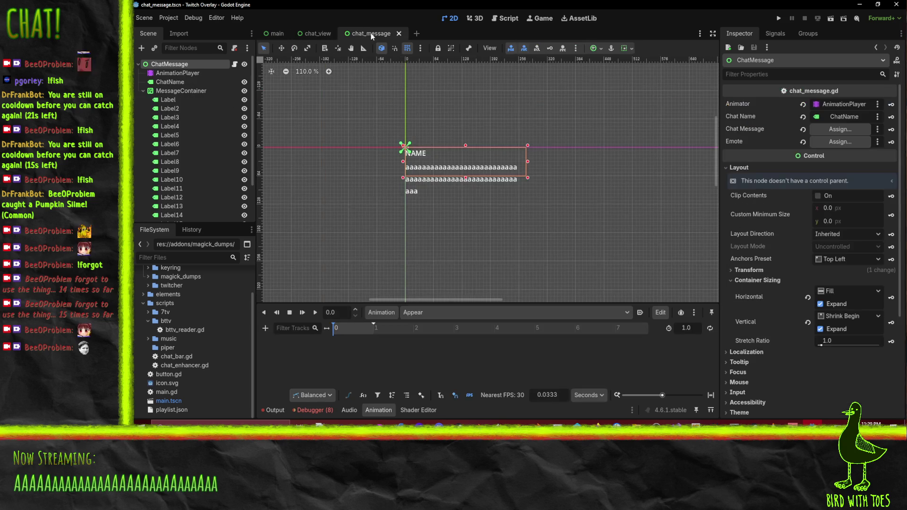
{"action": "left_click", "coordinate": [168, 100]}
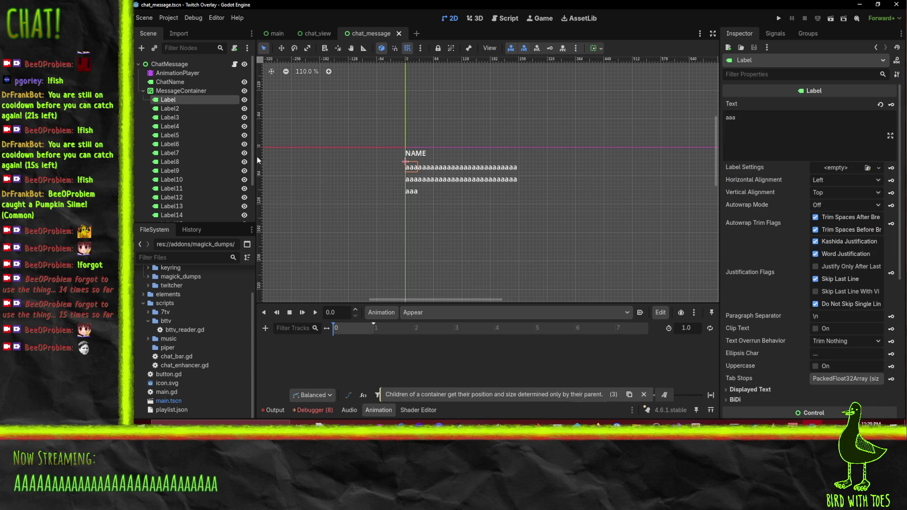
{"action": "left_click", "coordinate": [182, 152]}
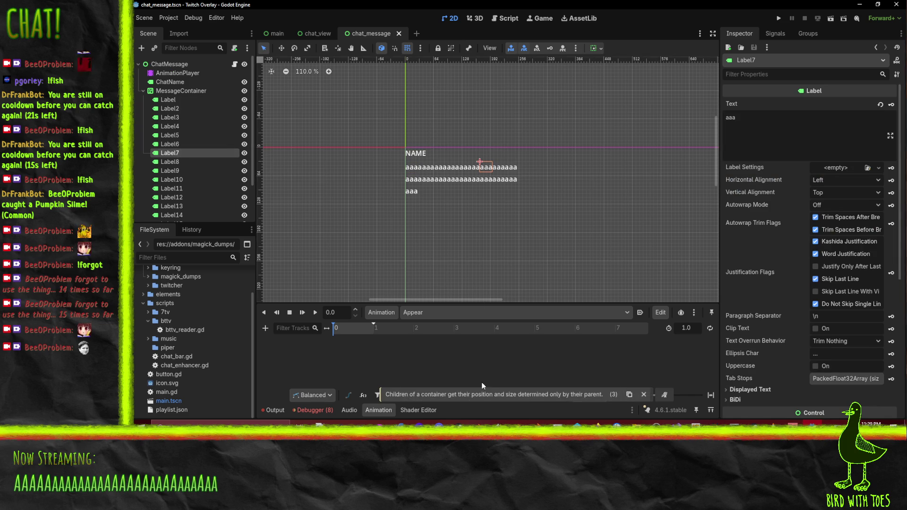
{"action": "left_click", "coordinate": [168, 99]}
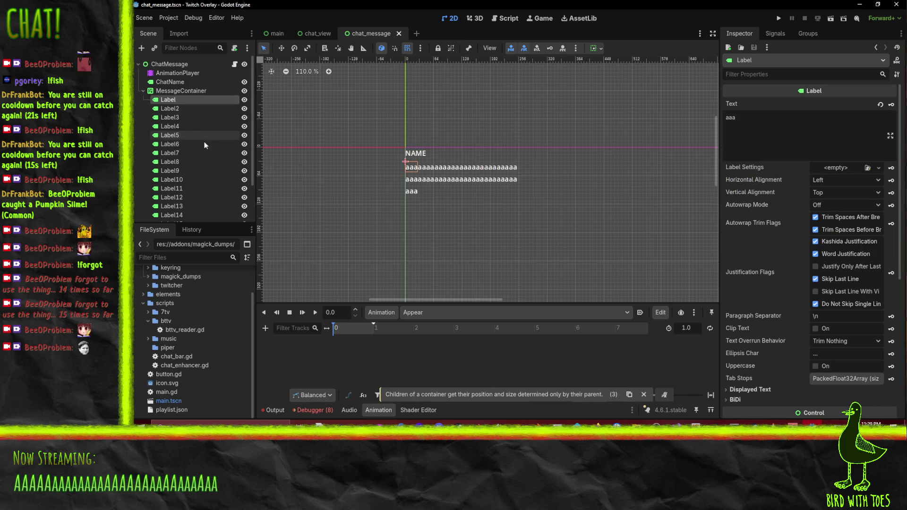
{"action": "scroll", "coordinate": [198, 140], "scroll_direction": "down", "scroll_amount": 2}
{"action": "left_click", "coordinate": [185, 214], "text": "shift"}
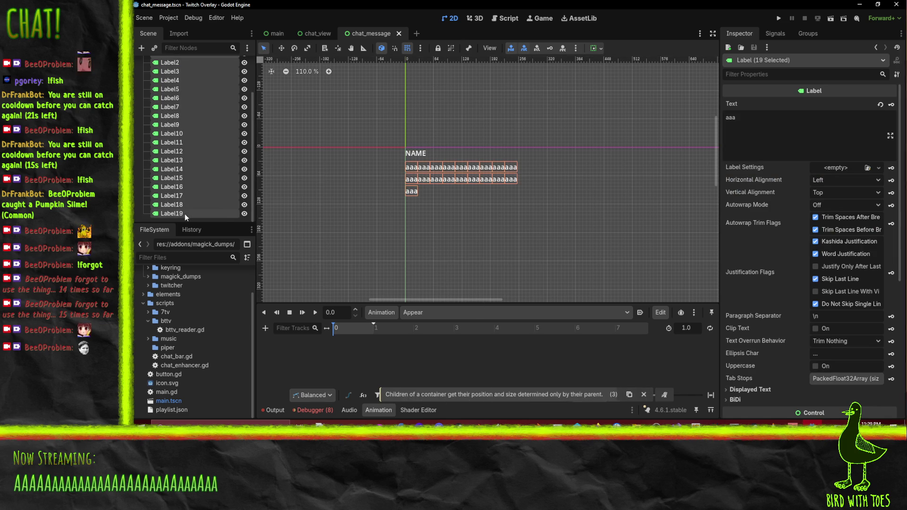
{"action": "key", "text": "Delete"}
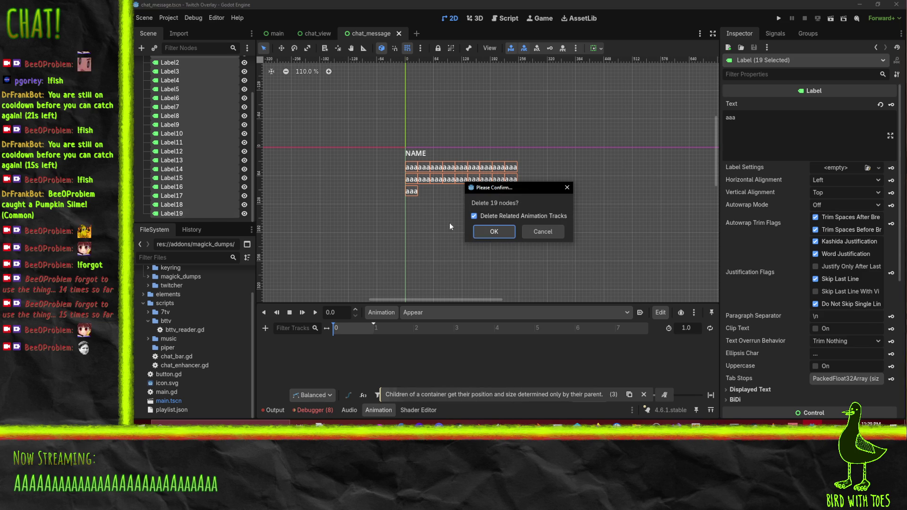
{"action": "key", "text": "Return"}
Open the ChatMessage root's chat_message.gd script from the Inspector
{"action": "left_click", "coordinate": [185, 91]}
{"action": "left_click", "coordinate": [178, 73]}
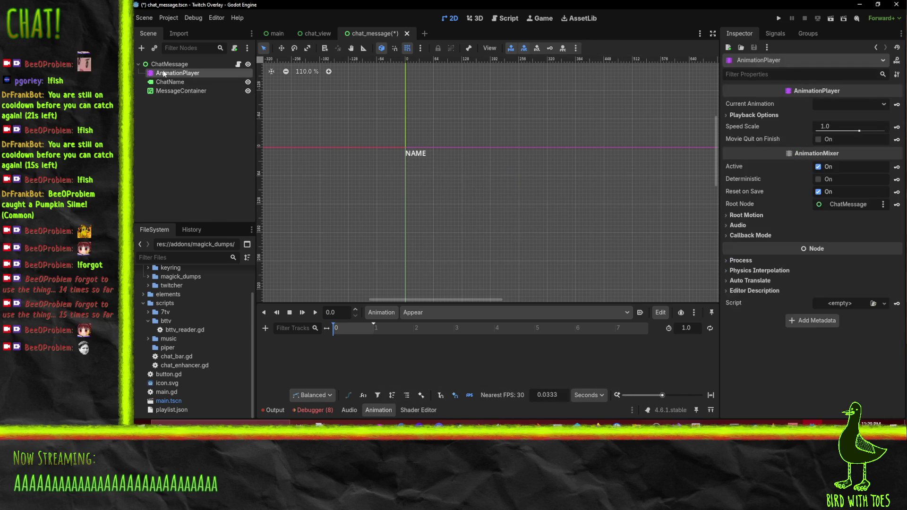
{"action": "left_click", "coordinate": [169, 64]}
{"action": "scroll", "coordinate": [827, 221], "scroll_direction": "down", "scroll_amount": 5}
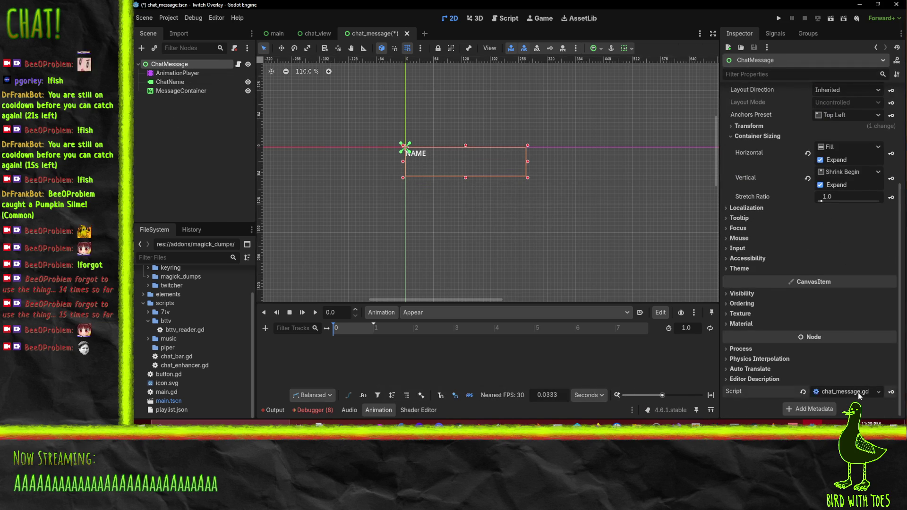
{"action": "left_click", "coordinate": [844, 391]}
Change line 8's export to chat_message_container of type Control
{"action": "left_click", "coordinate": [491, 155]}
{"action": "left_click", "coordinate": [412, 114]}
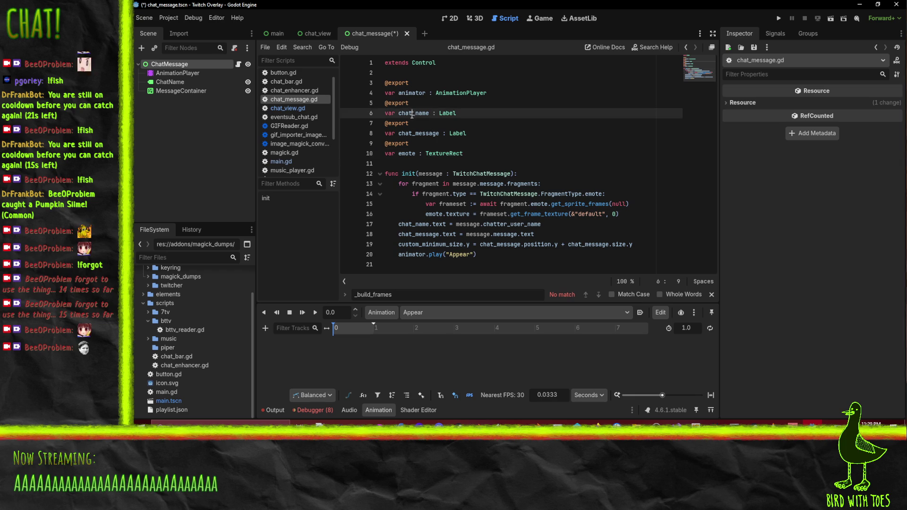
{"action": "double_click", "coordinate": [418, 133]}
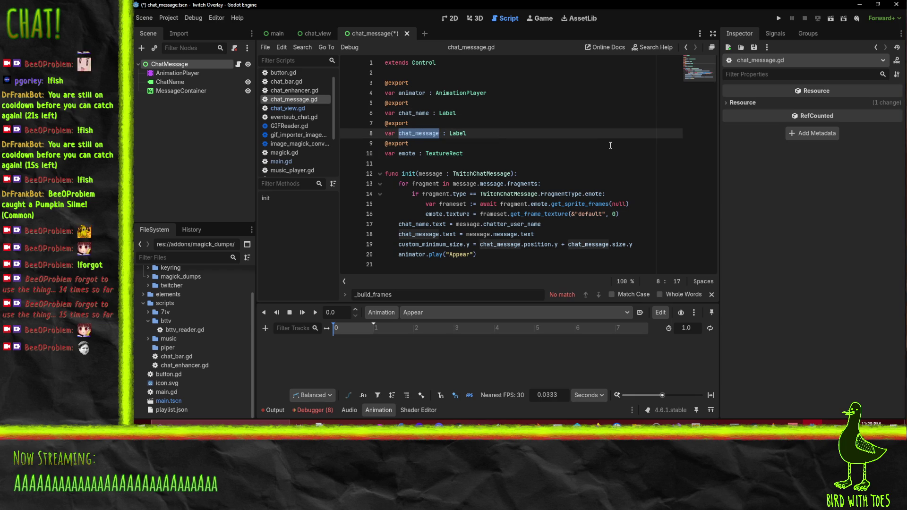
{"action": "key", "text": "Up"}
{"action": "key", "text": "Up"}
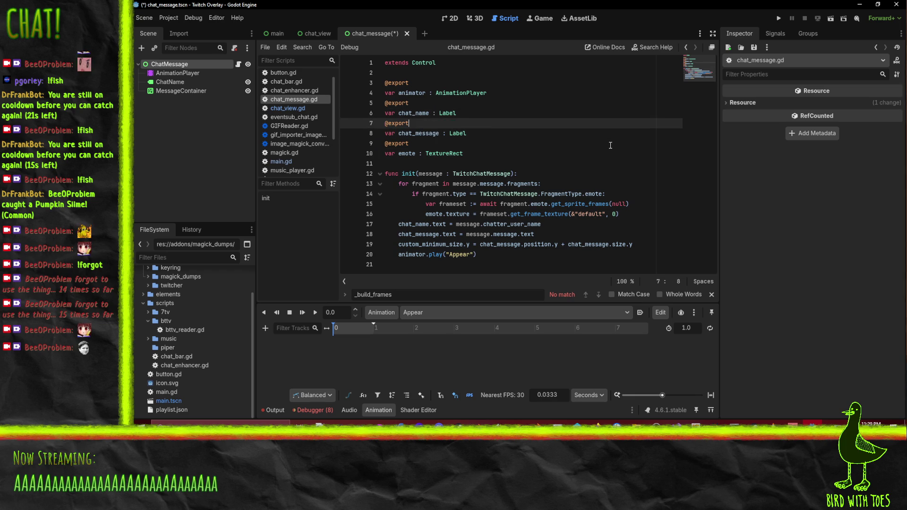
{"action": "key", "text": "Down"}
{"action": "key", "text": "Down"}
{"action": "key", "text": "shift+Left"}
{"action": "key", "text": "shift+Left"}
{"action": "key", "text": "shift+Left"}
{"action": "key", "text": "Right"}
{"action": "type", "text": "_container"}
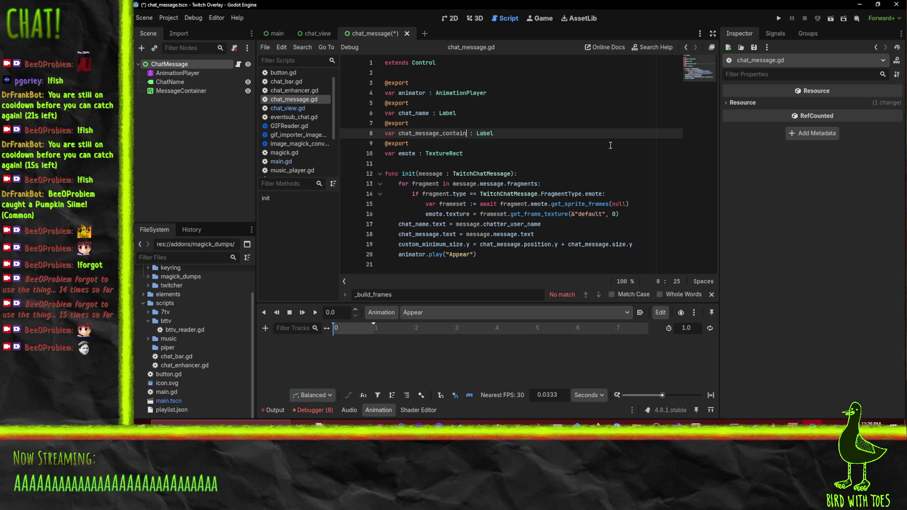
{"action": "key", "text": "End"}
{"action": "key", "text": "shift+Left"}
{"action": "key", "text": "shift+Left"}
{"action": "key", "text": "shift+Left"}
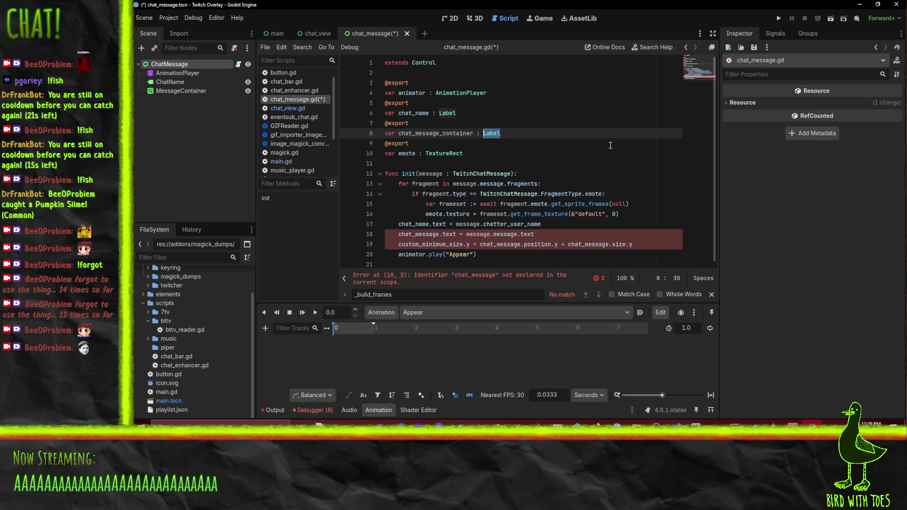
{"action": "type", "text": "Control"}
{"action": "key", "text": "Escape"}
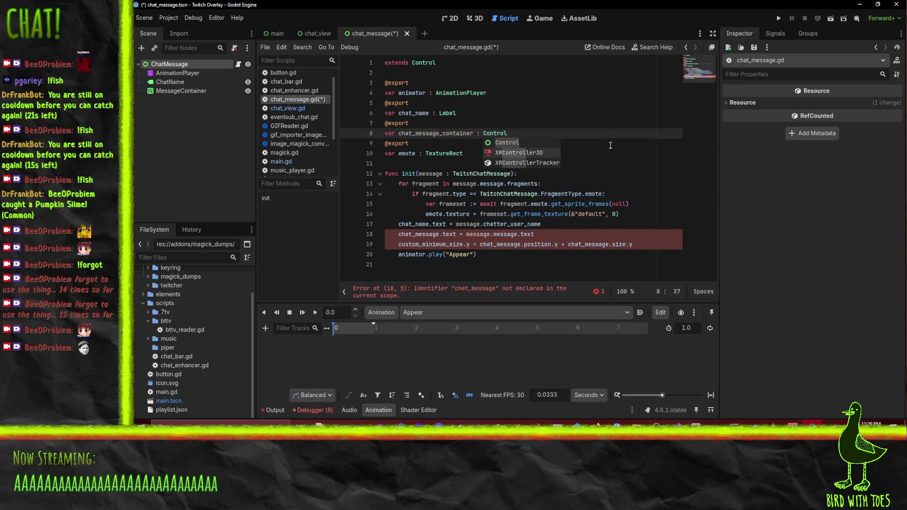
{"action": "key", "text": "Home"}
{"action": "key", "text": "Down"}
{"action": "key", "text": "shift+Down"}
{"action": "key", "text": "shift+Down"}
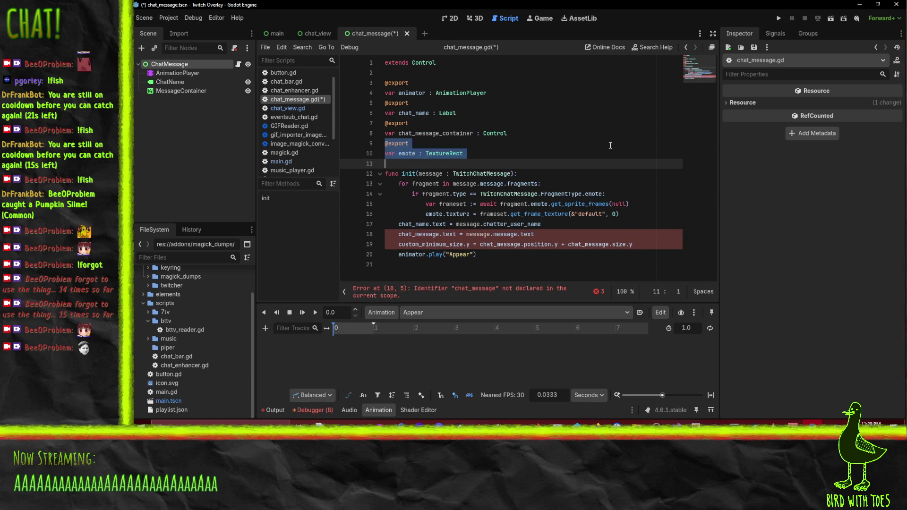
{"action": "key", "text": "BackSpace"}
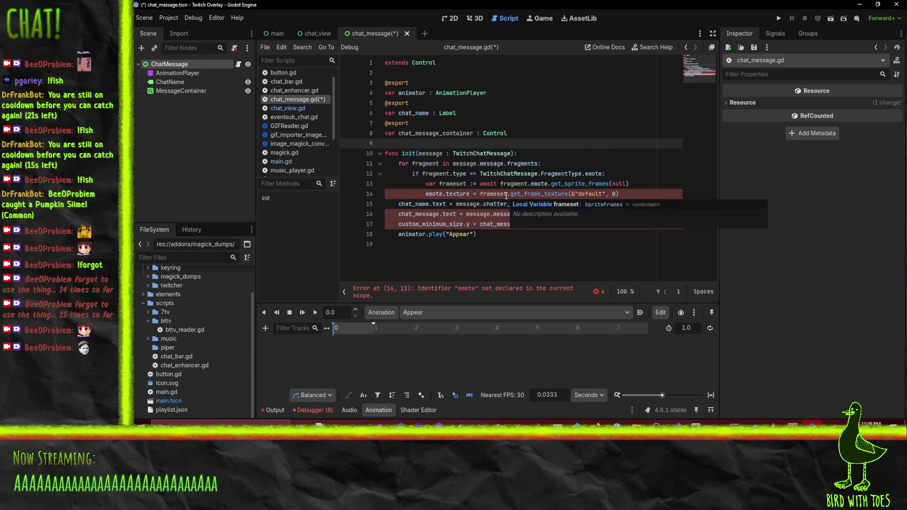
{"action": "left_click", "coordinate": [588, 236]}
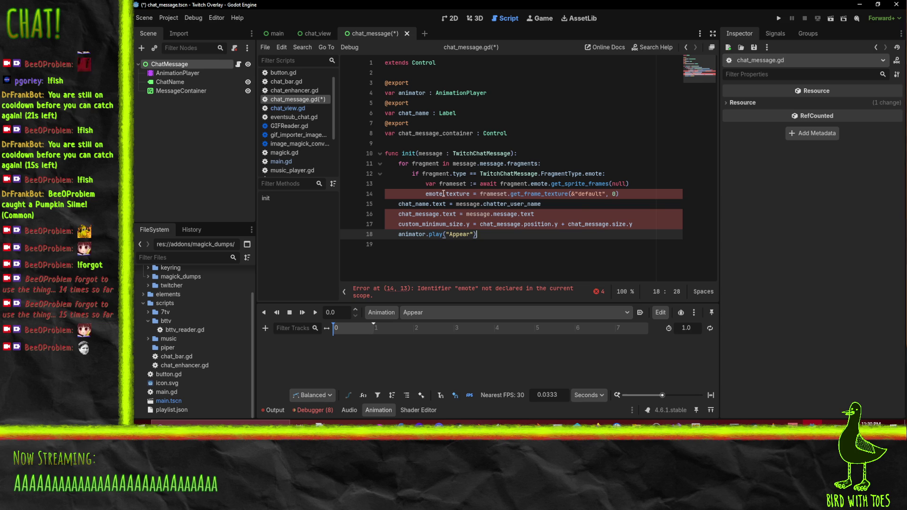
Add `var emote = TextureRect.new()` inside the emote type check
{"action": "left_click", "coordinate": [494, 203]}
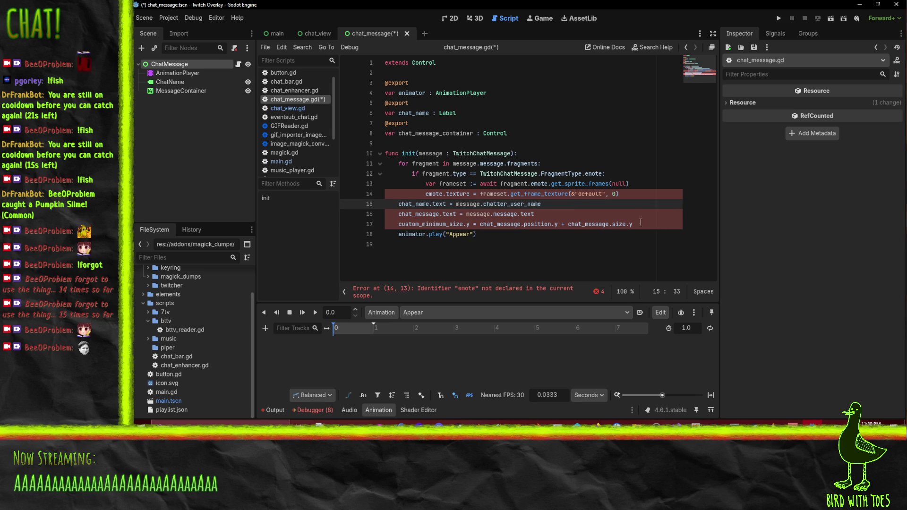
{"action": "left_click", "coordinate": [450, 195]}
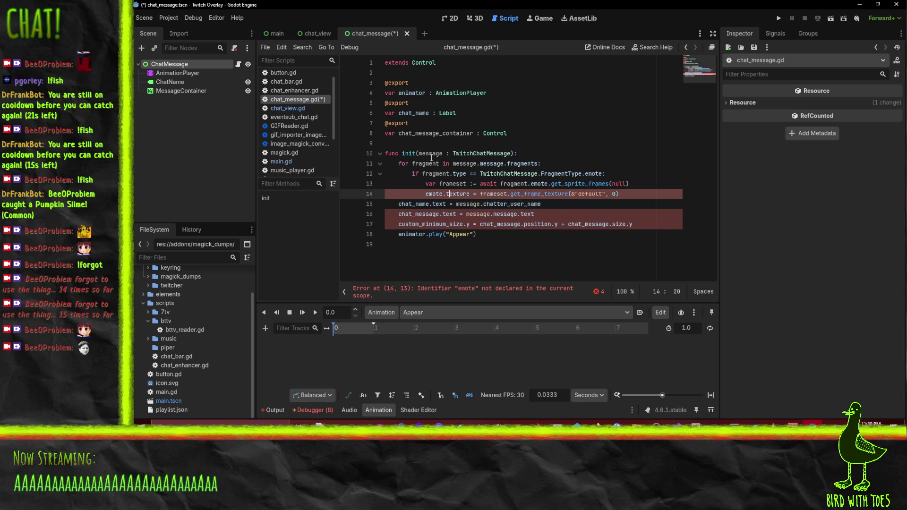
{"action": "left_click", "coordinate": [403, 164]}
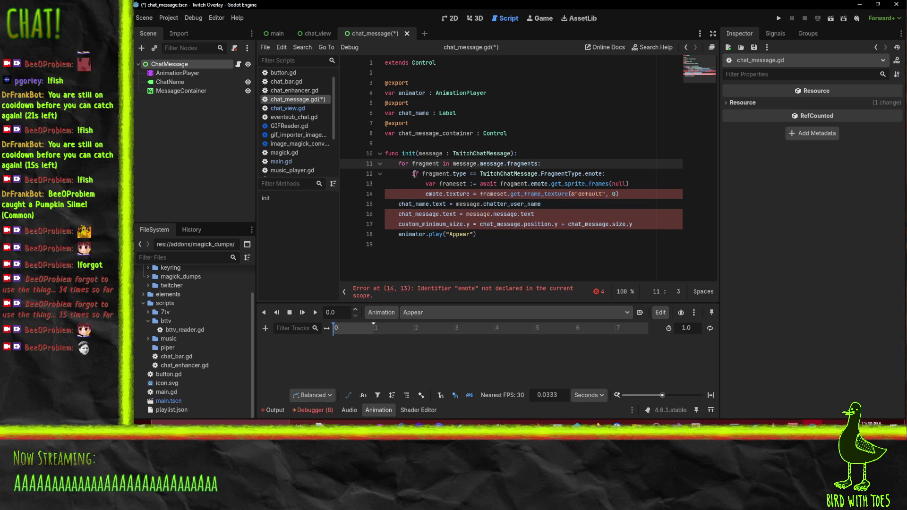
{"action": "left_click", "coordinate": [410, 174]}
{"action": "key", "text": "Down"}
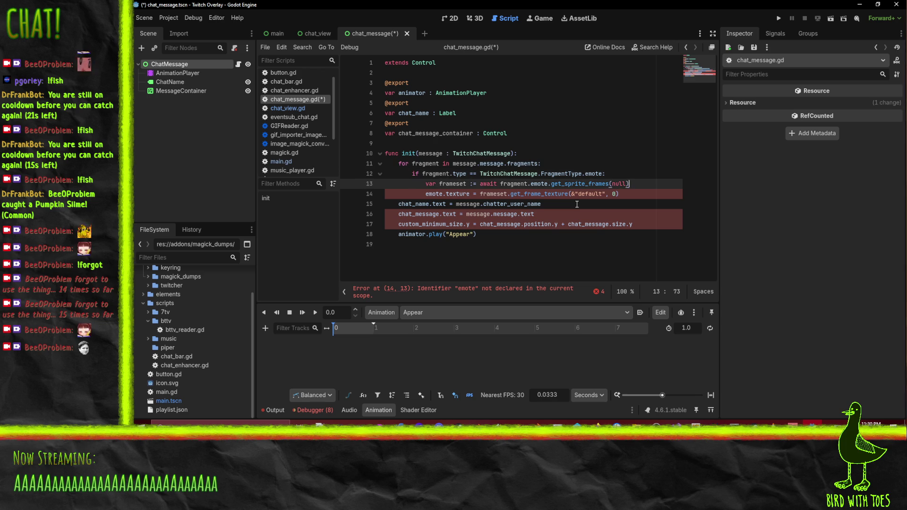
{"action": "key", "text": "Down"}
{"action": "key", "text": "Home"}
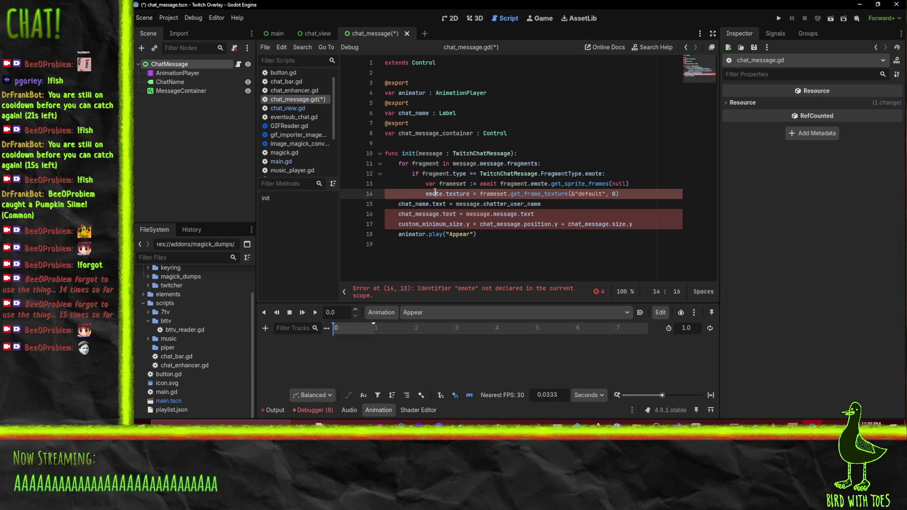
{"action": "left_click", "coordinate": [618, 178]}
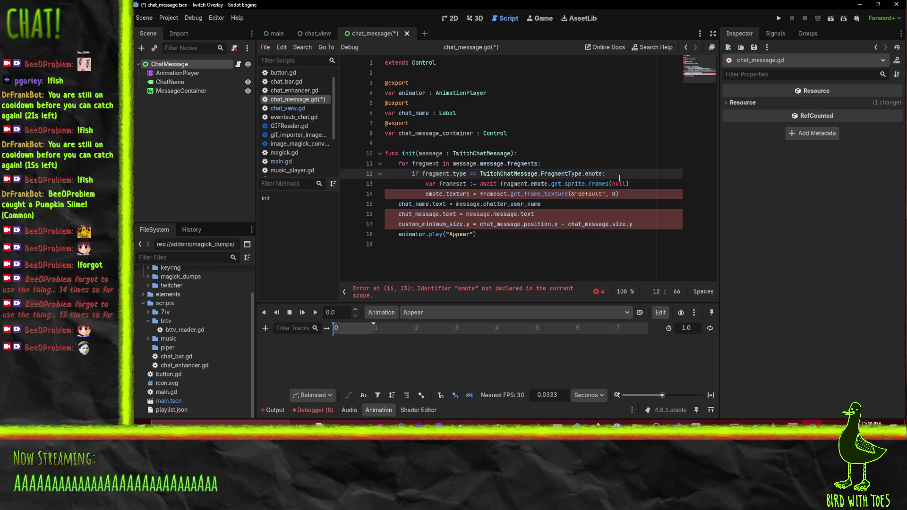
{"action": "key", "text": "Return"}
{"action": "type", "text": "var emote = "}
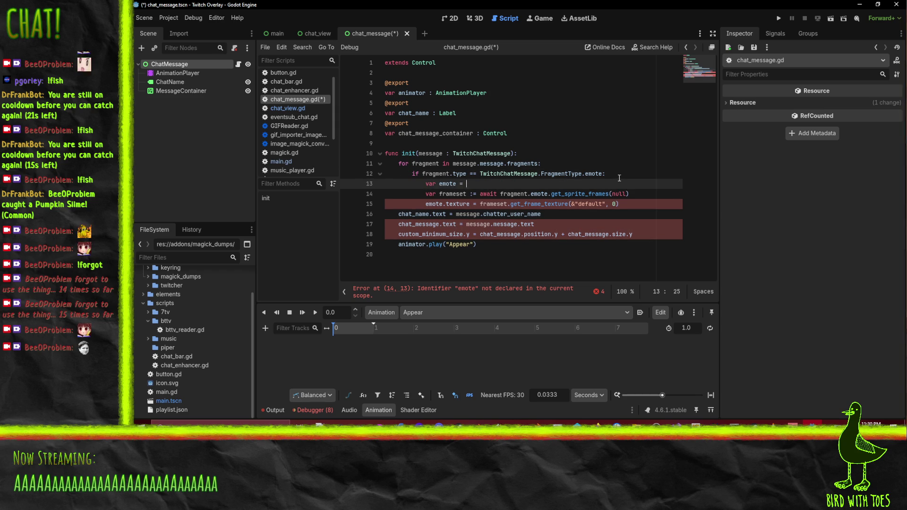
{"action": "type", "text": "TextureRect"}
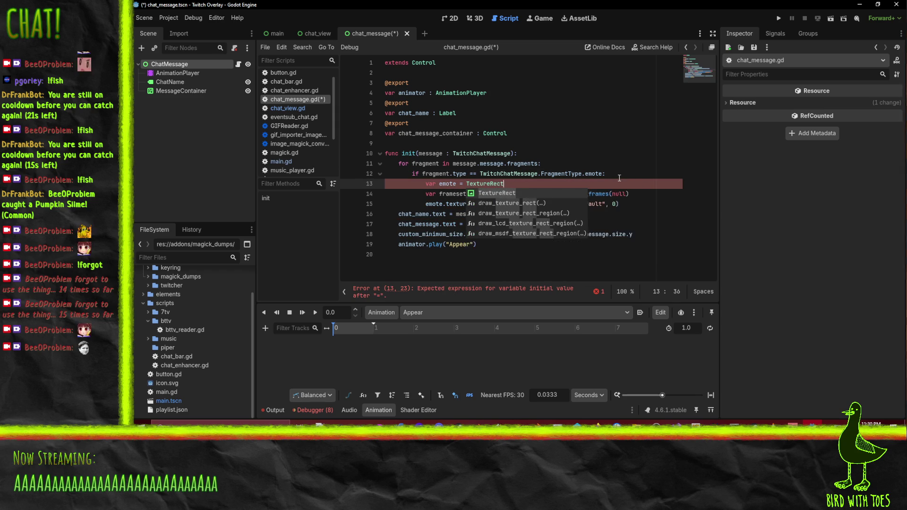
{"action": "type", "text": ".new()"}
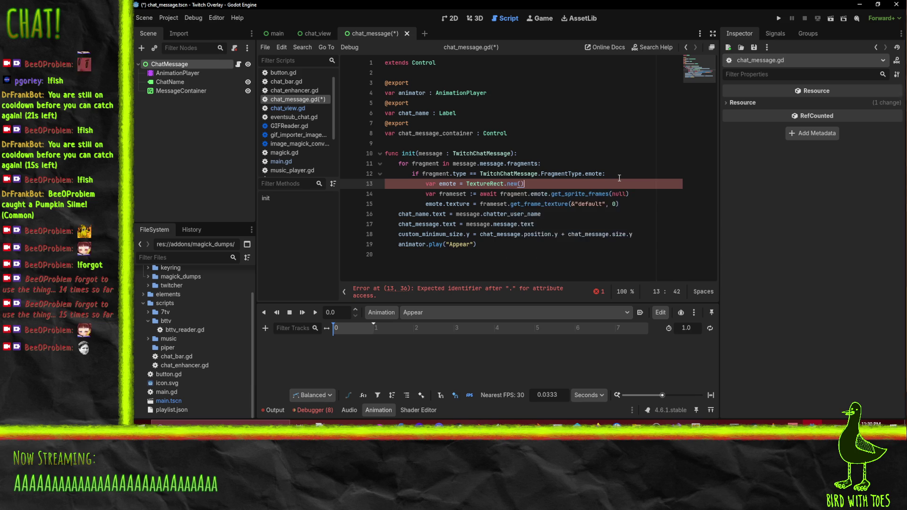
{"action": "key", "text": "Return"}
{"action": "type", "text": "te."}
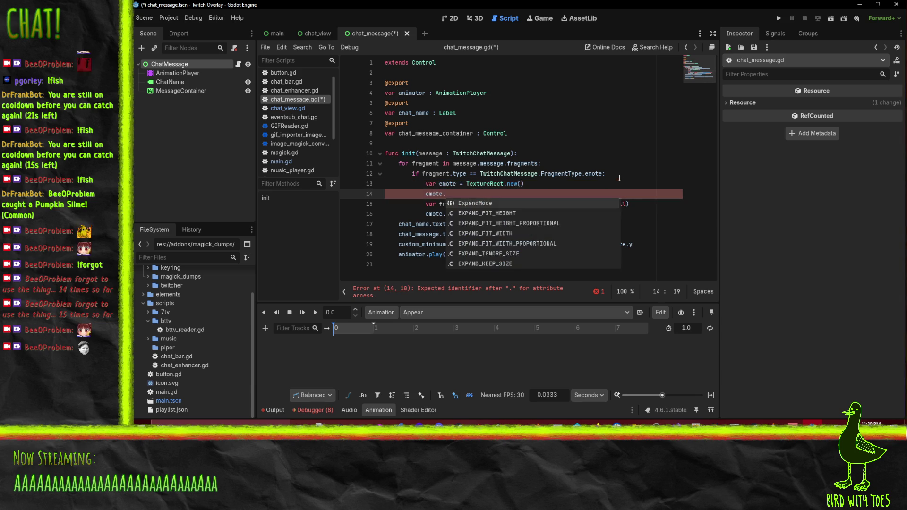
{"action": "key", "text": "BackSpace"}
{"action": "key", "text": "BackSpace"}
{"action": "key", "text": "BackSpace"}
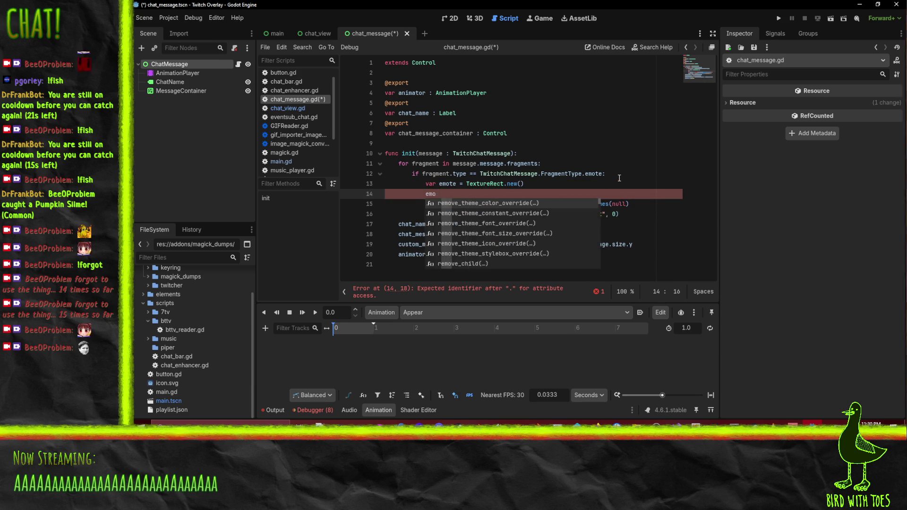
Move the emote declaration below the frameset line, ahead of its texture assignment
{"action": "key", "text": "Down"}
{"action": "key", "text": "Down"}
{"action": "key", "text": "Up"}
{"action": "key", "text": "Up"}
{"action": "key", "text": "Down"}
{"action": "key", "text": "Up"}
{"action": "key", "text": "Up"}
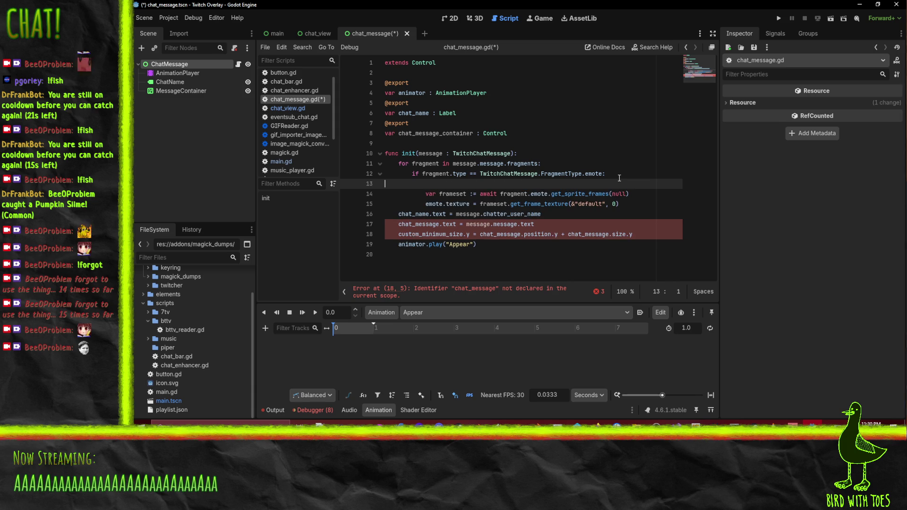
{"action": "key", "text": "alt+Down"}
{"action": "key", "text": "alt+Down"}
{"action": "key", "text": "Up"}
{"action": "key", "text": "Up"}
{"action": "key", "text": "alt+Down"}
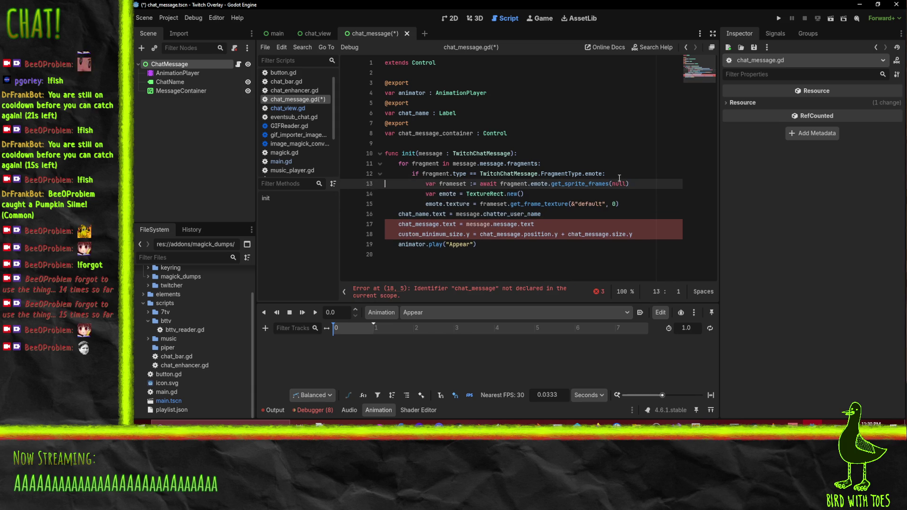
{"action": "key", "text": "alt+Down"}
{"action": "key", "text": "Down"}
{"action": "key", "text": "Up"}
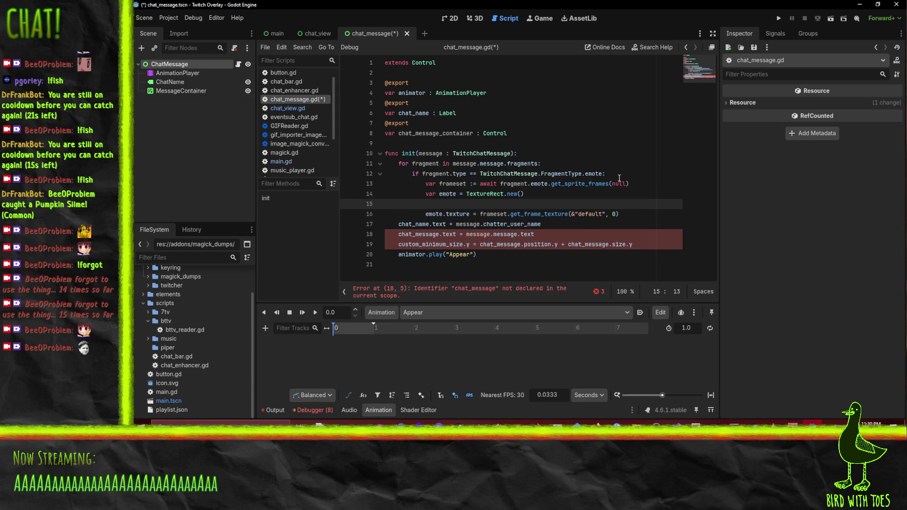
{"action": "key", "text": "Down"}
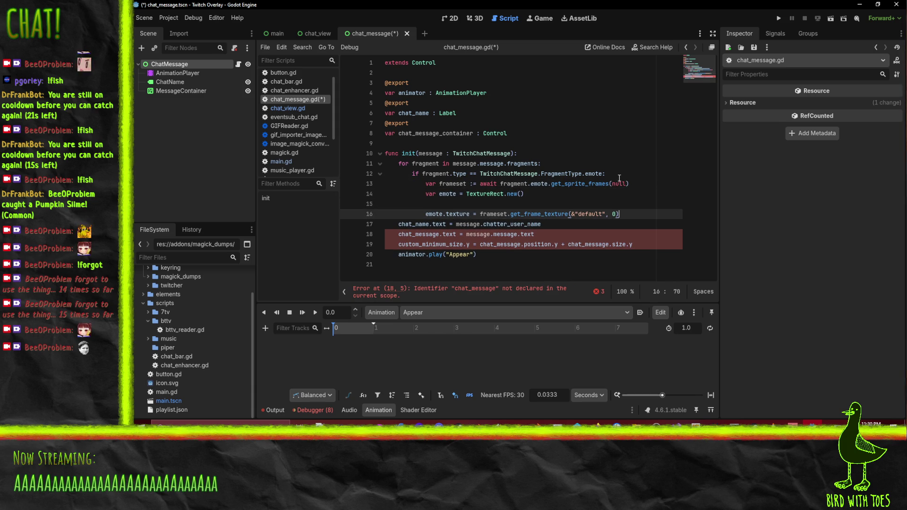
Add a blank line after the texture assignment and open a new line in the fragment loop
{"action": "key", "text": "Return"}
{"action": "key", "text": "Up"}
{"action": "key", "text": "Up"}
{"action": "key", "text": "Up"}
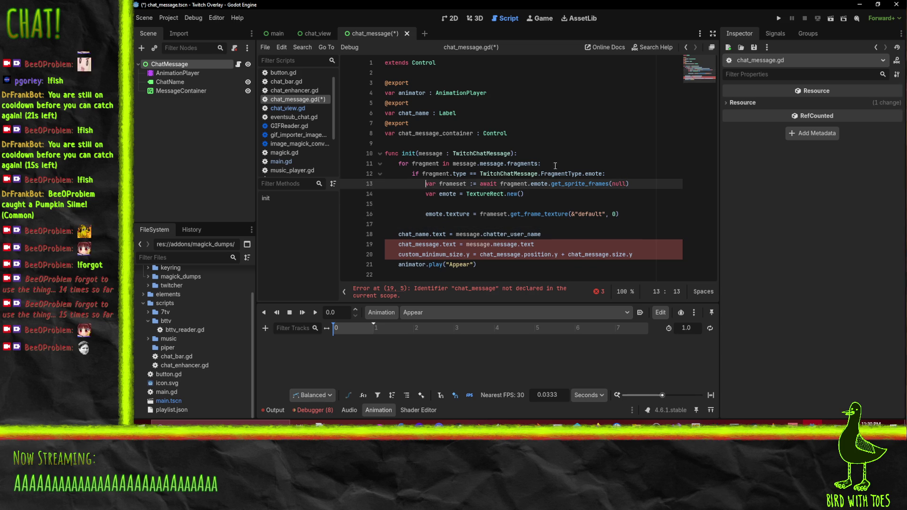
{"action": "left_click", "coordinate": [571, 163]}
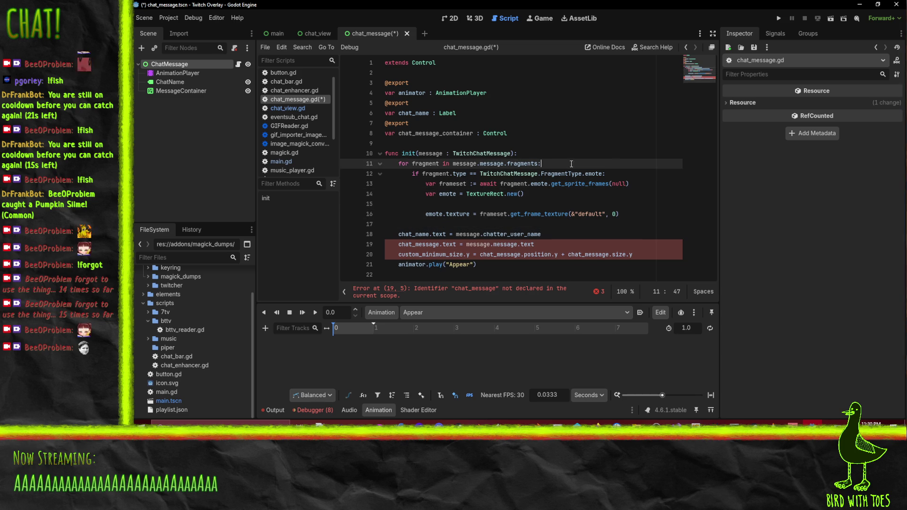
{"action": "left_click", "coordinate": [614, 215]}
{"action": "left_click", "coordinate": [590, 223]}
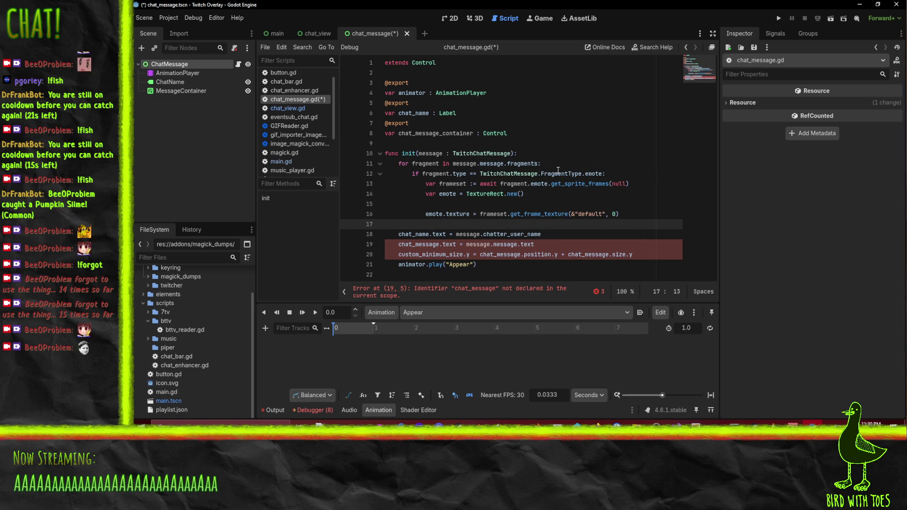
{"action": "left_click", "coordinate": [622, 166]}
{"action": "key", "text": "Return"}
Declare `var fragment_control` in the loop and assign `fragment_control = emote` in the emote branch
{"action": "type", "text": "ar fragment_control"}
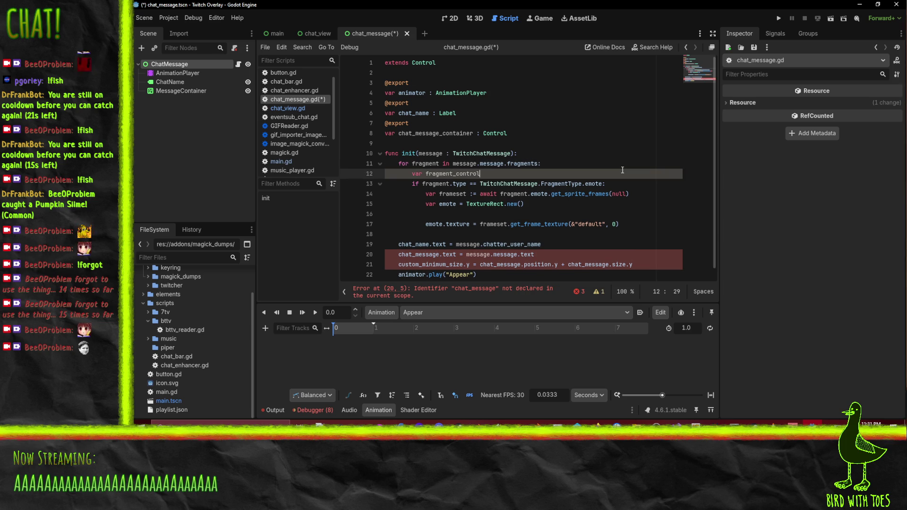
{"action": "double_click", "coordinate": [453, 173]}
{"action": "key", "text": "ctrl+c"}
{"action": "left_click", "coordinate": [519, 234]}
{"action": "key", "text": "ctrl+v"}
{"action": "type", "text": "= emote"}
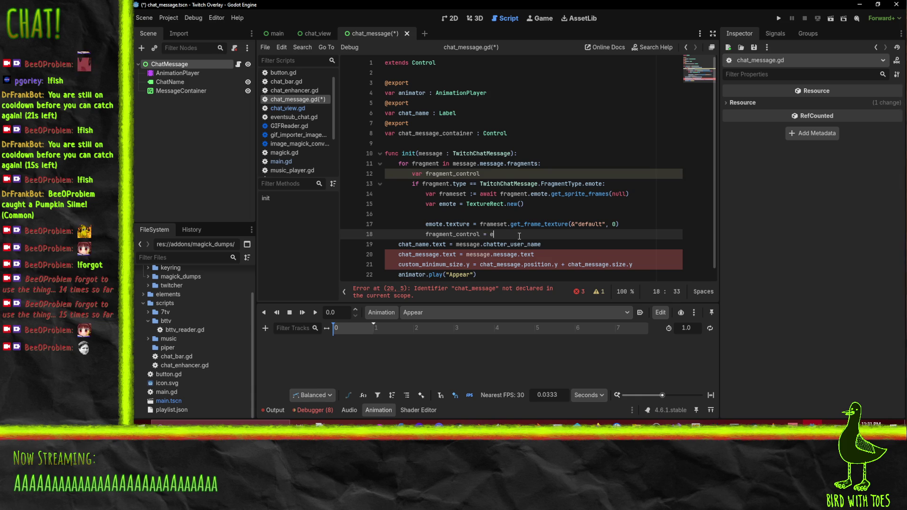
{"action": "key", "text": "Return"}
Add an `else:` branch below the emote branch, discarding a draft elif condition
{"action": "key", "text": "BackSpace"}
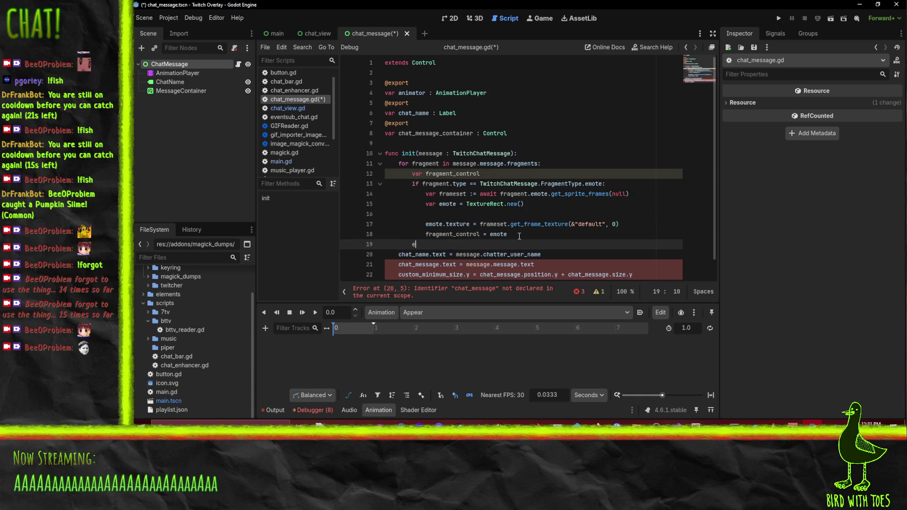
{"action": "type", "text": "elif fragment.type == TwitchChatMe"}
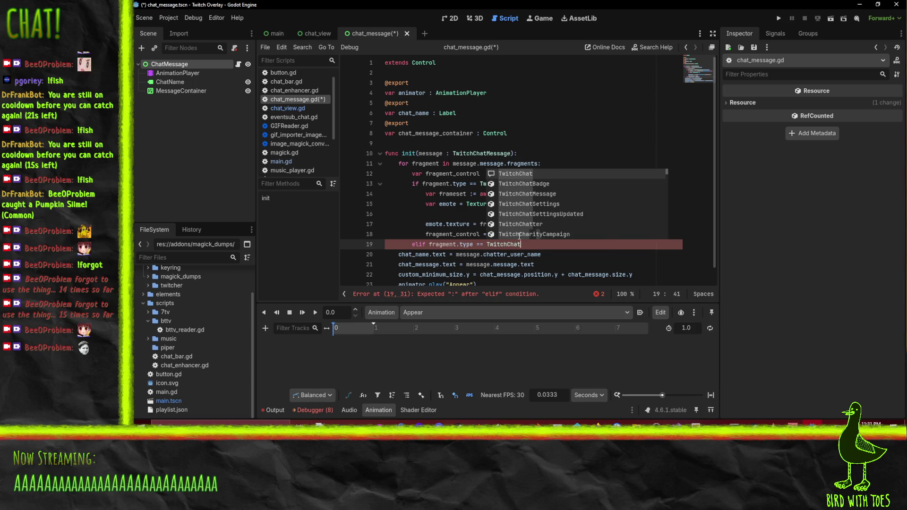
{"action": "key", "text": "Return"}
{"action": "type", "text": "Frag"}
{"action": "key", "text": "BackSpace"}
{"action": "key", "text": "BackSpace"}
{"action": "key", "text": "BackSpace"}
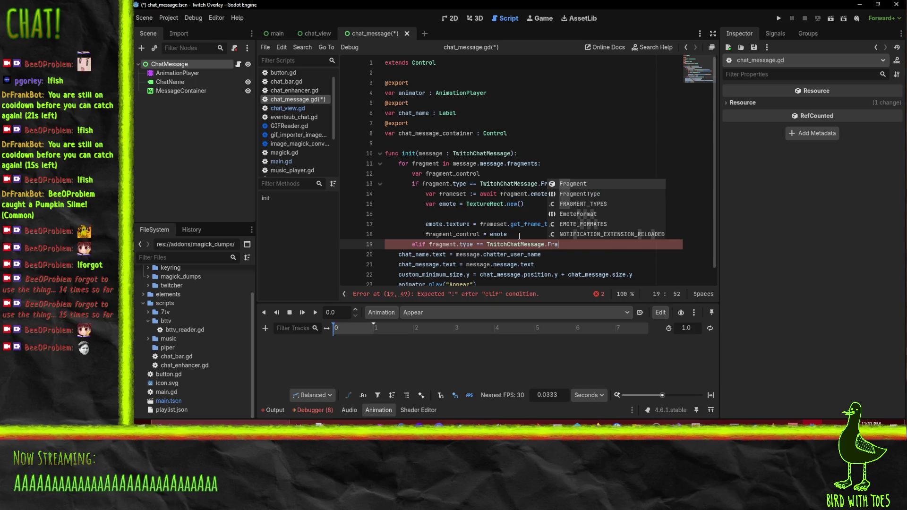
{"action": "key", "text": "BackSpace"}
{"action": "type", "text": "se:"}
{"action": "key", "text": "Return"}
{"action": "key", "text": "Return"}
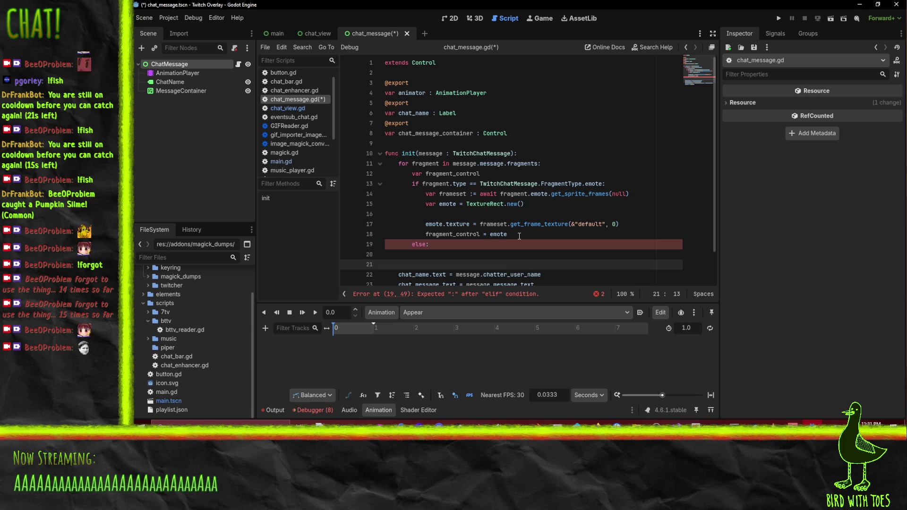
{"action": "key", "text": "BackSpace"}
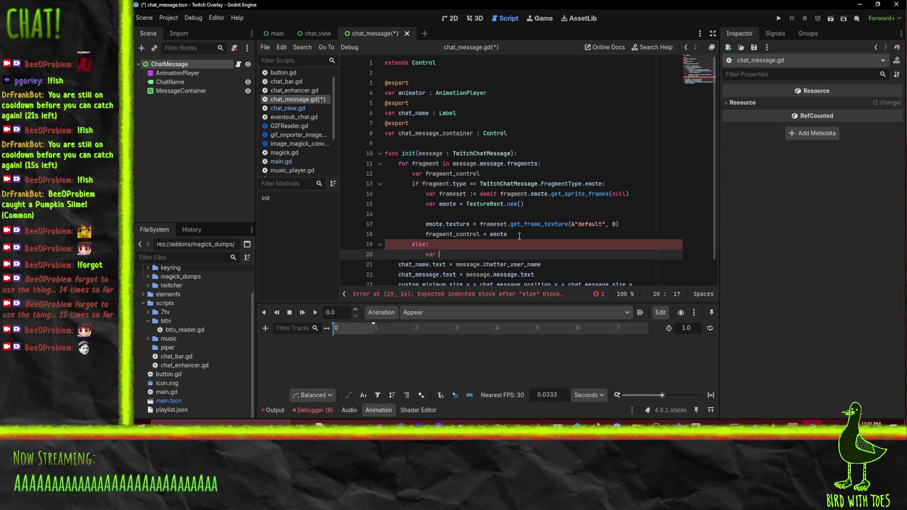
In the else branch, create `label = Label.new()` with `label.text = fragment.text` and copy in the fragment_control line
{"action": "type", "text": "var"}
{"action": "key", "text": "BackSpace"}
{"action": "key", "text": "BackSpace"}
{"action": "type", "text": "label = "}
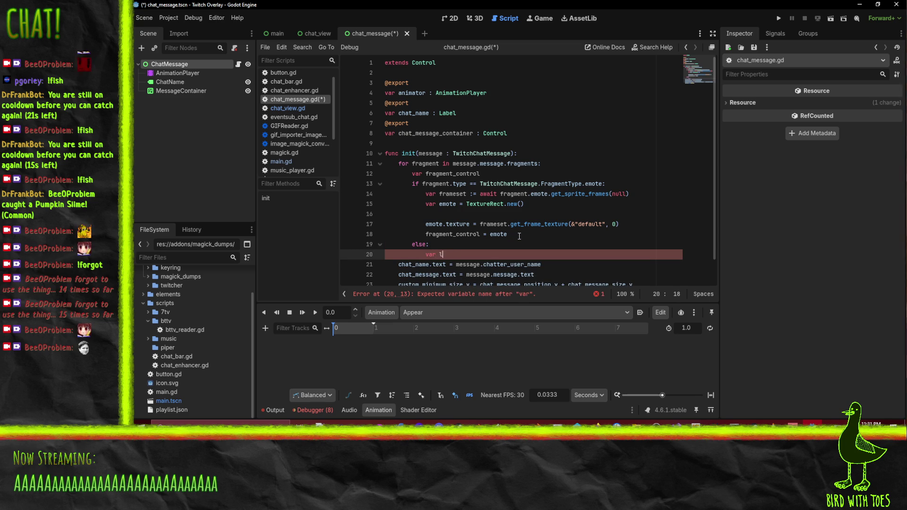
{"action": "type", "text": "Label.new"}
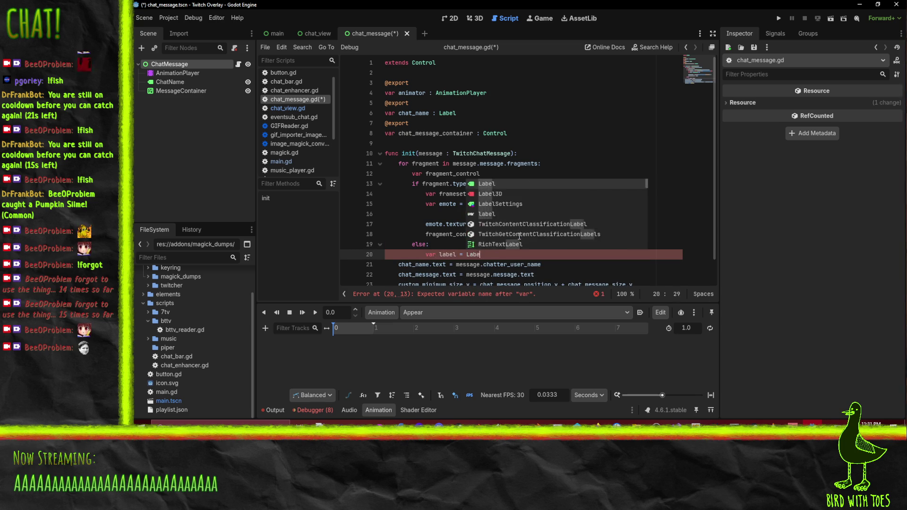
{"action": "type", "text": "()"}
{"action": "key", "text": "Return"}
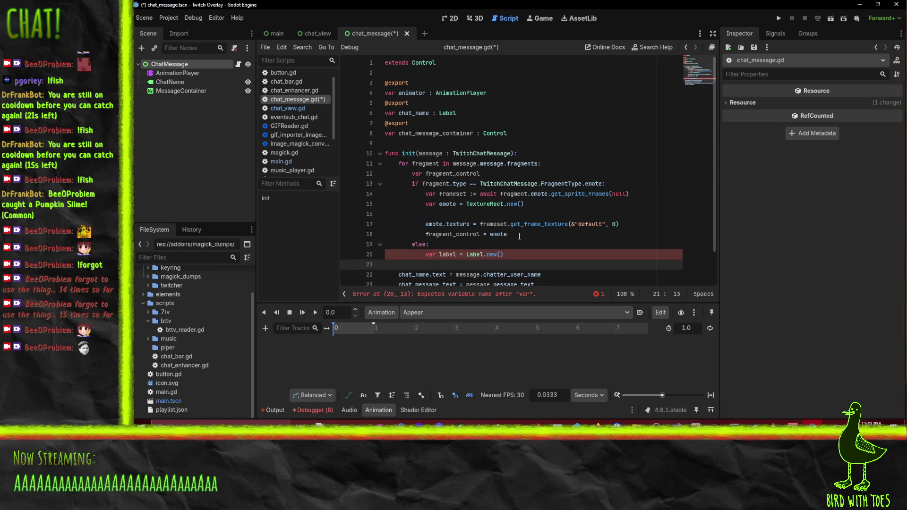
{"action": "type", "text": "label.text = "}
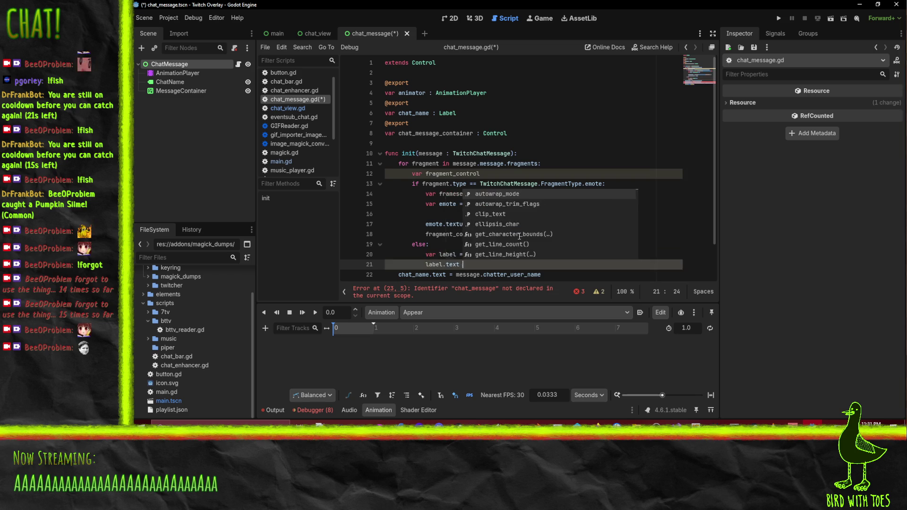
{"action": "type", "text": "fragment.text"}
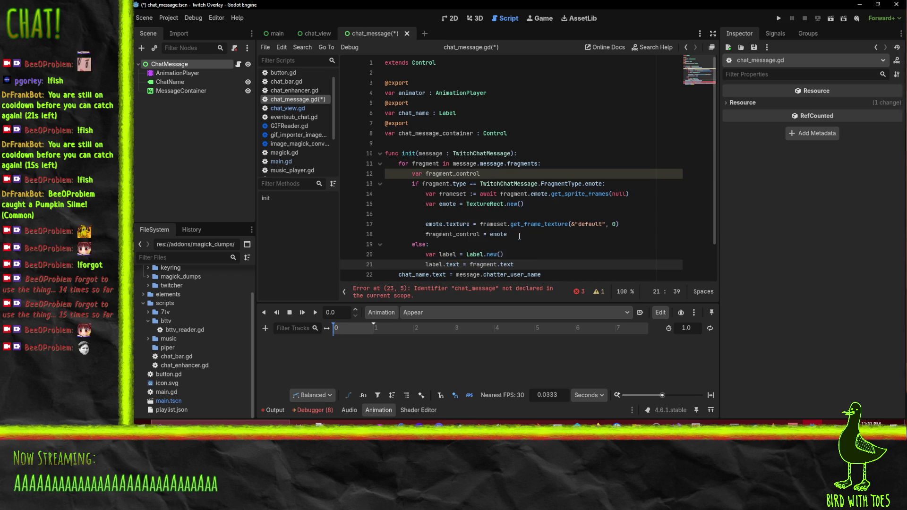
{"action": "key", "text": "Return"}
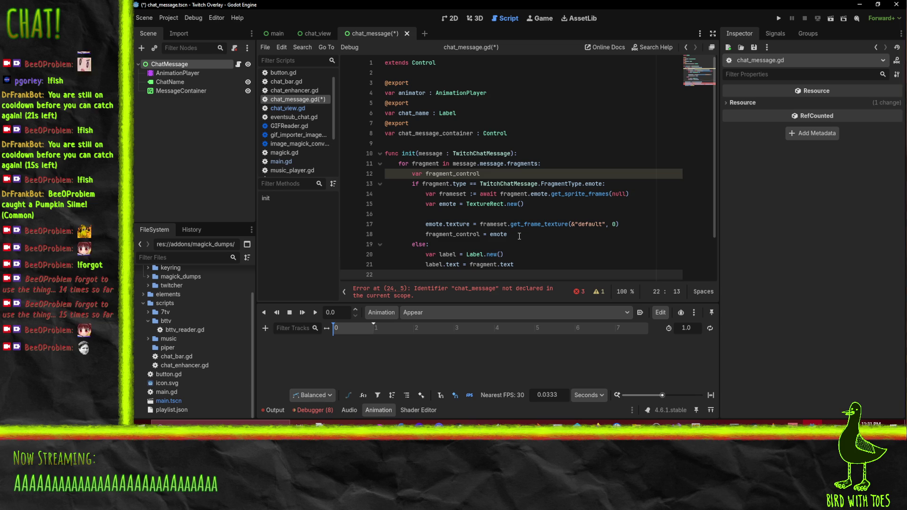
{"action": "key", "text": "Up"}
{"action": "key", "text": "Up"}
{"action": "key", "text": "Up"}
{"action": "key", "text": "Home"}
{"action": "key", "text": "ctrl+c"}
{"action": "key", "text": "Down"}
{"action": "key", "text": "Down"}
{"action": "key", "text": "Down"}
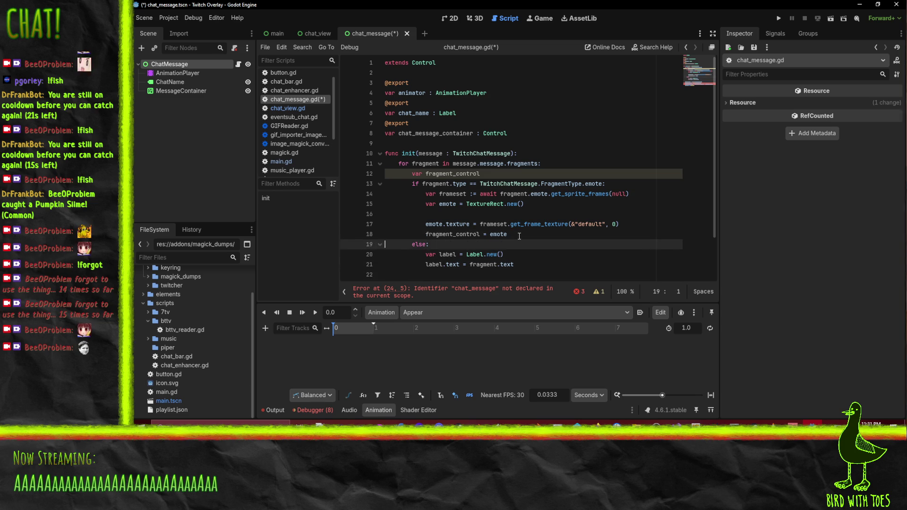
{"action": "key", "text": "ctrl+v"}
Make line 22 use label and add `chat_message_container.add_child(fragment_control)` at loop level
{"action": "scroll", "coordinate": [584, 187], "scroll_direction": "down", "scroll_amount": 2}
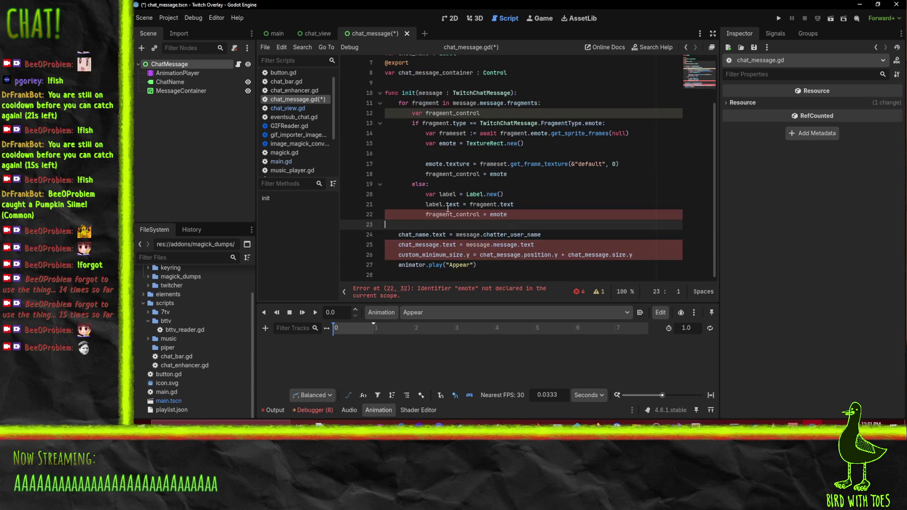
{"action": "double_click", "coordinate": [444, 214]}
{"action": "type", "text": "label"}
{"action": "left_click", "coordinate": [433, 223]}
{"action": "key", "text": "BackSpace"}
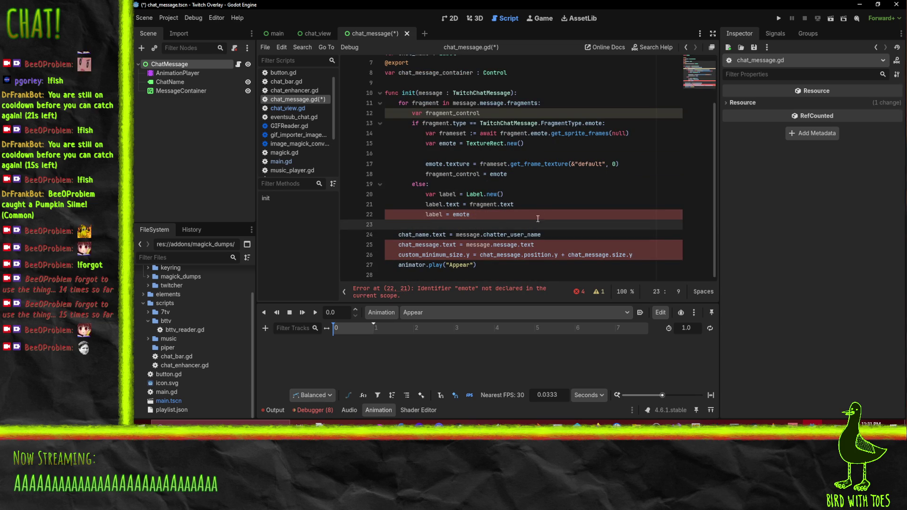
{"action": "type", "text": "chat_messageCont"}
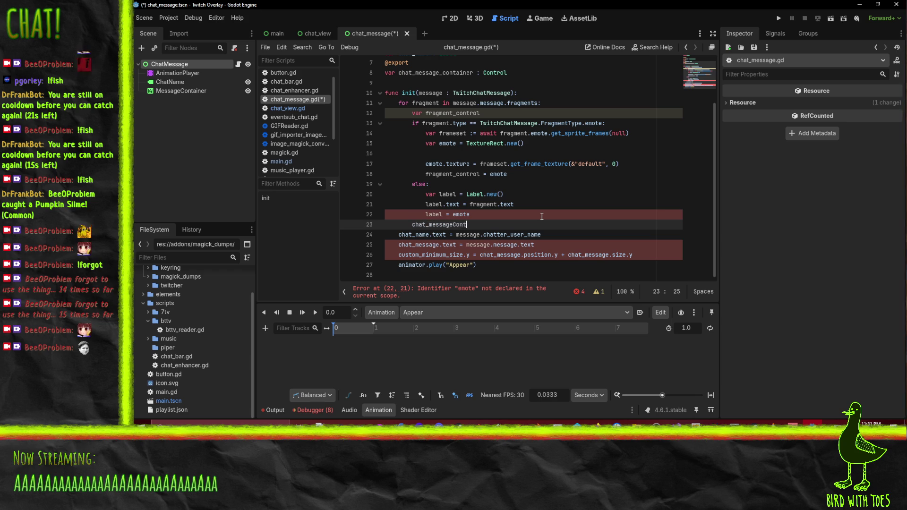
{"action": "key", "text": "Return"}
{"action": "type", "text": "/"}
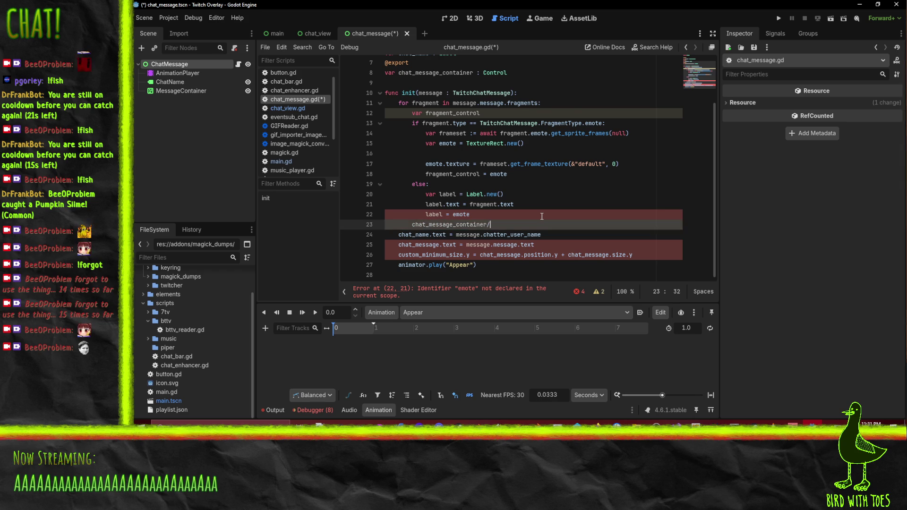
{"action": "key", "text": "BackSpace"}
{"action": "type", "text": ".add_child("}
{"action": "key", "text": "Return"}
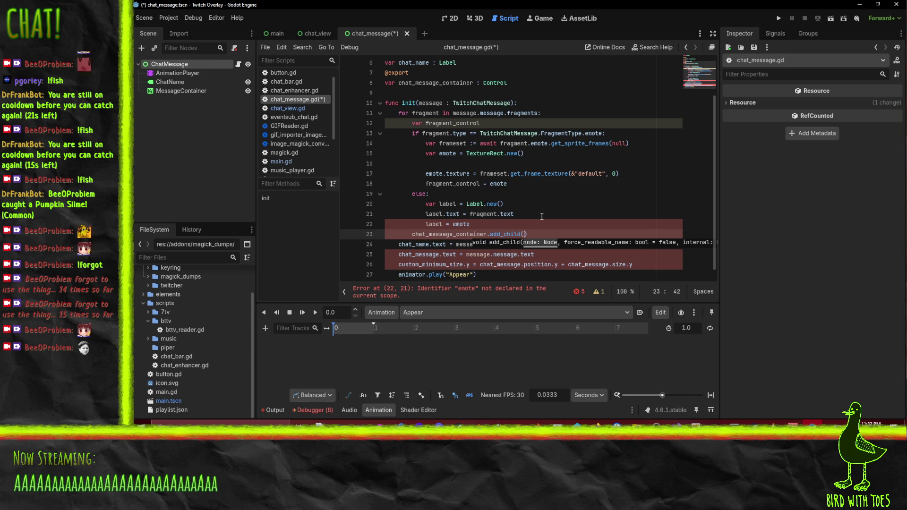
{"action": "type", "text": "ragment_control"}
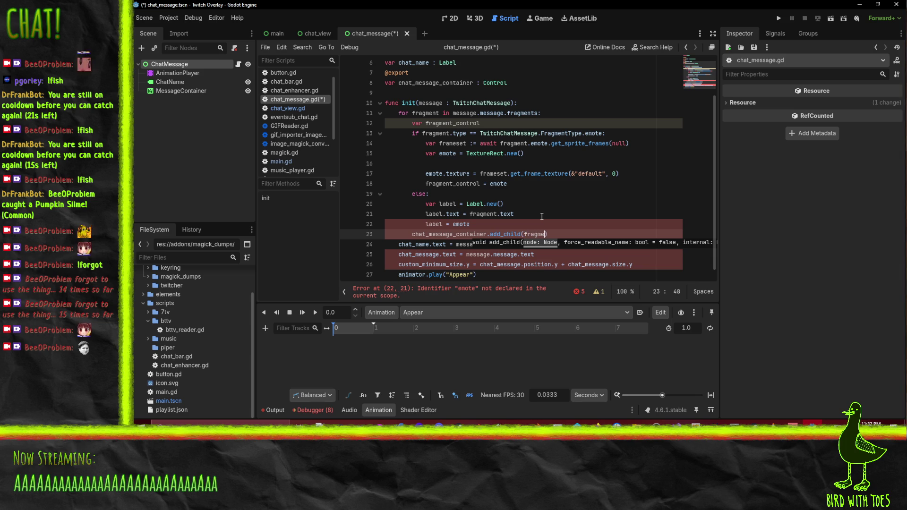
Remove the old chat_message.text line
{"action": "key", "text": "Down"}
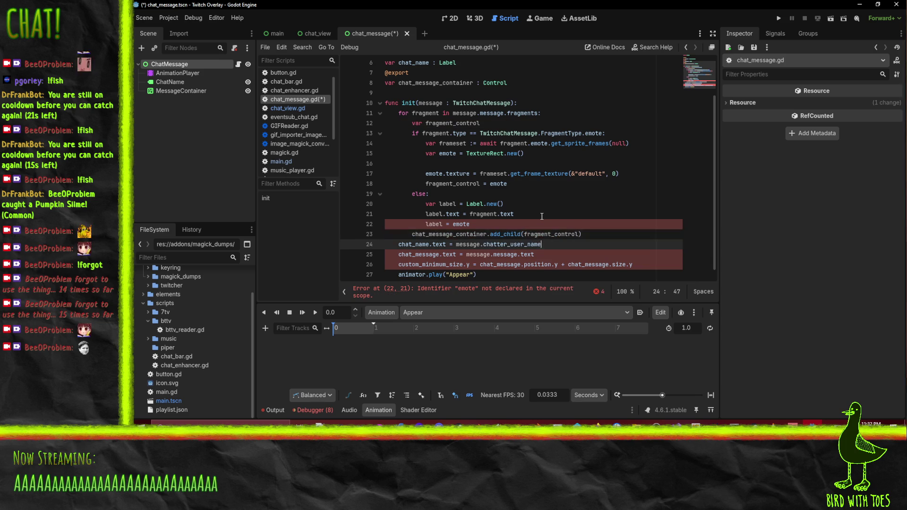
{"action": "key", "text": "shift+Down"}
{"action": "key", "text": "shift+Down"}
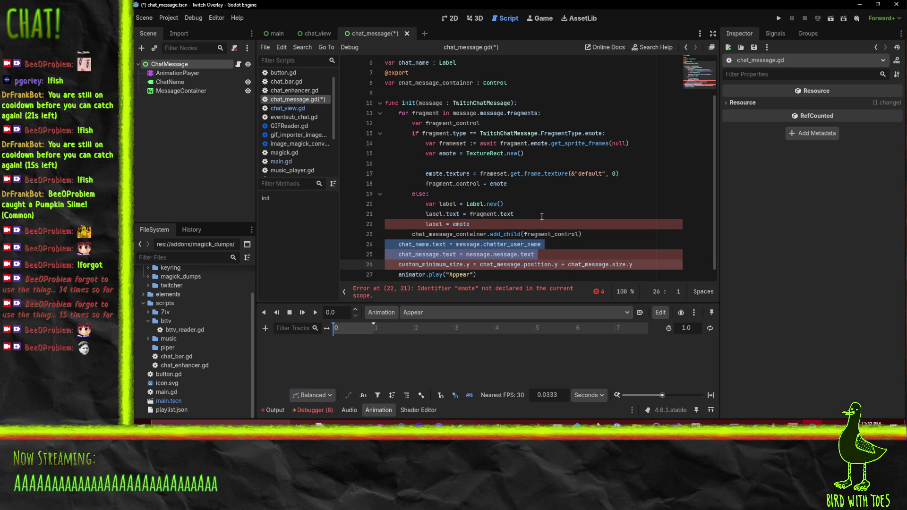
{"action": "key", "text": "shift+Down"}
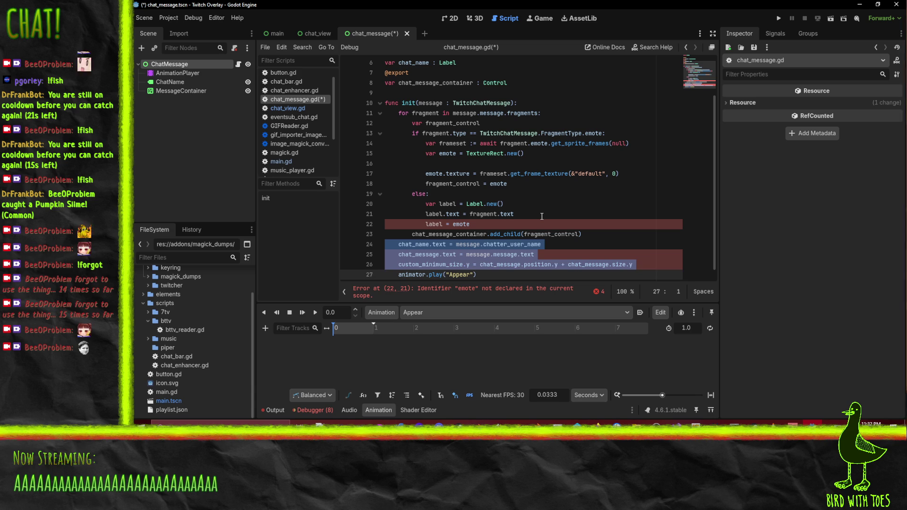
{"action": "key", "text": "ctrl+z"}
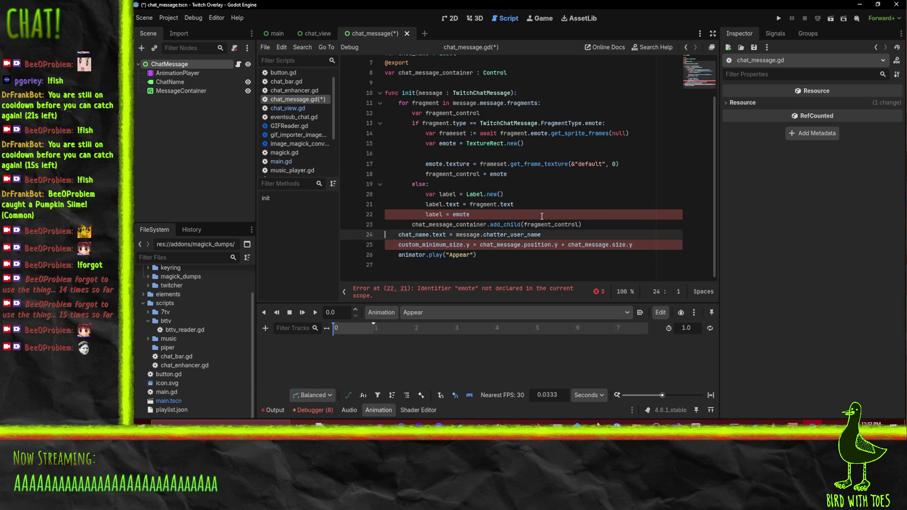
{"action": "key", "text": "Down"}
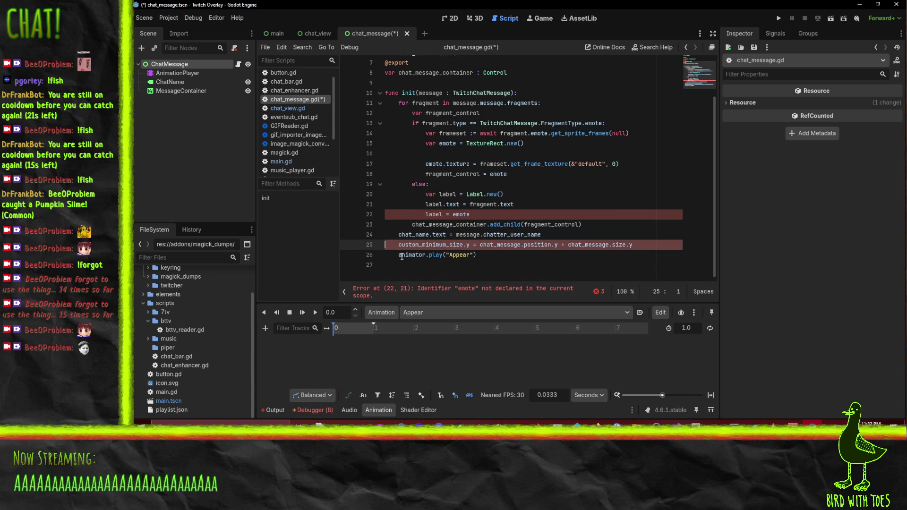
Base custom_minimum_size on chat_message_container instead of chat_message, then save and run the project
{"action": "double_click", "coordinate": [430, 245]}
{"action": "scroll", "coordinate": [549, 258], "scroll_direction": "up", "scroll_amount": 1}
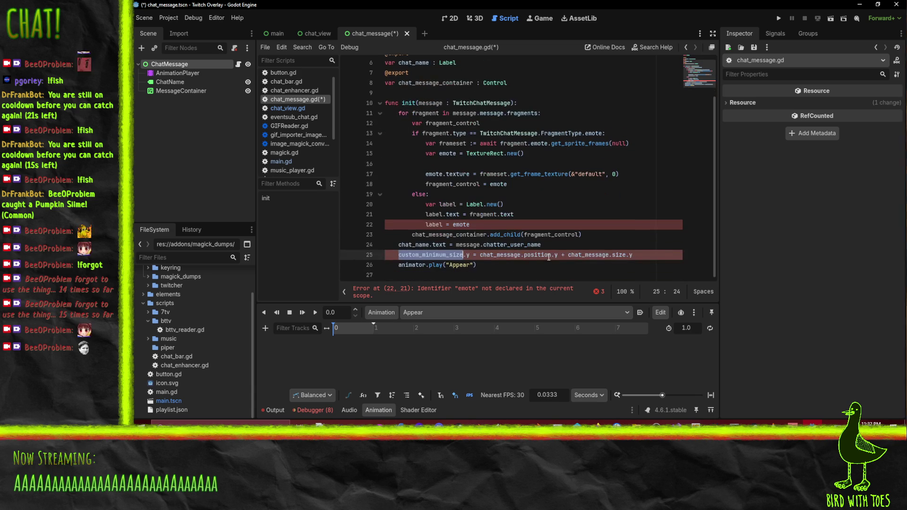
{"action": "double_click", "coordinate": [508, 254]}
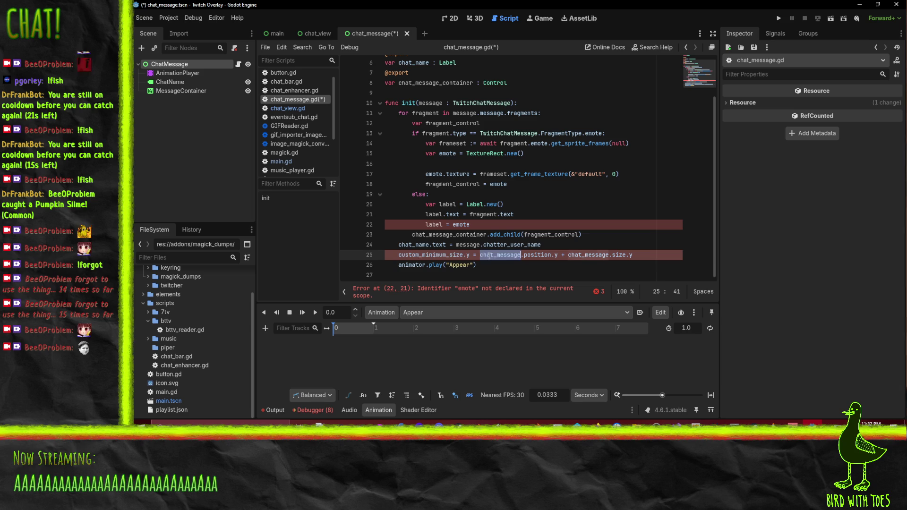
{"action": "scroll", "coordinate": [463, 132], "scroll_direction": "up", "scroll_amount": 1}
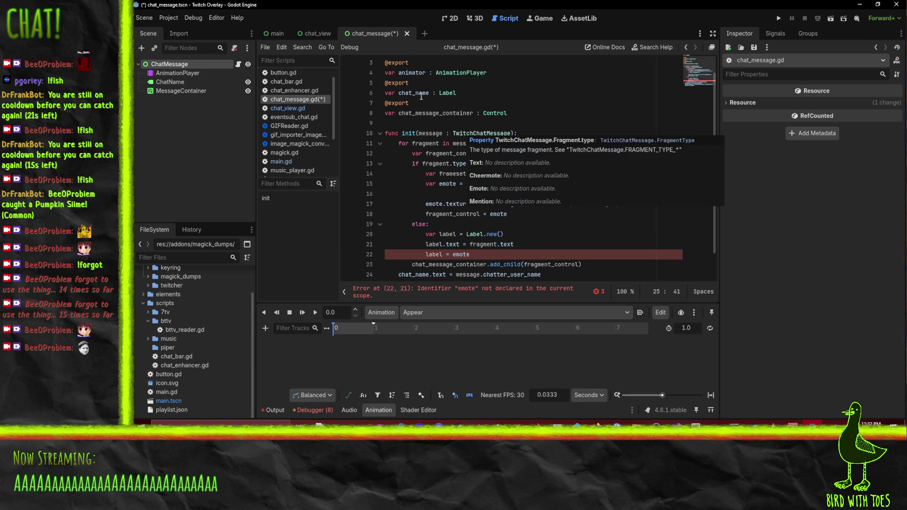
{"action": "double_click", "coordinate": [437, 115]}
{"action": "scroll", "coordinate": [437, 117], "scroll_direction": "down", "scroll_amount": 1}
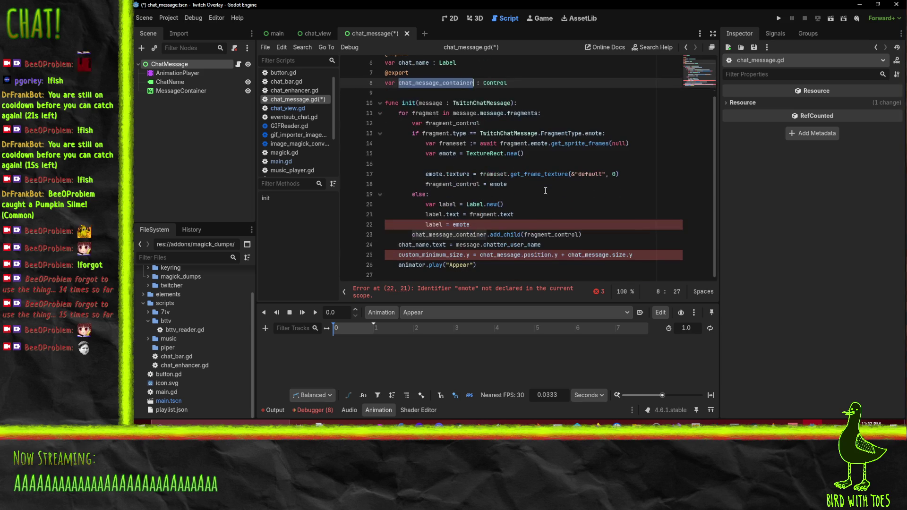
{"action": "key", "text": "alt+Left"}
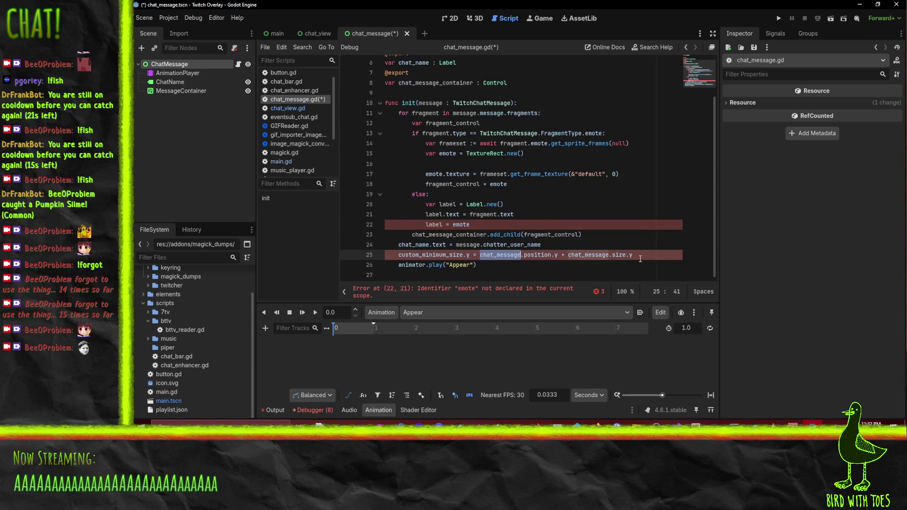
{"action": "key", "text": "ctrl+v"}
{"action": "double_click", "coordinate": [623, 255]}
{"action": "key", "text": "ctrl+v"}
{"action": "left_click", "coordinate": [616, 246]}
{"action": "left_click", "coordinate": [648, 262]}
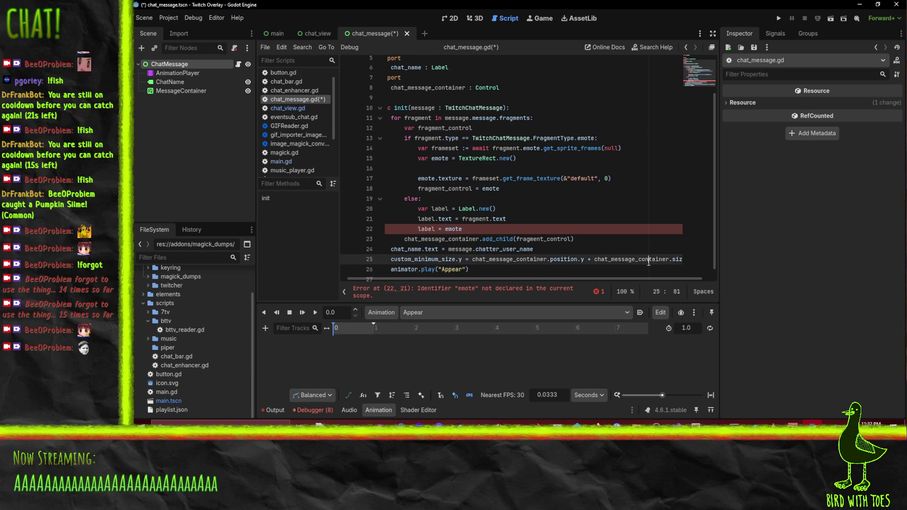
{"action": "left_click", "coordinate": [519, 271]}
{"action": "key", "text": "ctrl+s"}
{"action": "left_click", "coordinate": [780, 18]}
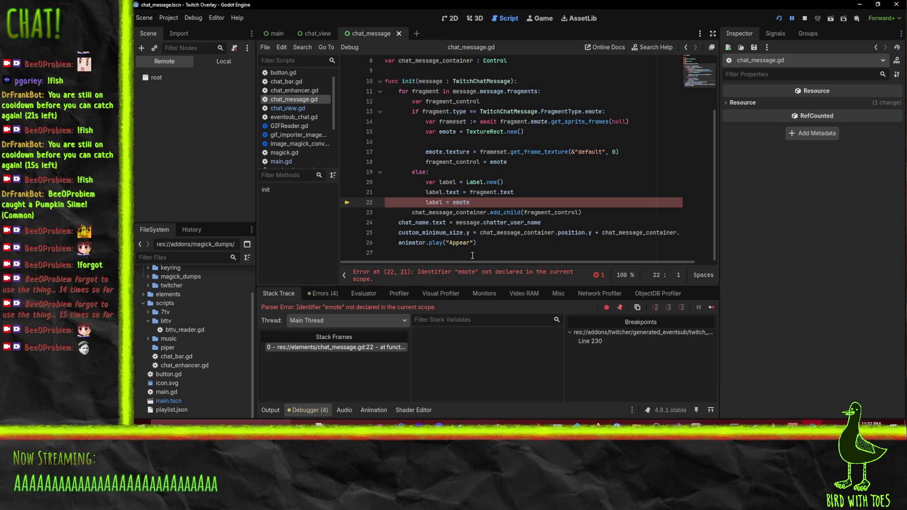
Change line 22 to `fragment_control = label`, save, dismiss Load Errors and rerun the project
{"action": "double_click", "coordinate": [465, 202]}
{"action": "double_click", "coordinate": [453, 101]}
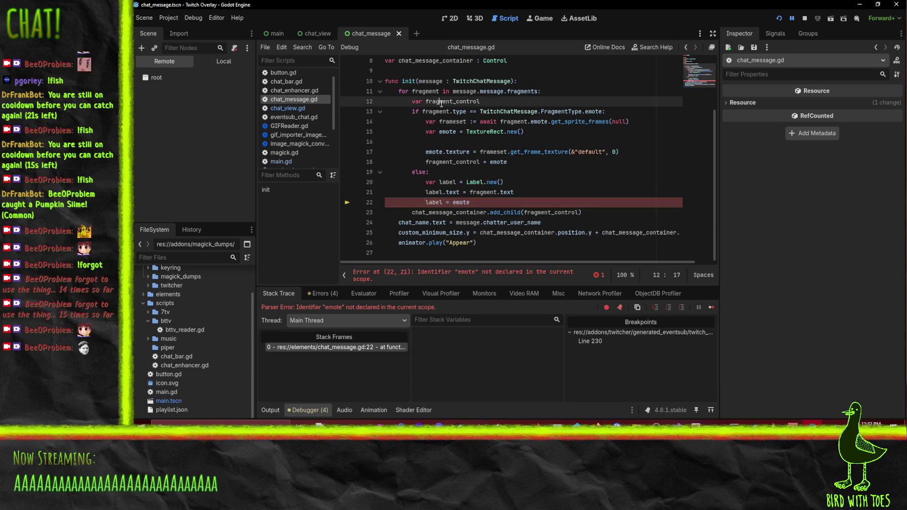
{"action": "double_click", "coordinate": [432, 202]}
{"action": "key", "text": "ctrl+v"}
{"action": "double_click", "coordinate": [448, 181]}
{"action": "left_click", "coordinate": [637, 202]}
{"action": "key", "text": "ctrl+s"}
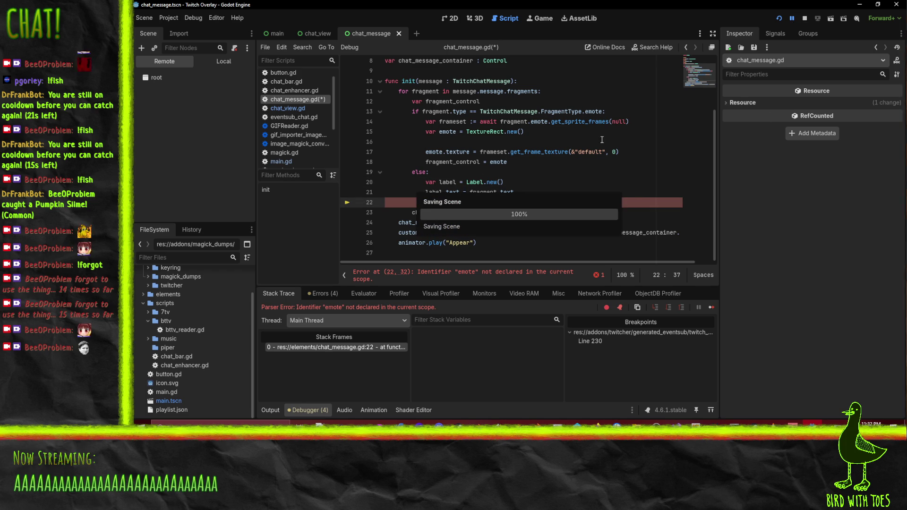
{"action": "left_click", "coordinate": [515, 314]}
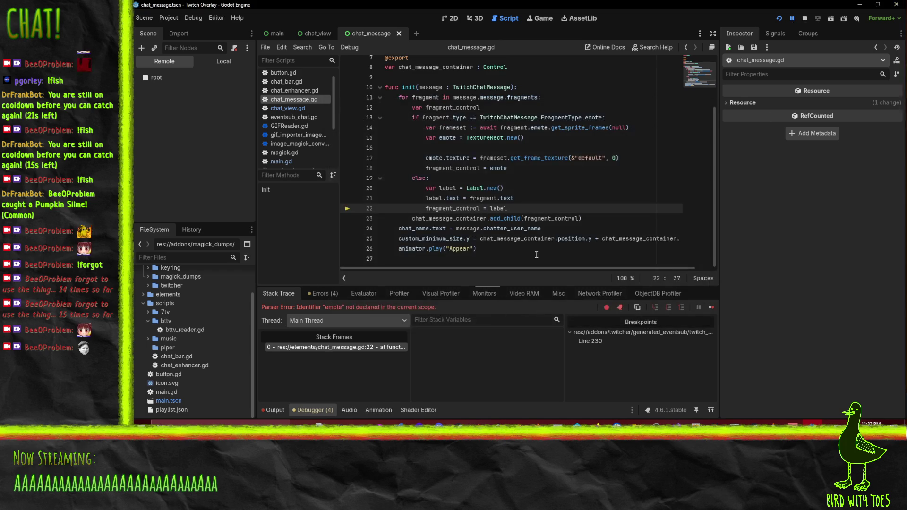
{"action": "left_click", "coordinate": [791, 19]}
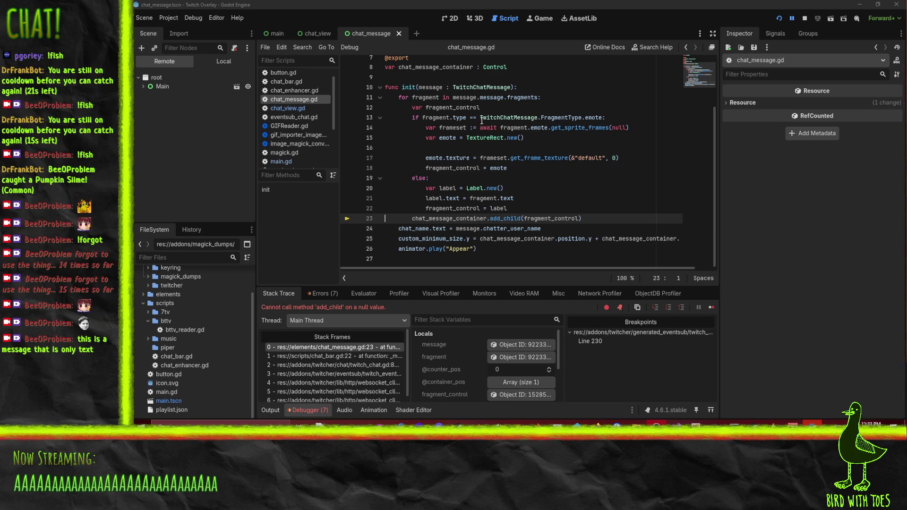
Check the fragment_control uses and the debugger's Errors list, then stop the running project
{"action": "double_click", "coordinate": [550, 218]}
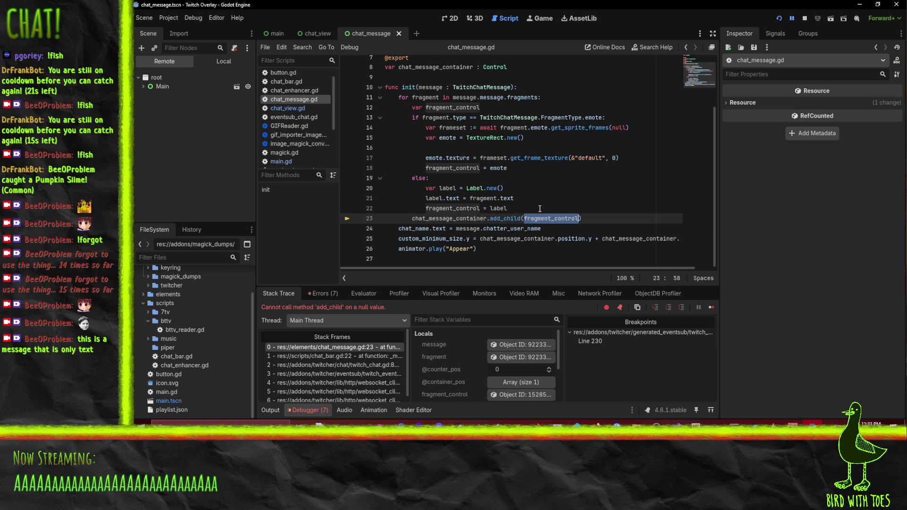
{"action": "left_click", "coordinate": [540, 208]}
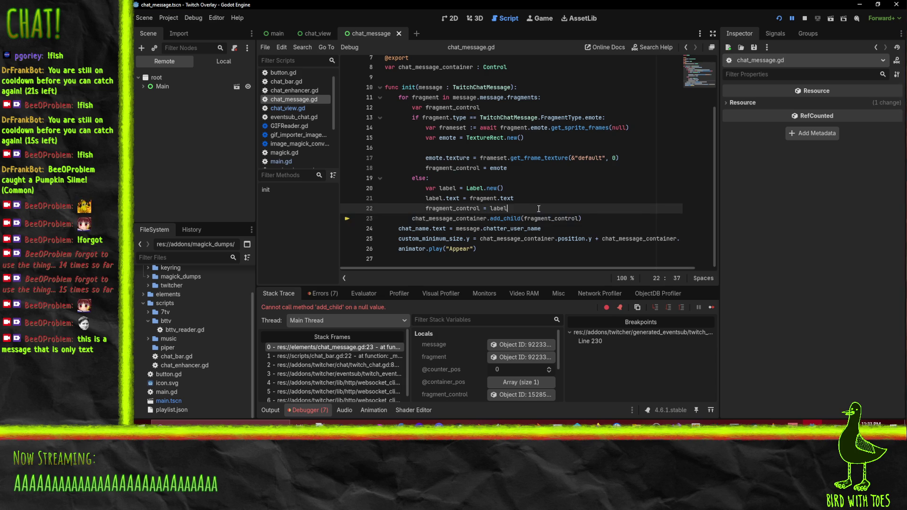
{"action": "key", "text": "Up"}
{"action": "key", "text": "Up"}
{"action": "key", "text": "Up"}
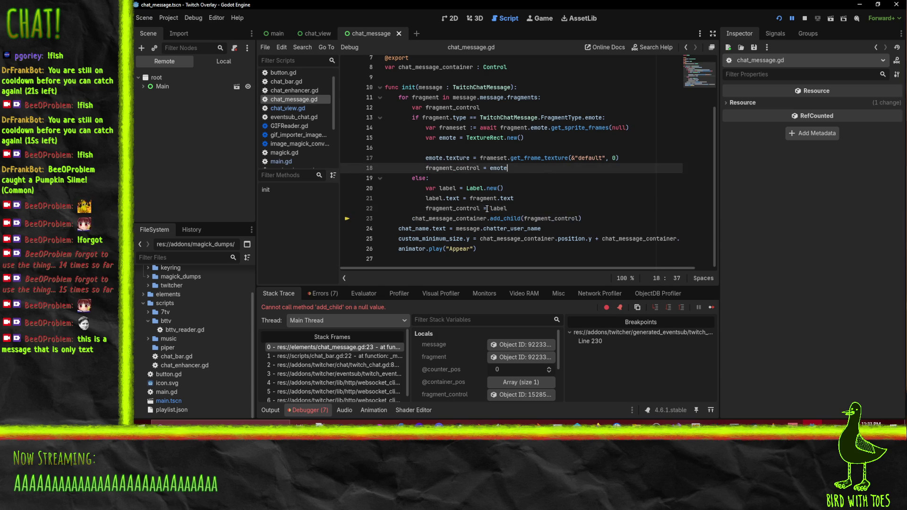
{"action": "left_click", "coordinate": [326, 294]}
{"action": "scroll", "coordinate": [466, 361], "scroll_direction": "down", "scroll_amount": 1}
{"action": "mouse_move", "coordinate": [468, 364]}
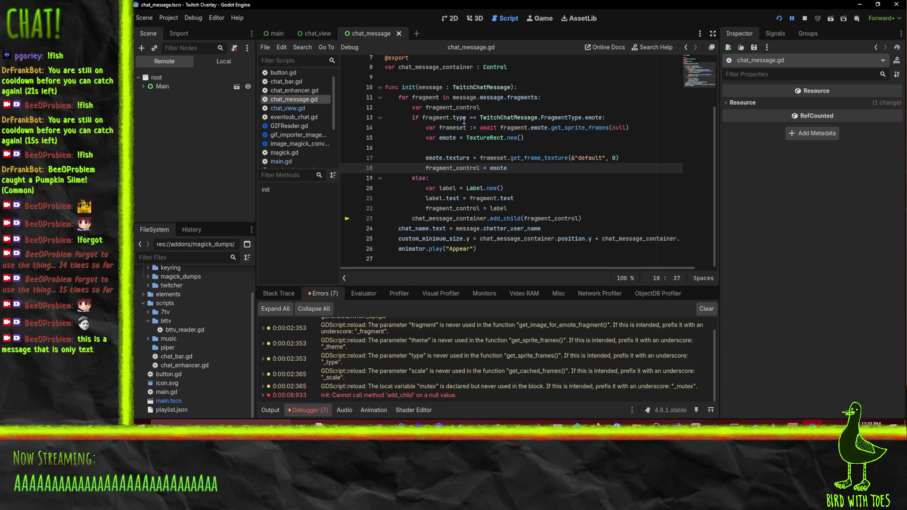
{"action": "mouse_move", "coordinate": [464, 121]}
{"action": "double_click", "coordinate": [436, 108]}
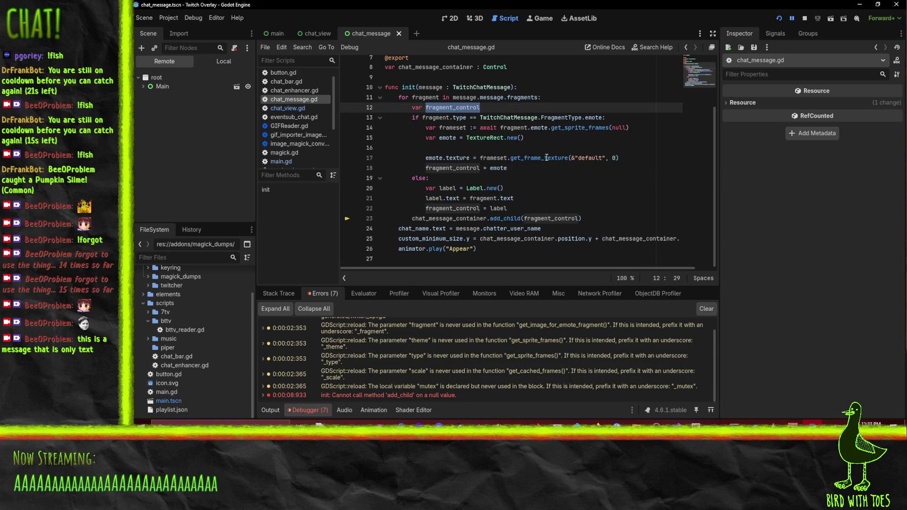
{"action": "mouse_move", "coordinate": [501, 169]}
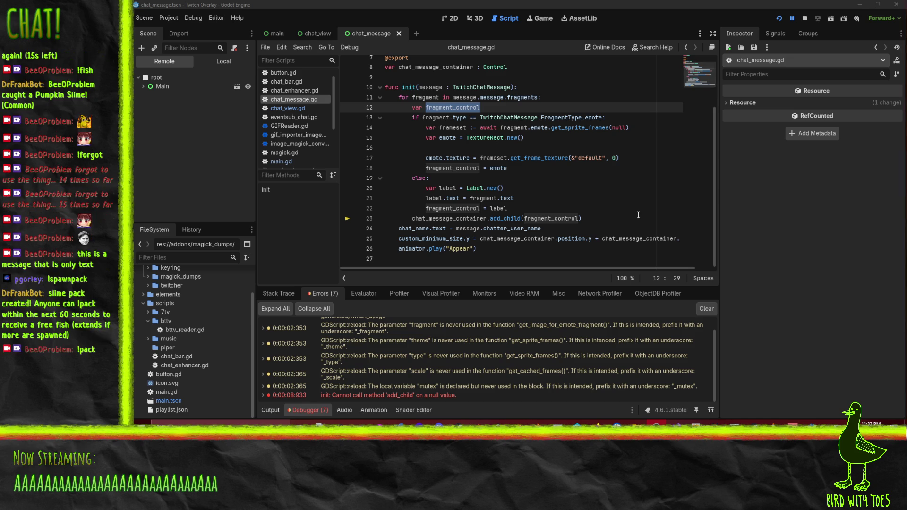
{"action": "left_click", "coordinate": [806, 18]}
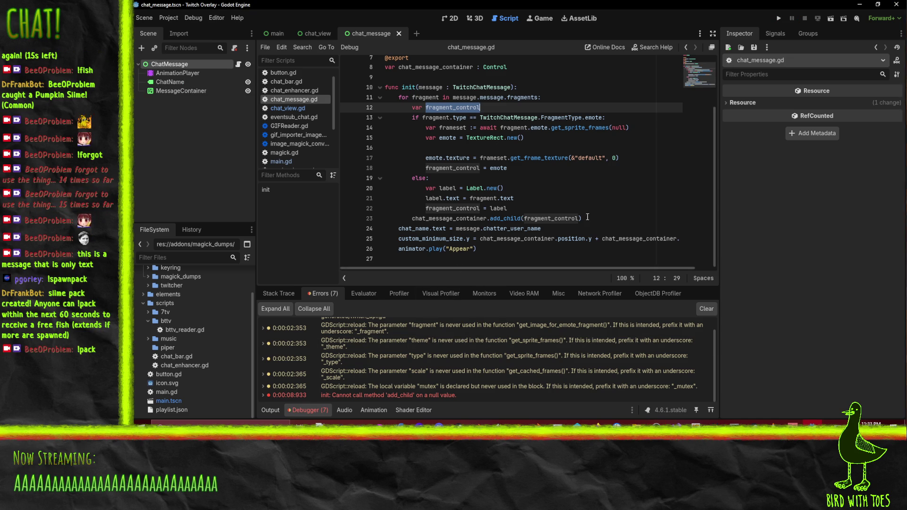
Set breakpoints on lines 14 and 20
{"action": "left_click", "coordinate": [347, 169]}
{"action": "left_click", "coordinate": [347, 188]}
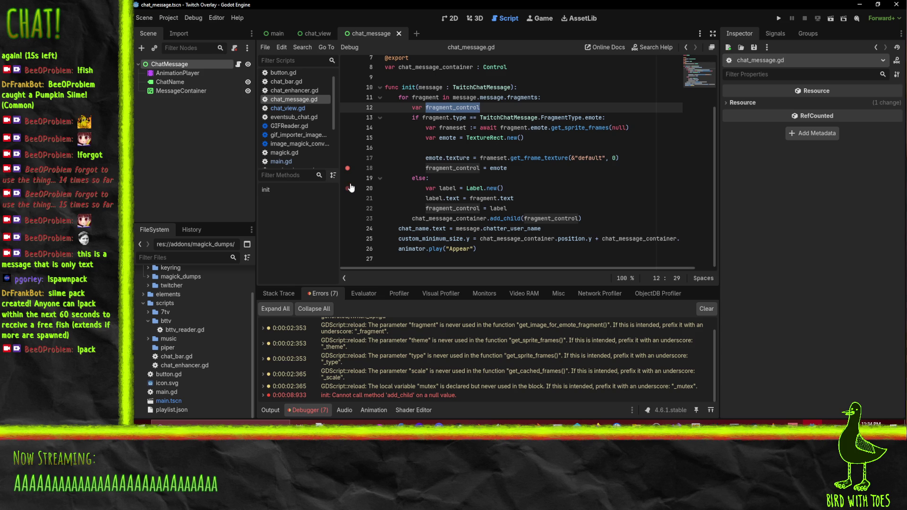
{"action": "left_click", "coordinate": [348, 168]}
{"action": "left_click", "coordinate": [347, 127]}
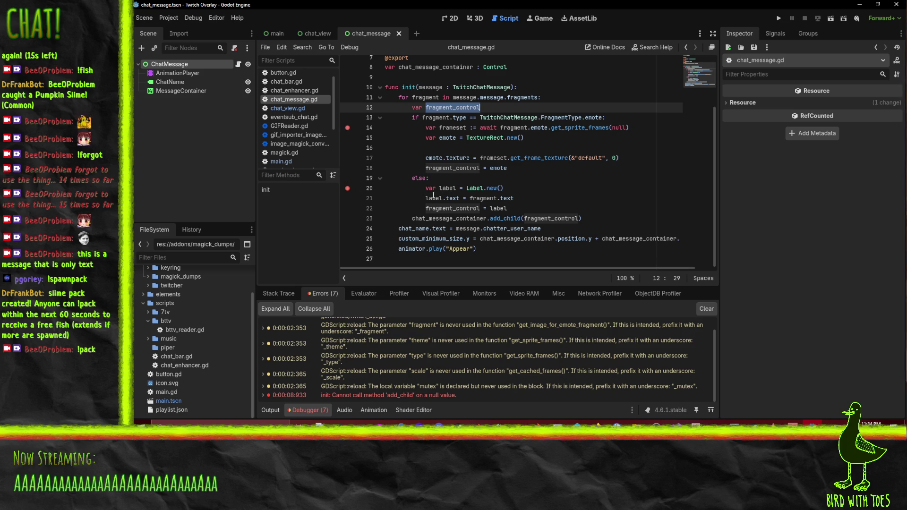
Cut the `chat_message_container.add_child(` call out of line 23
{"action": "left_click", "coordinate": [490, 208]}
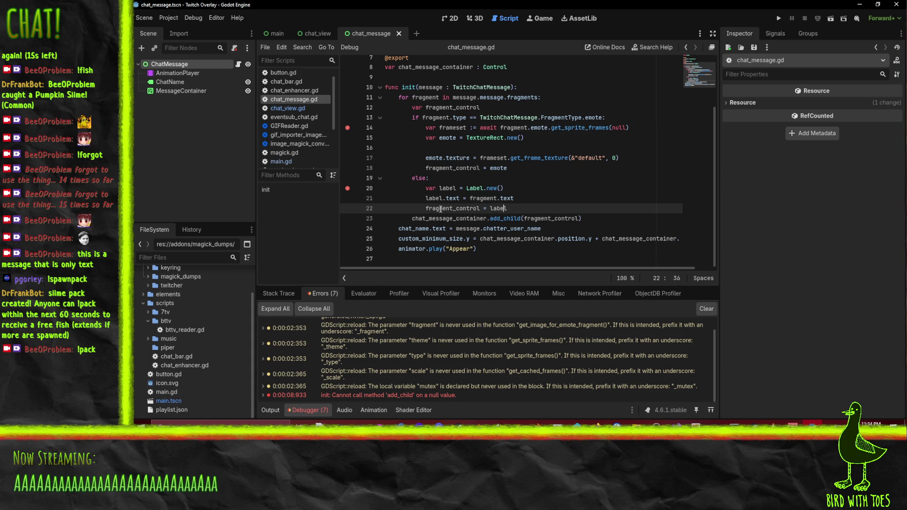
{"action": "double_click", "coordinate": [453, 208]}
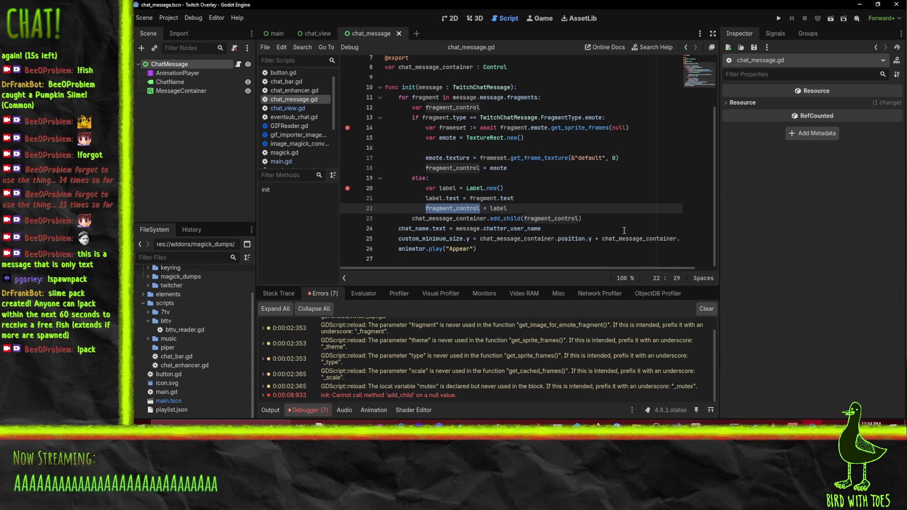
{"action": "left_click", "coordinate": [415, 218]}
{"action": "left_click", "coordinate": [422, 218]}
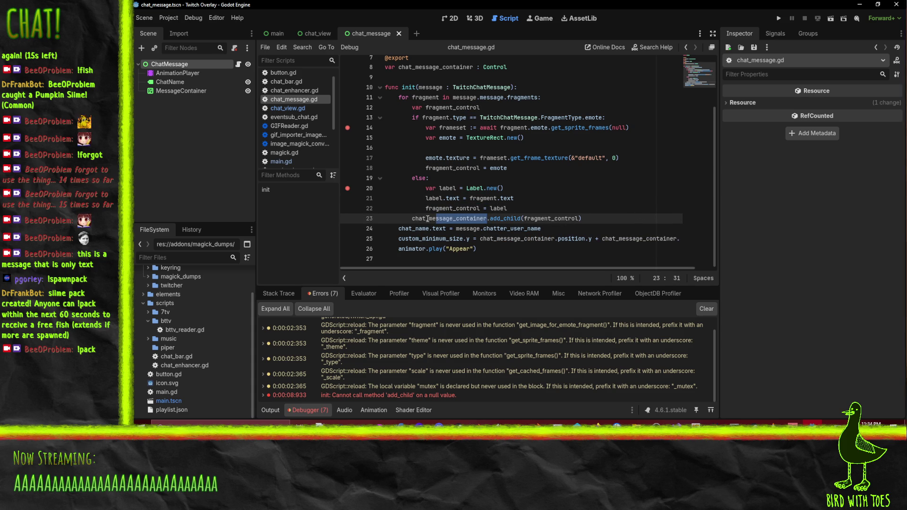
{"action": "left_click_drag", "start_coordinate": [410, 219], "coordinate": [480, 218]}
{"action": "left_click", "coordinate": [480, 218]}
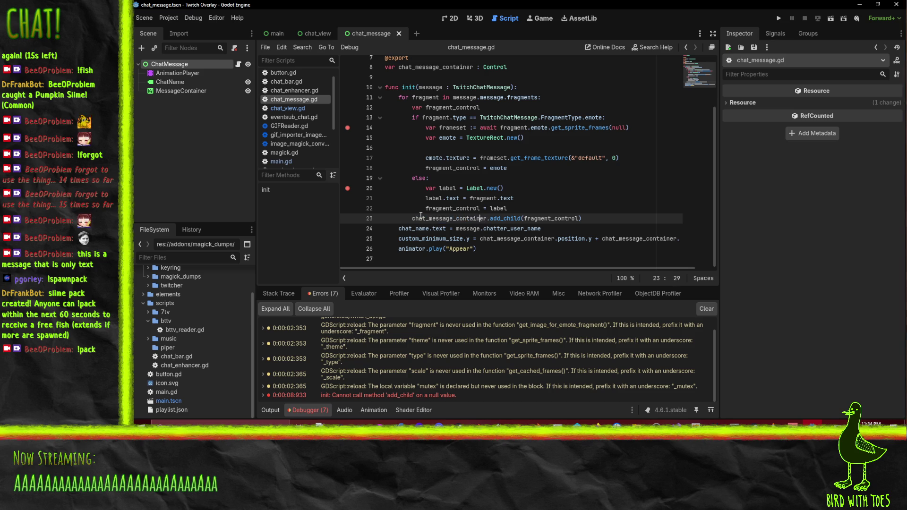
{"action": "left_click_drag", "start_coordinate": [410, 219], "coordinate": [527, 218]}
{"action": "key", "text": "ctrl+c"}
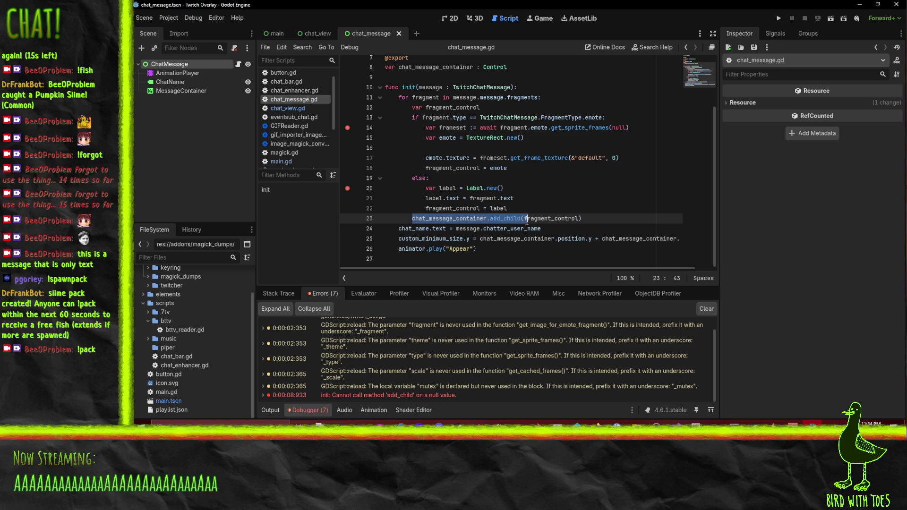
{"action": "key", "text": "BackSpace"}
Turn line 22 into `chat_message_container.add_child(label)`
{"action": "key", "text": "Up"}
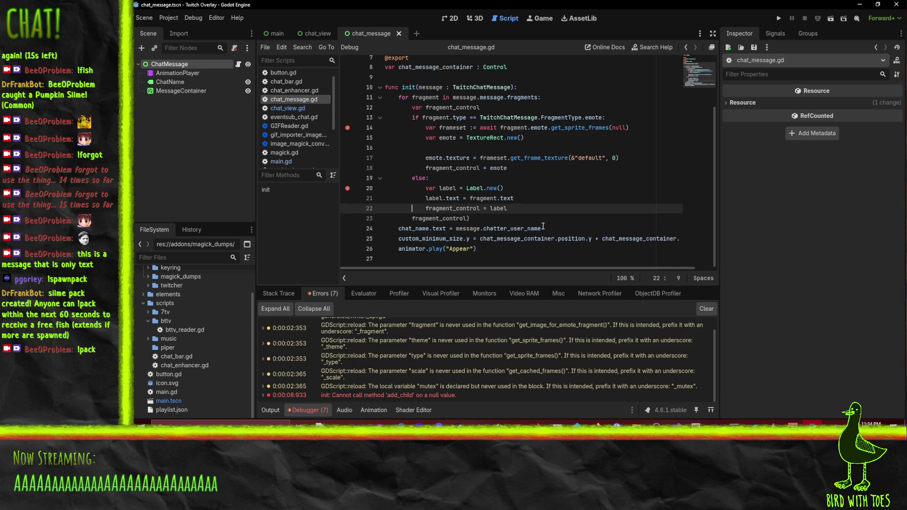
{"action": "key", "text": "shift+Right"}
{"action": "key", "text": "shift+Right"}
{"action": "key", "text": "shift+Right"}
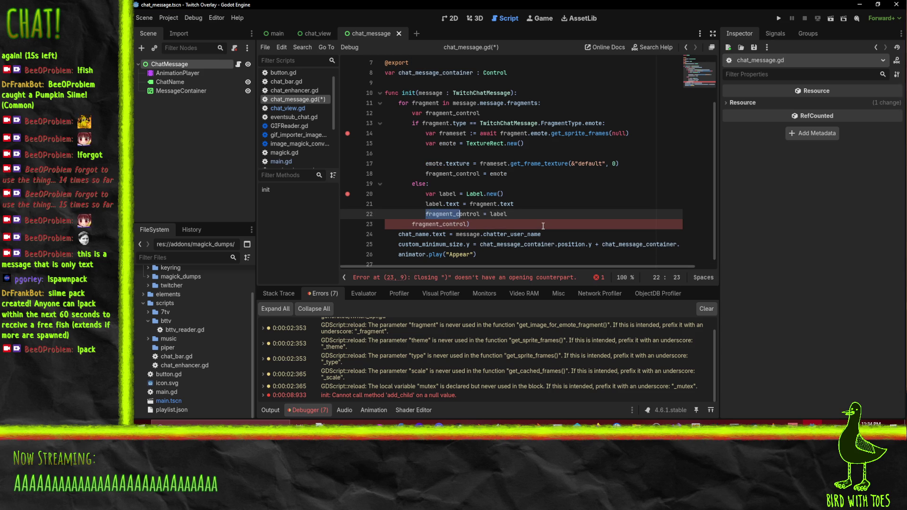
{"action": "key", "text": "ctrl+v"}
{"action": "key", "text": "Delete"}
{"action": "type", "text": "l"}
{"action": "key", "text": "End"}
{"action": "type", "text": ")"}
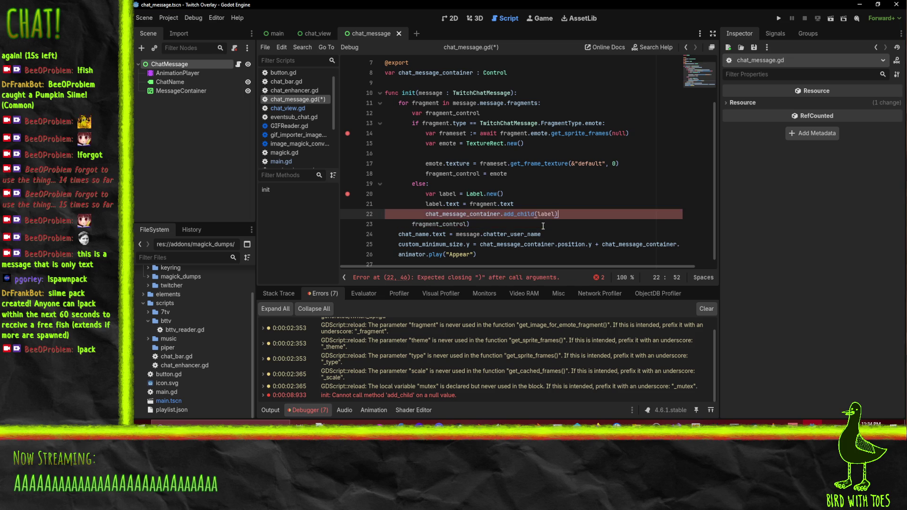
{"action": "key", "text": "Down"}
Delete the leftover fragment_control line, make line 18 add the emote to the container, save and run
{"action": "key", "text": "ctrl+x"}
{"action": "key", "text": "Up"}
{"action": "key", "text": "Up"}
{"action": "key", "text": "Up"}
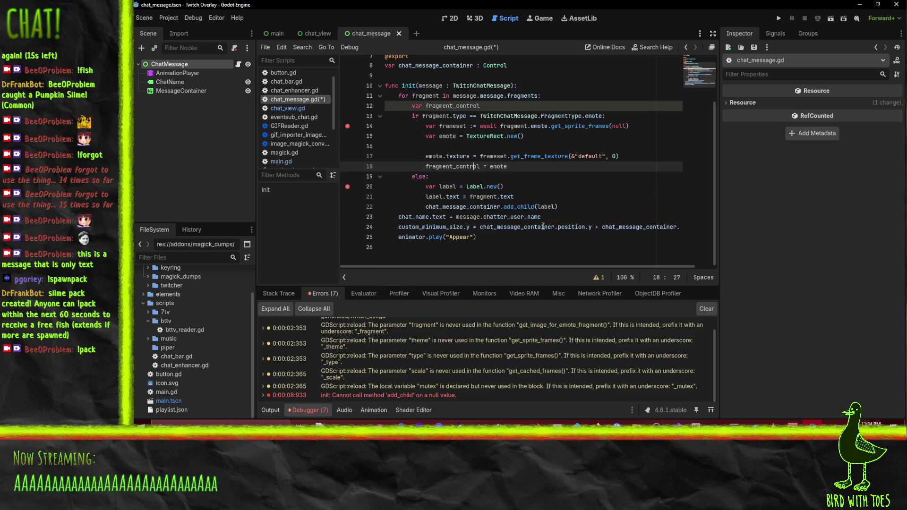
{"action": "key", "text": "Right"}
{"action": "key", "text": "Right"}
{"action": "key", "text": "shift+Home"}
{"action": "key", "text": "ctrl+v"}
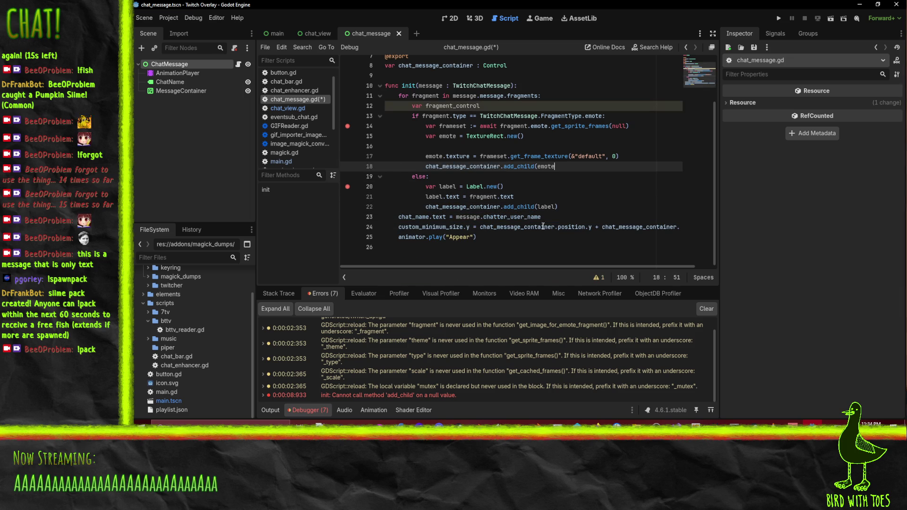
{"action": "key", "text": "ctrl+s"}
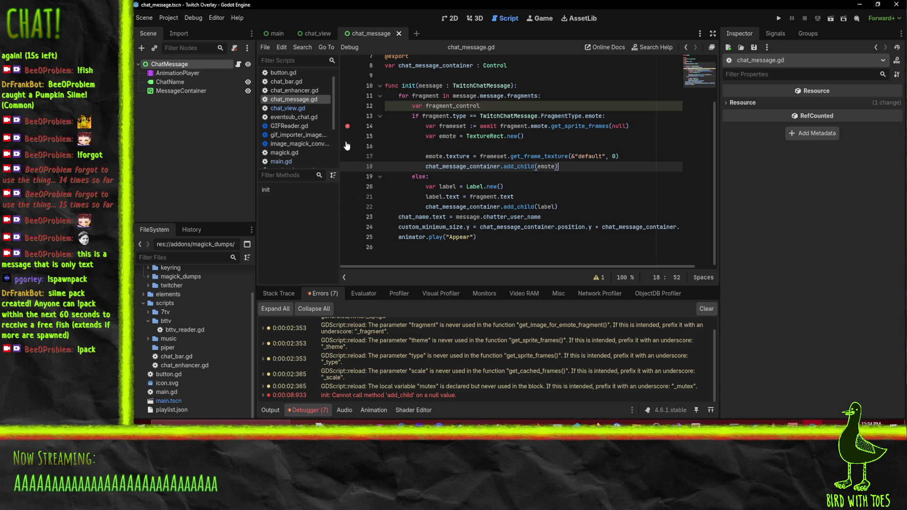
{"action": "left_click", "coordinate": [778, 16]}
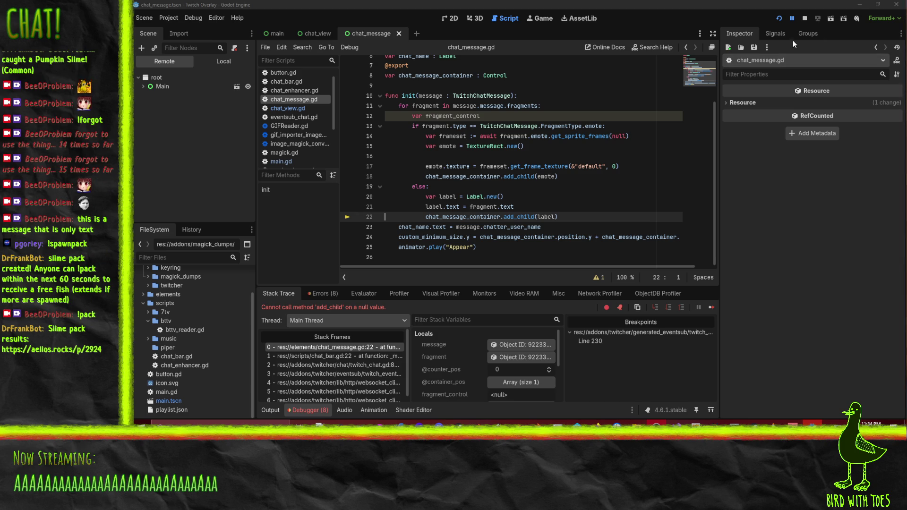
Stop the game, drag MessageContainer into ChatMessage's Chat Message Container slot, then save and run
{"action": "left_click", "coordinate": [805, 19]}
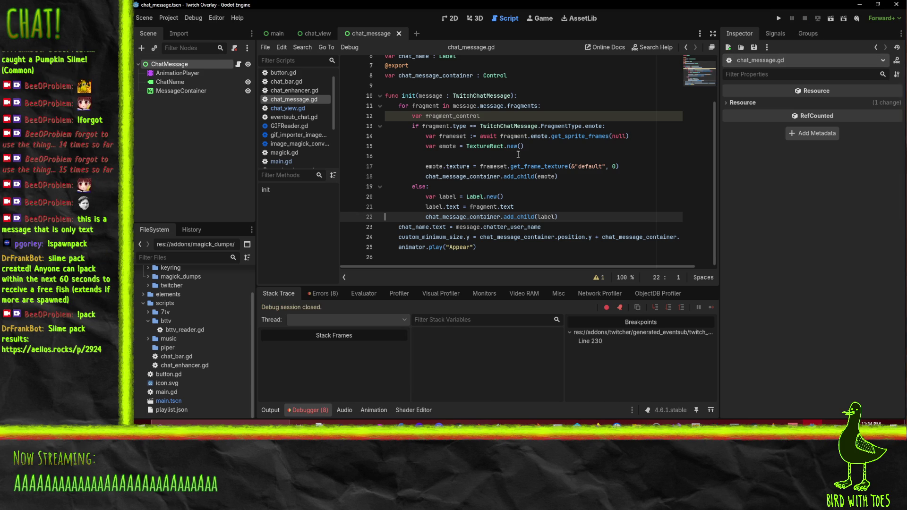
{"action": "left_click", "coordinate": [474, 18]}
{"action": "left_click", "coordinate": [451, 18]}
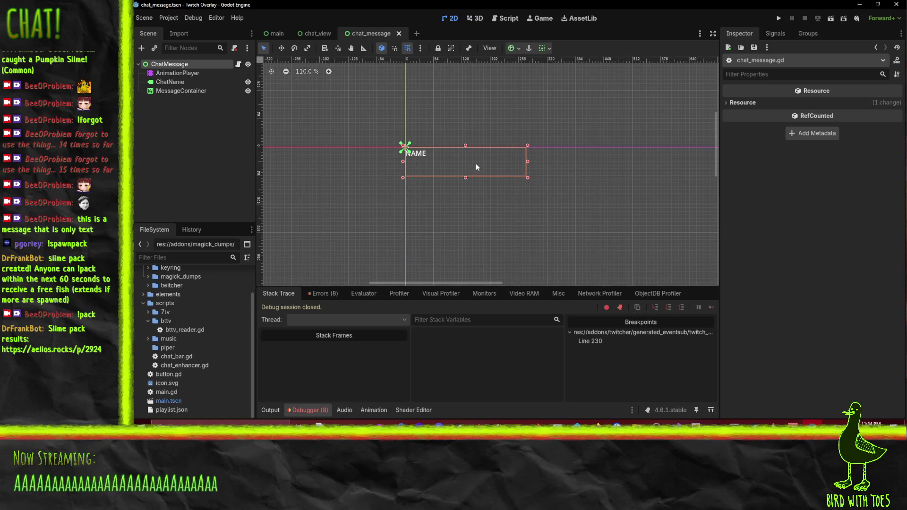
{"action": "left_click", "coordinate": [192, 67]}
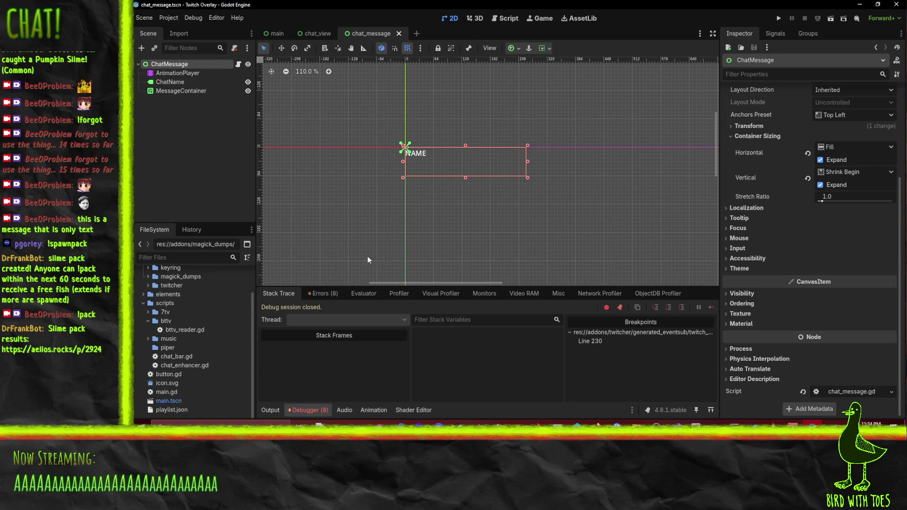
{"action": "left_click_drag", "start_coordinate": [180, 90], "coordinate": [858, 131]}
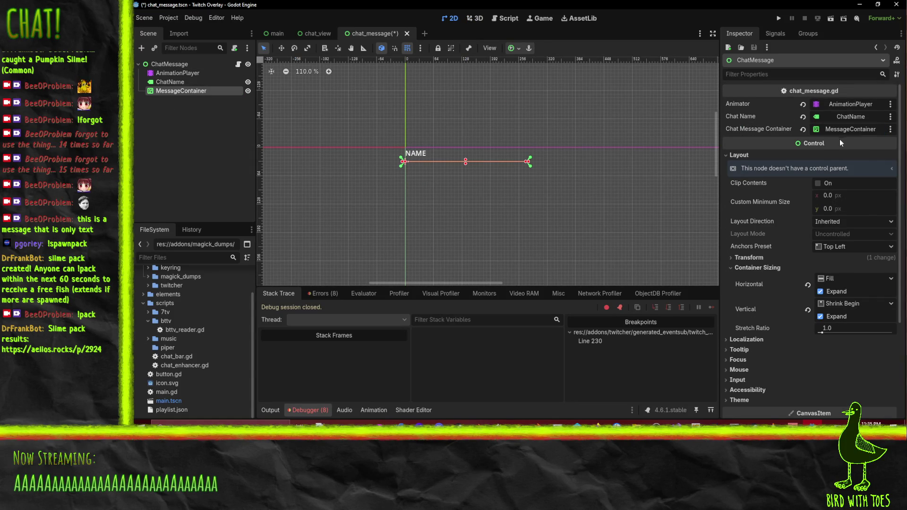
{"action": "left_click", "coordinate": [779, 18]}
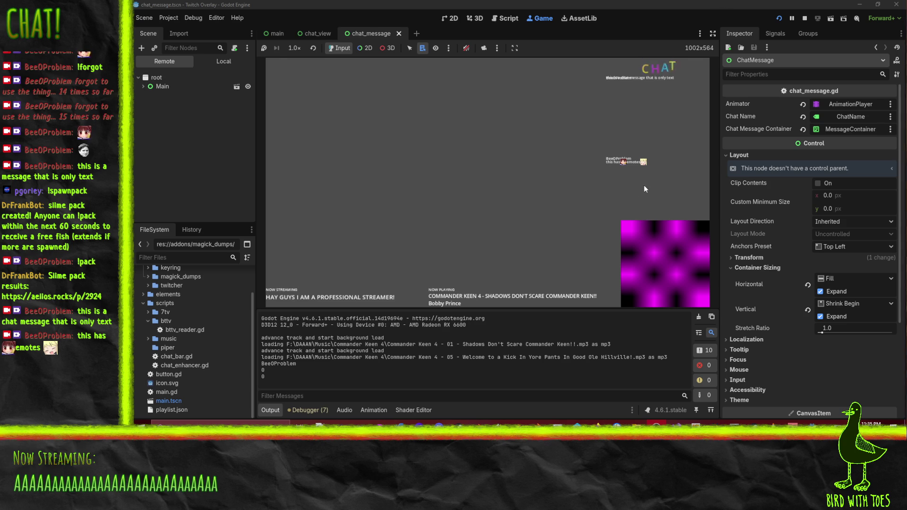
Stop the game and turn off Vertical Expand on the ChatMessage root
{"action": "left_click", "coordinate": [806, 19]}
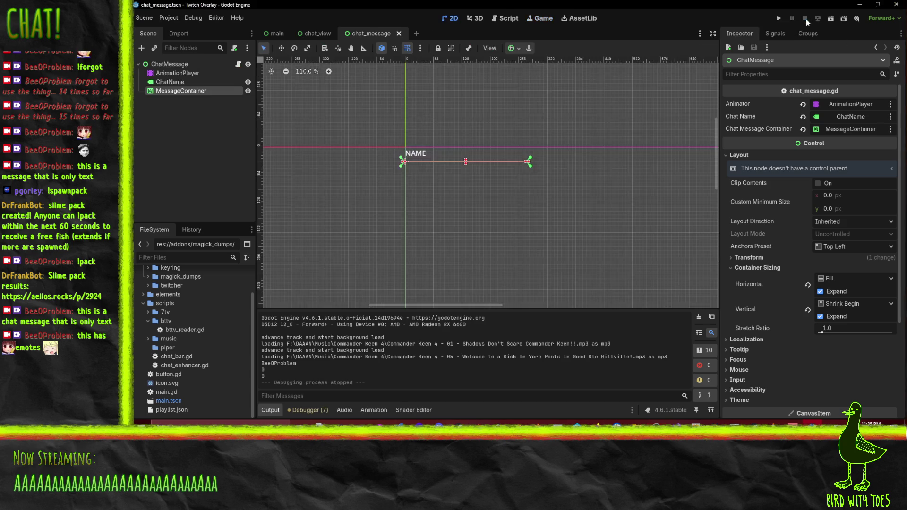
{"action": "left_click", "coordinate": [174, 65]}
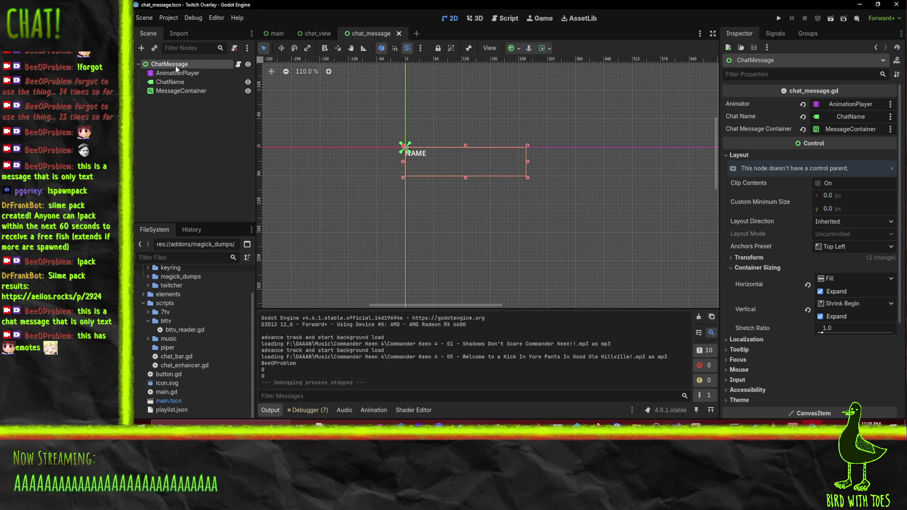
{"action": "left_click", "coordinate": [822, 316]}
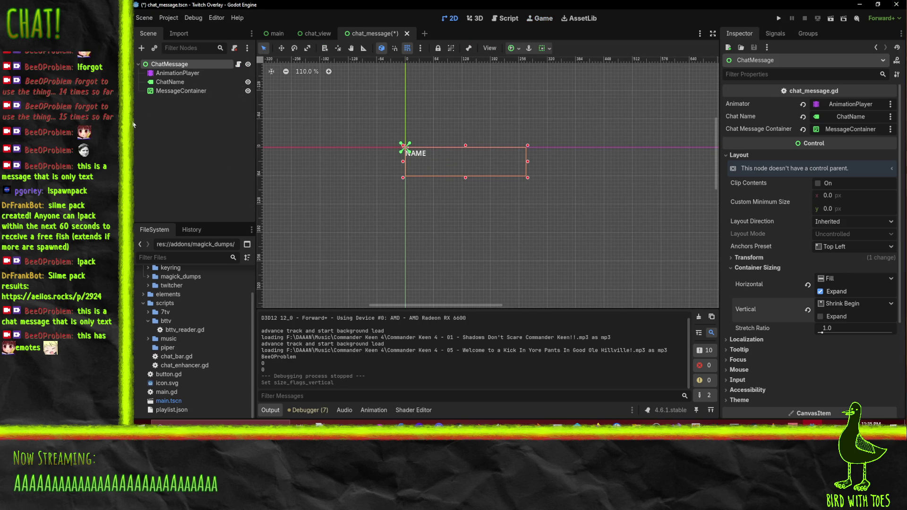
Revert MessageContainer's H Separation override to the default 4 and run the overlay
{"action": "left_click", "coordinate": [188, 91]}
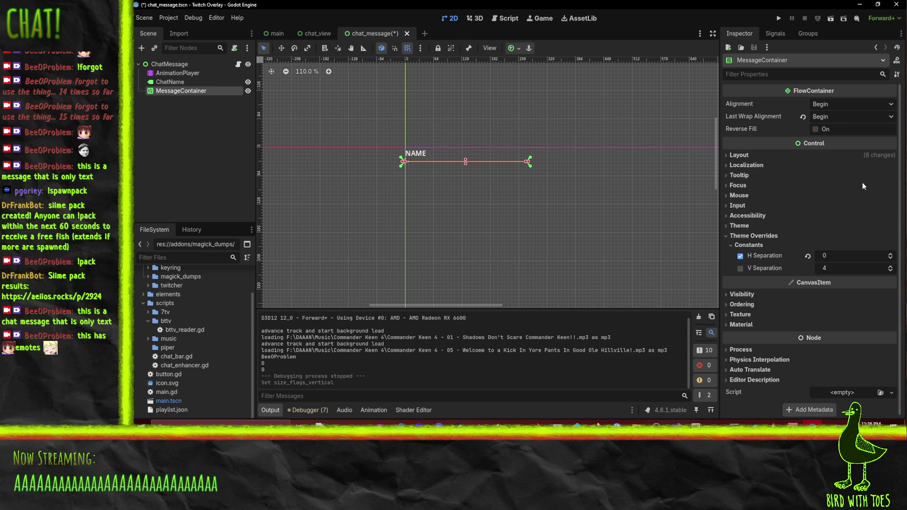
{"action": "left_click", "coordinate": [807, 256]}
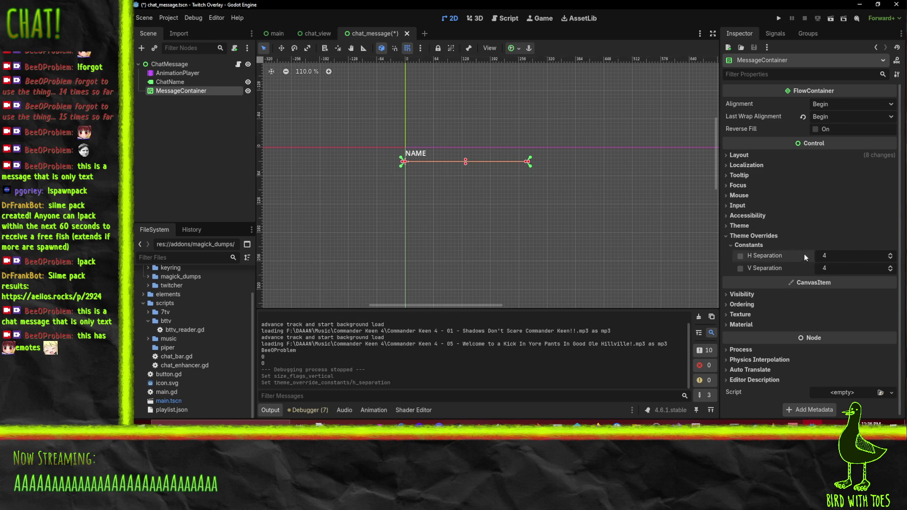
{"action": "left_click", "coordinate": [780, 18]}
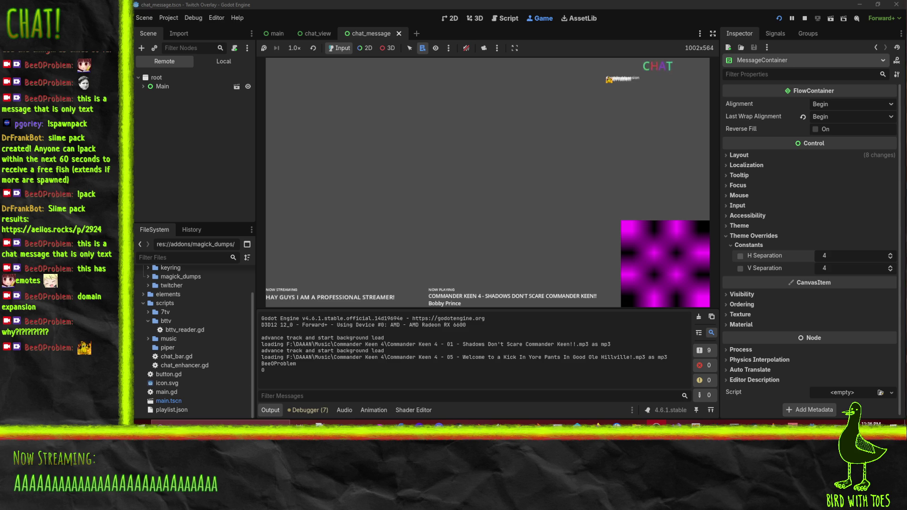
Expand Main > ChatBar > ChatContainer in the Remote tree and inspect the live ChatMessage
{"action": "left_click", "coordinate": [143, 86]}
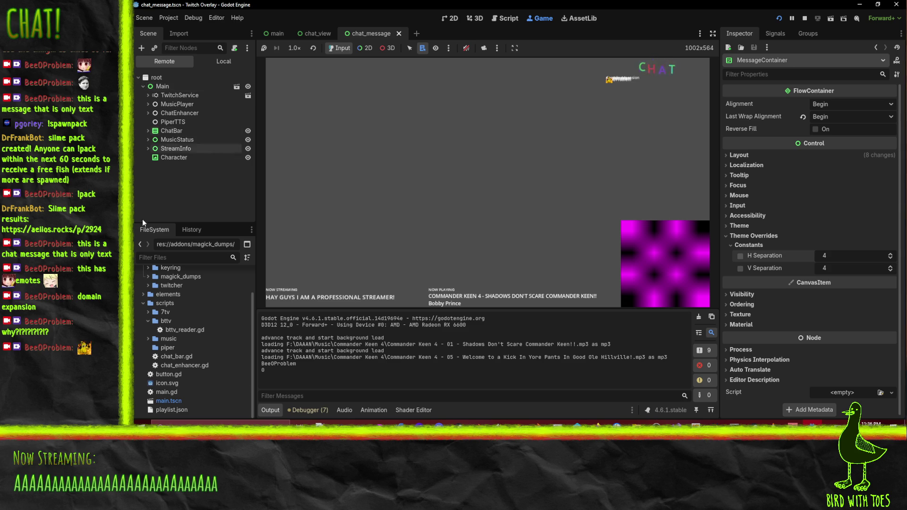
{"action": "left_click", "coordinate": [147, 121]}
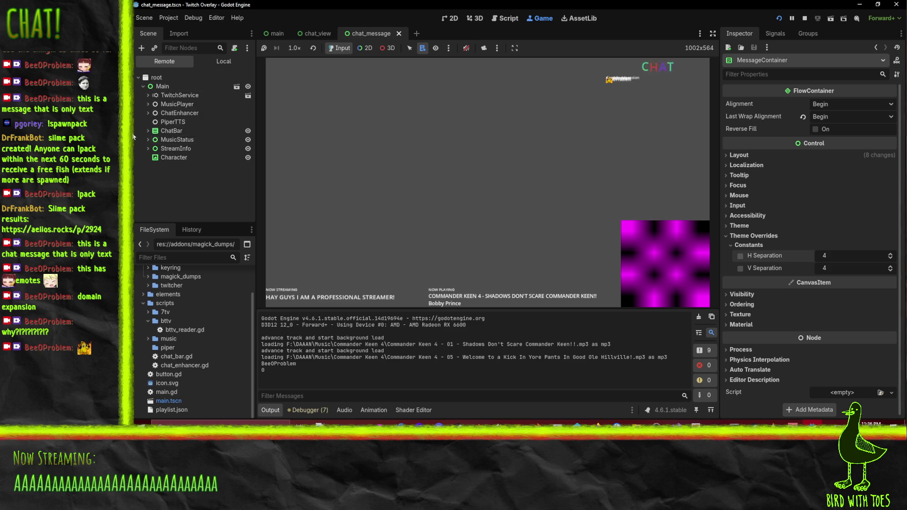
{"action": "left_click", "coordinate": [148, 132]}
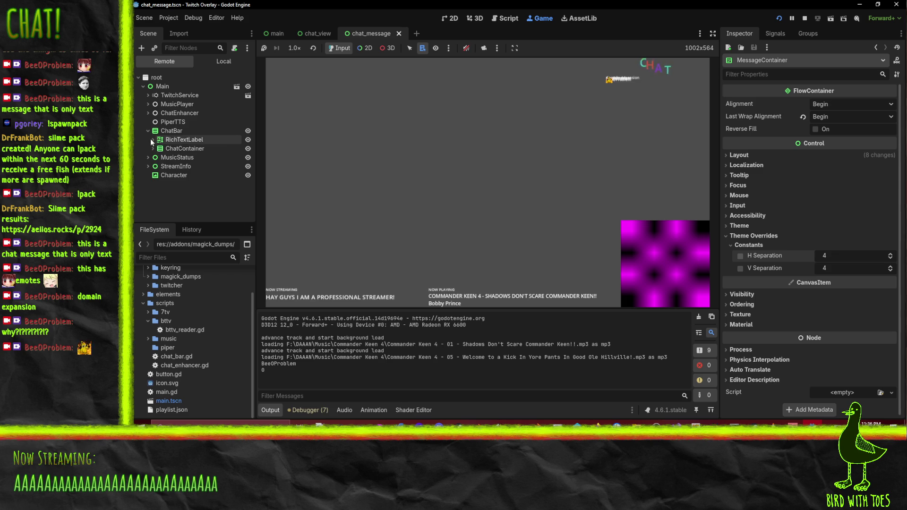
{"action": "left_click", "coordinate": [153, 140]}
{"action": "left_click", "coordinate": [153, 140]}
{"action": "left_click", "coordinate": [152, 148]}
{"action": "left_click", "coordinate": [182, 158]}
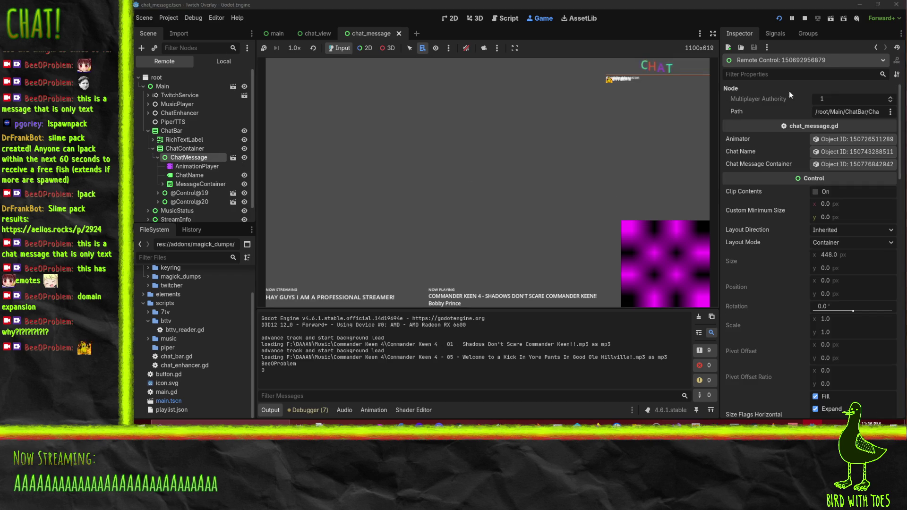
{"action": "scroll", "coordinate": [817, 197], "scroll_direction": "down", "scroll_amount": 2}
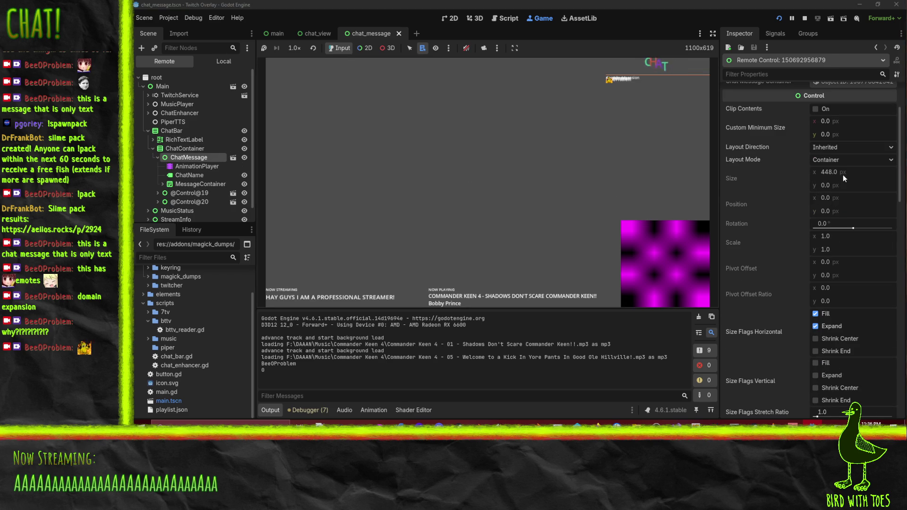
{"action": "scroll", "coordinate": [841, 173], "scroll_direction": "up", "scroll_amount": 2}
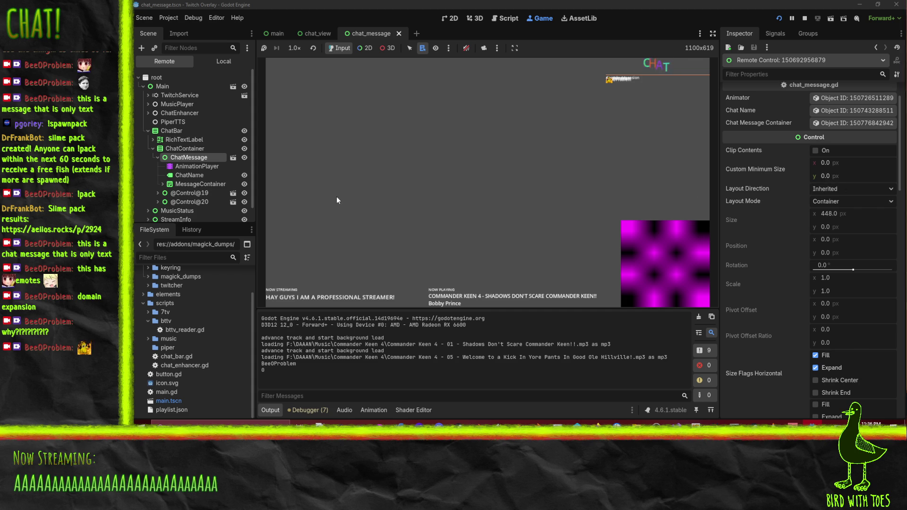
Inspect the live MessageContainer's Size Flags, then stop the overlay
{"action": "left_click", "coordinate": [181, 185]}
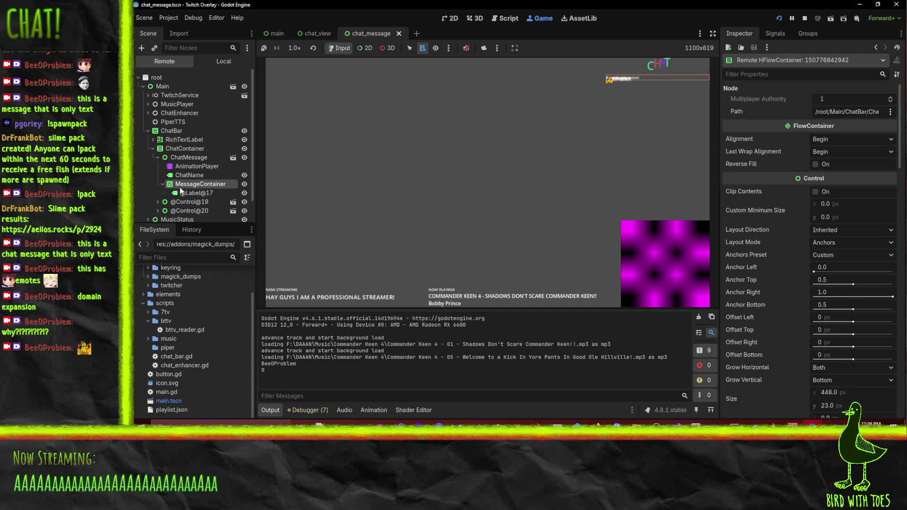
{"action": "scroll", "coordinate": [770, 234], "scroll_direction": "down", "scroll_amount": 12}
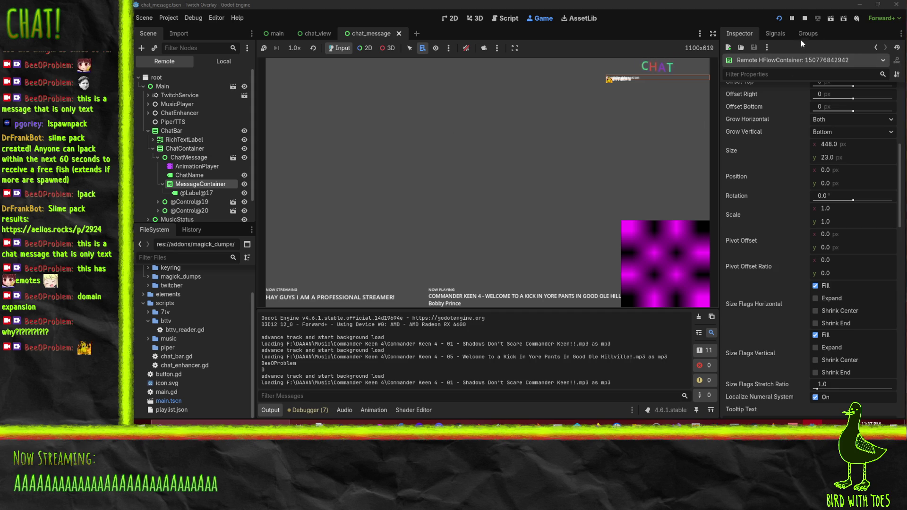
{"action": "left_click", "coordinate": [804, 20]}
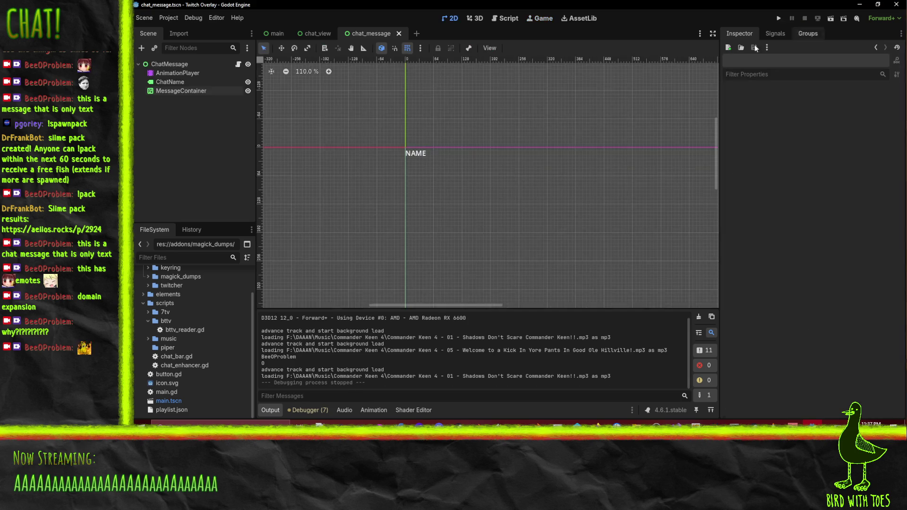
Set the ChatMessage root's Custom Minimum Size y to 40 px and run the project
{"action": "left_click", "coordinate": [416, 155]}
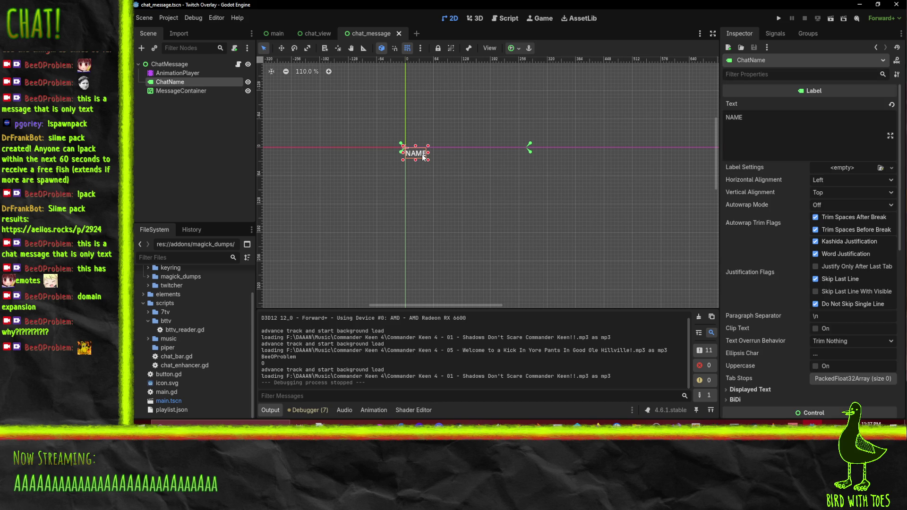
{"action": "left_click", "coordinate": [192, 90]}
{"action": "left_click", "coordinate": [176, 82]}
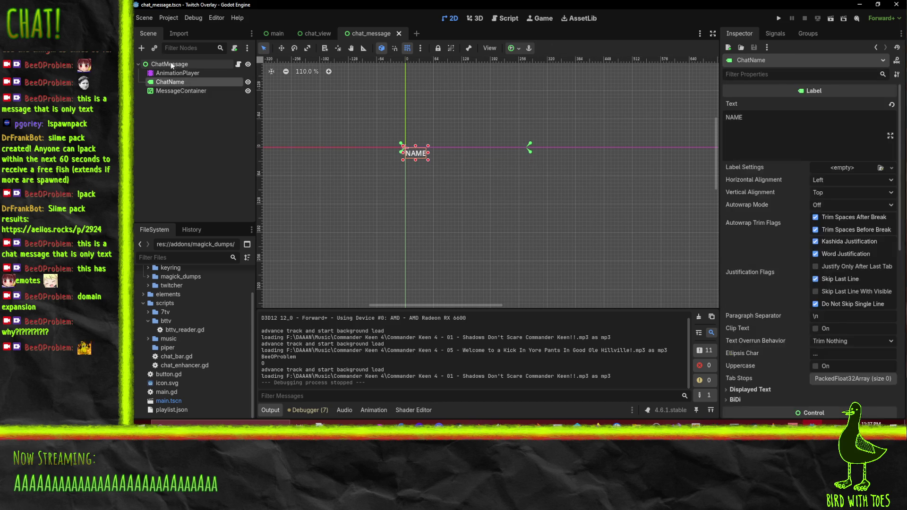
{"action": "left_click", "coordinate": [171, 64]}
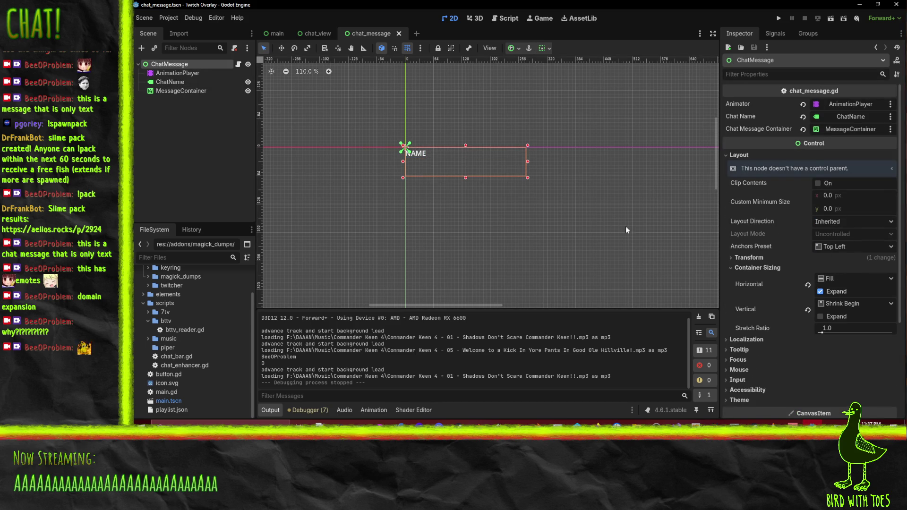
{"action": "left_click", "coordinate": [855, 208]}
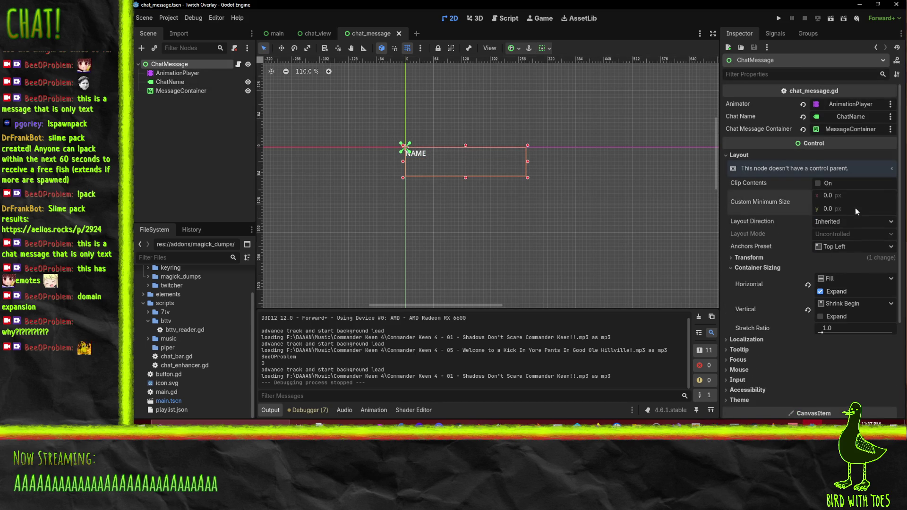
{"action": "type", "text": "40"}
{"action": "key", "text": "Return"}
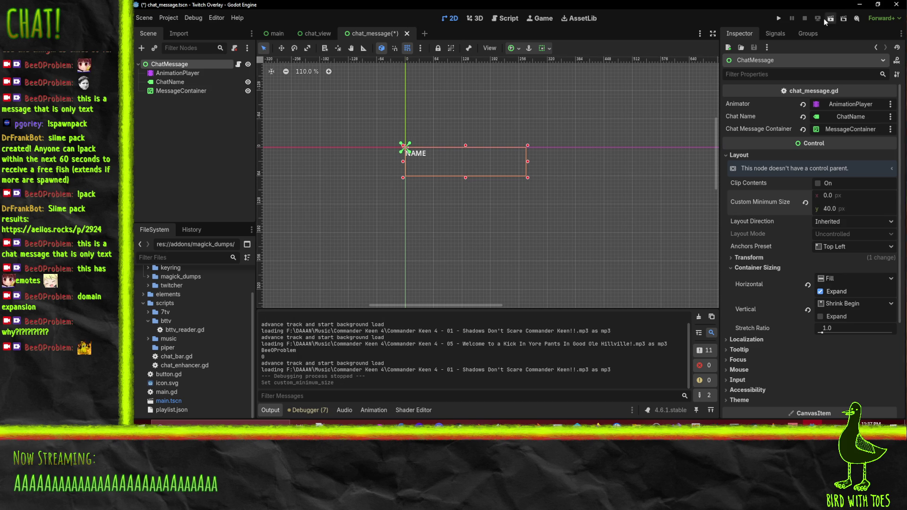
{"action": "left_click", "coordinate": [778, 19]}
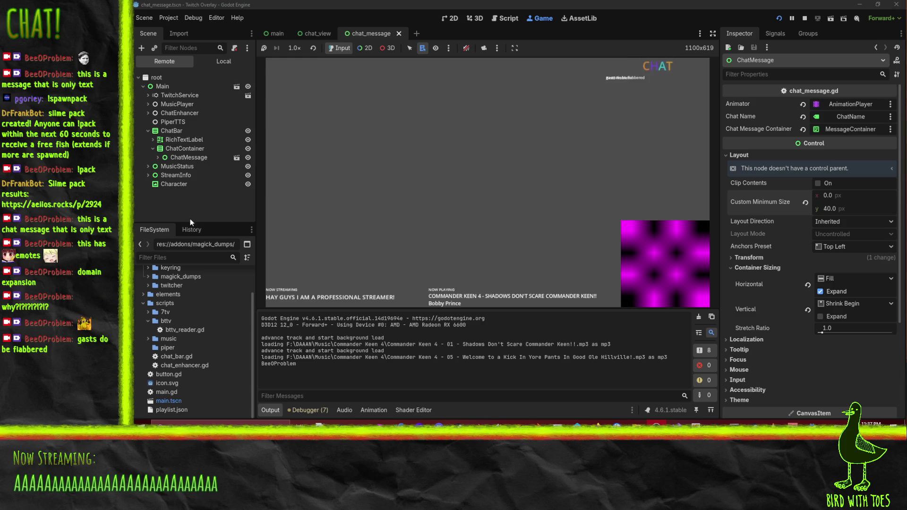
Expand the live ChatMessage and MessageContainer, inspecting the message label and the container's position
{"action": "left_click", "coordinate": [158, 158]}
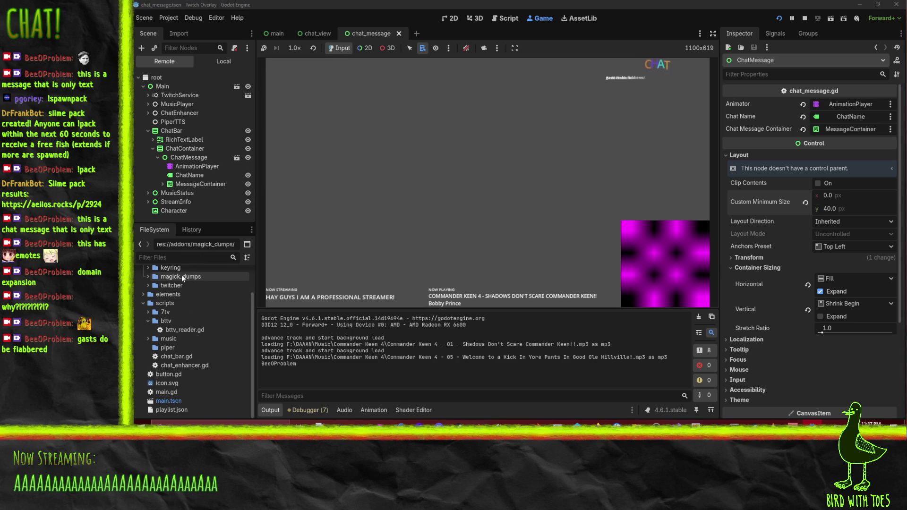
{"action": "left_click", "coordinate": [162, 184]}
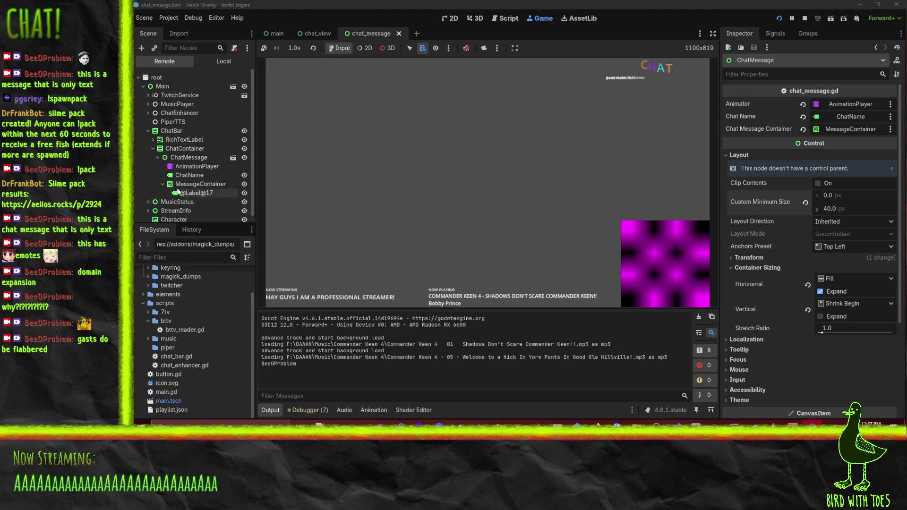
{"action": "left_click", "coordinate": [208, 194]}
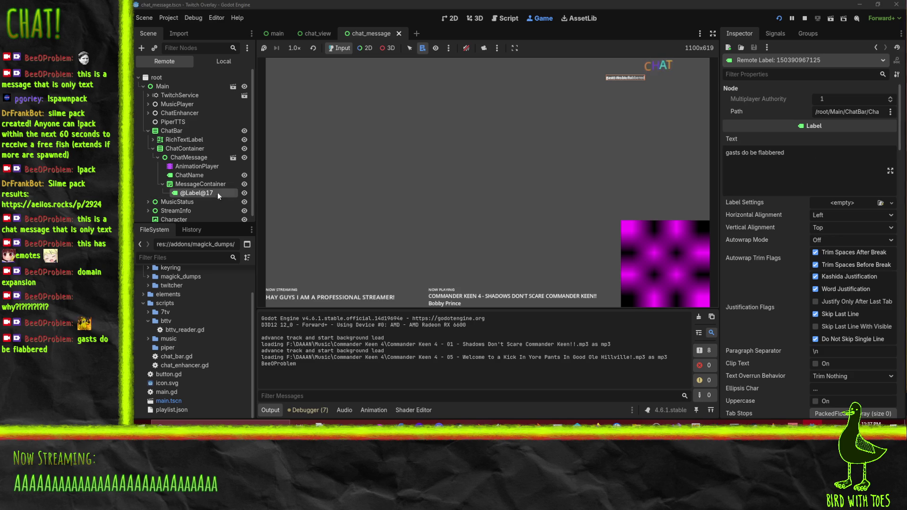
{"action": "left_click", "coordinate": [203, 183]}
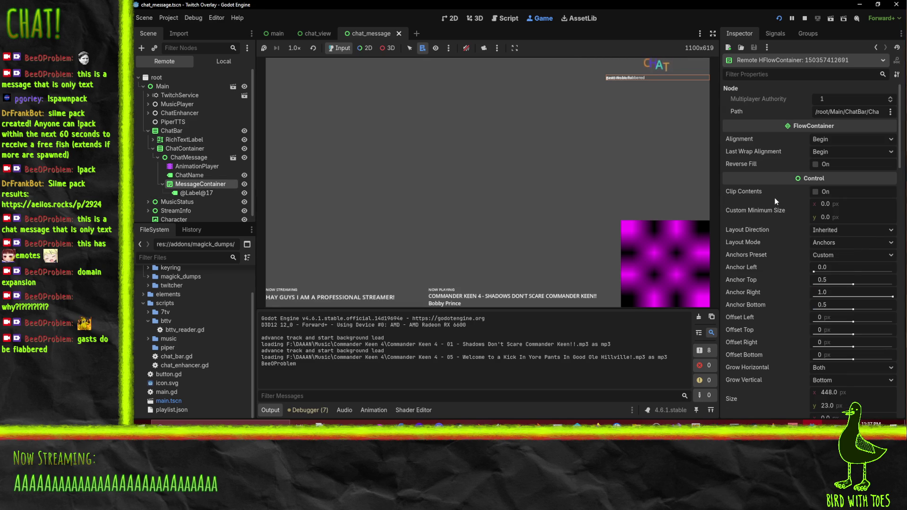
{"action": "scroll", "coordinate": [773, 204], "scroll_direction": "down", "scroll_amount": 2}
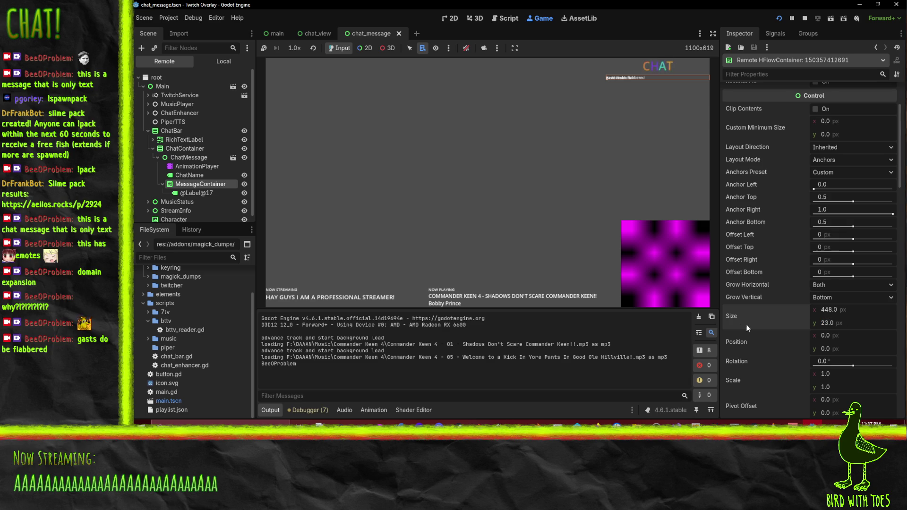
{"action": "left_click", "coordinate": [853, 351]}
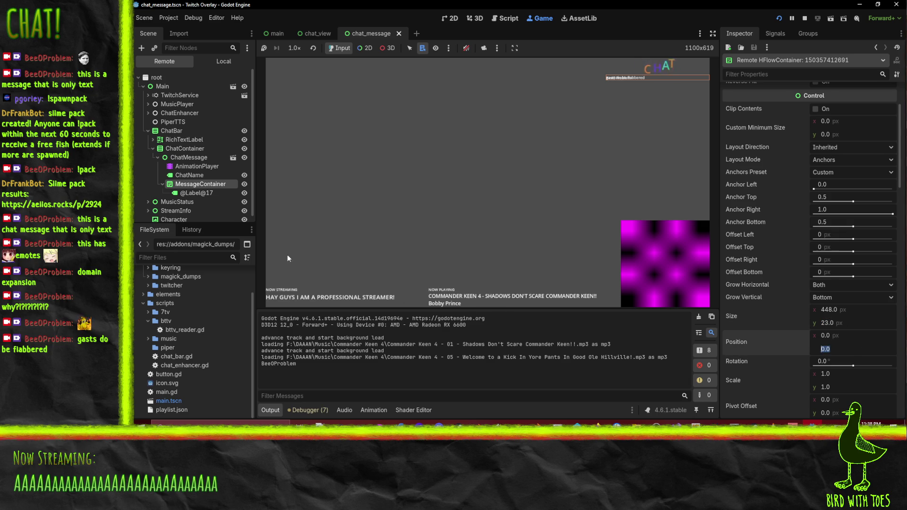
Inspect the live ChatName label's username text and autowrap setting
{"action": "left_click", "coordinate": [186, 175]}
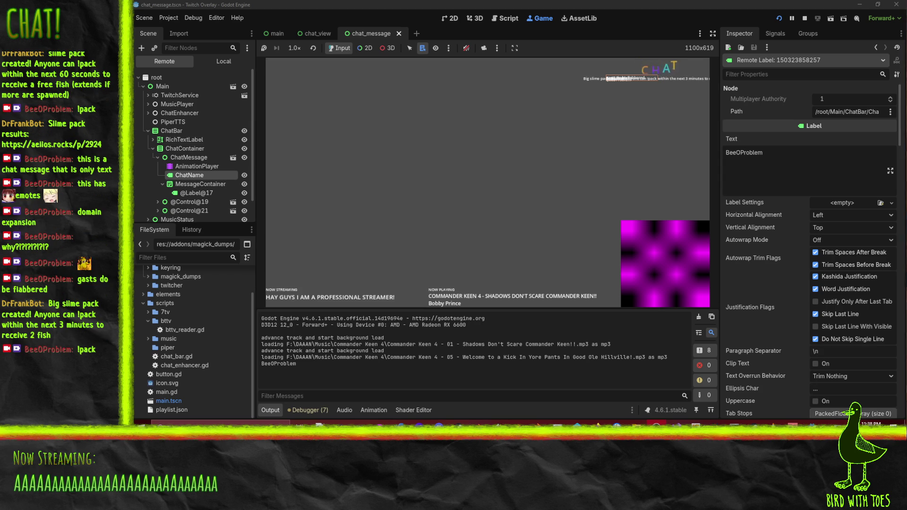
{"action": "left_click", "coordinate": [670, 262]}
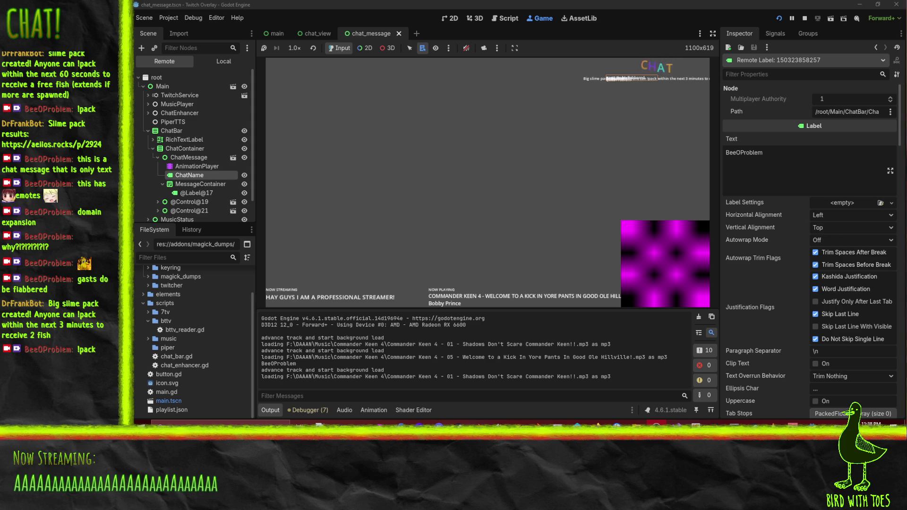
{"action": "left_click", "coordinate": [366, 48]}
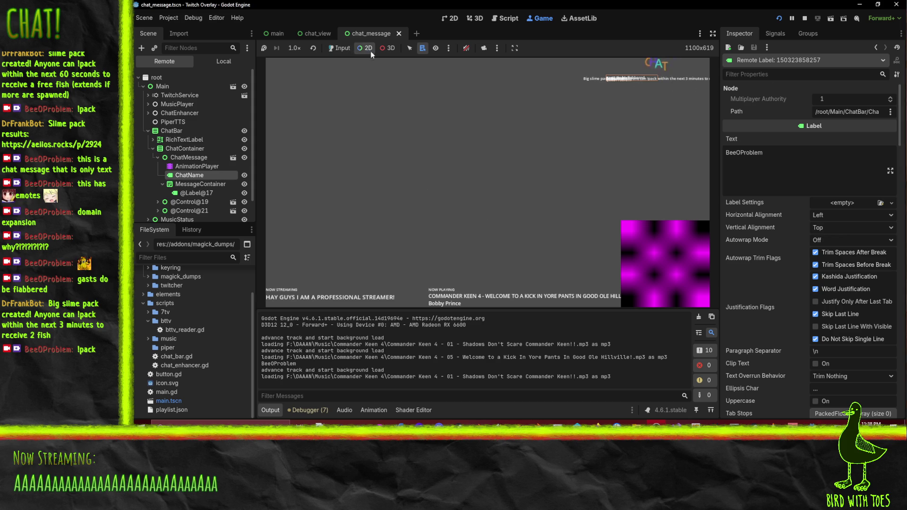
{"action": "left_click", "coordinate": [484, 48]}
{"action": "left_click_drag", "start_coordinate": [546, 152], "coordinate": [436, 177]}
{"action": "left_click", "coordinate": [539, 115]}
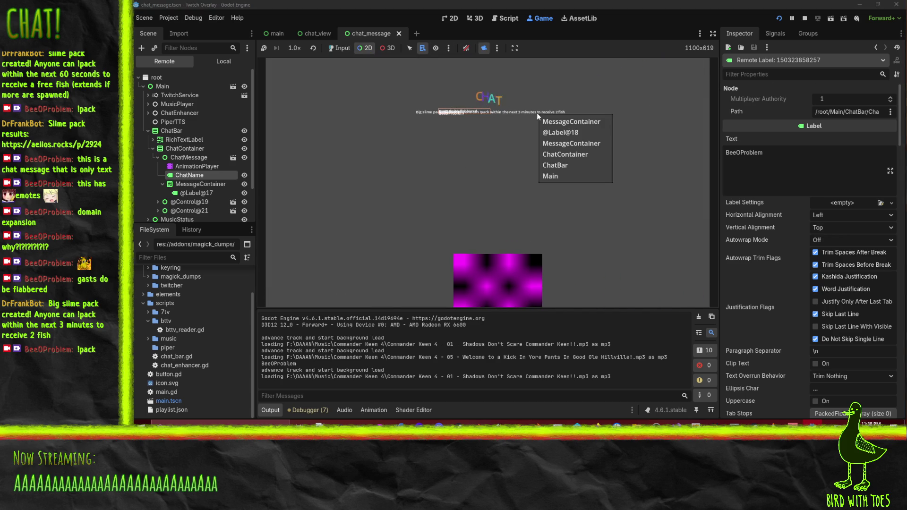
{"action": "left_click", "coordinate": [548, 121]}
{"action": "left_click", "coordinate": [558, 112]}
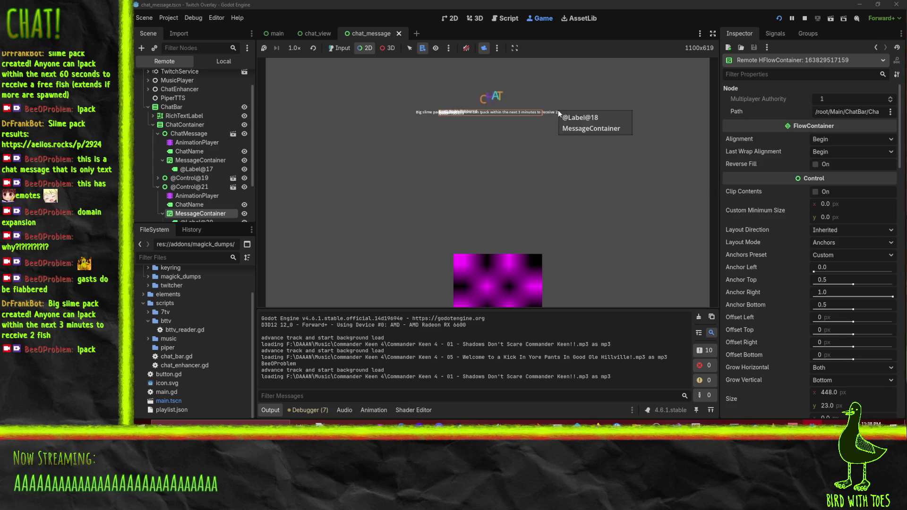
{"action": "left_click", "coordinate": [574, 117]}
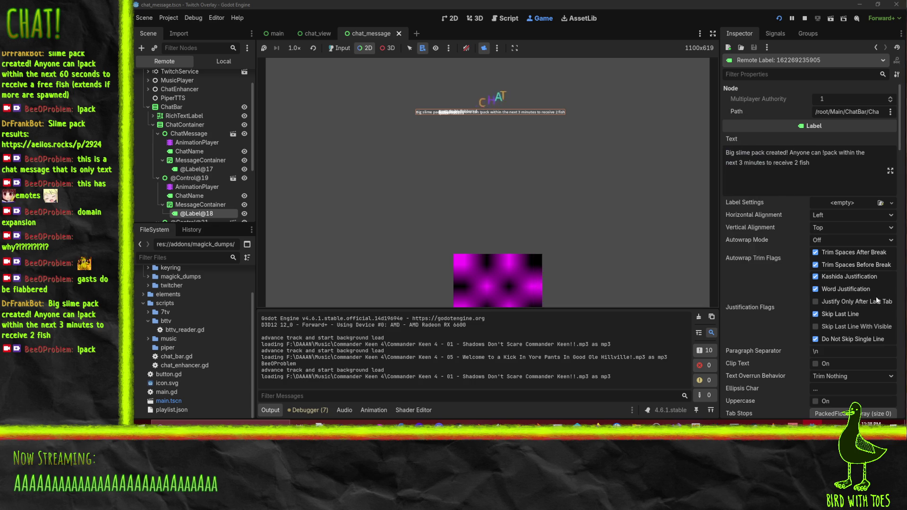
{"action": "scroll", "coordinate": [779, 288], "scroll_direction": "down", "scroll_amount": 8}
{"action": "scroll", "coordinate": [765, 276], "scroll_direction": "up", "scroll_amount": 6}
{"action": "scroll", "coordinate": [764, 272], "scroll_direction": "up", "scroll_amount": 2}
{"action": "scroll", "coordinate": [748, 214], "scroll_direction": "down", "scroll_amount": 3}
{"action": "scroll", "coordinate": [747, 214], "scroll_direction": "down", "scroll_amount": 10}
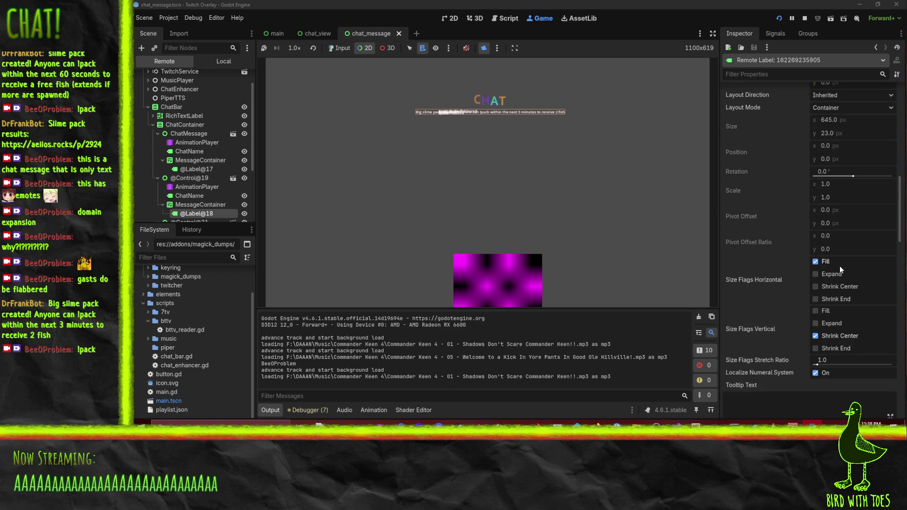
On the live label, try Trim Nothing overrun, text clipping and justification flags, turning Kashida off
{"action": "left_click", "coordinate": [814, 283]}
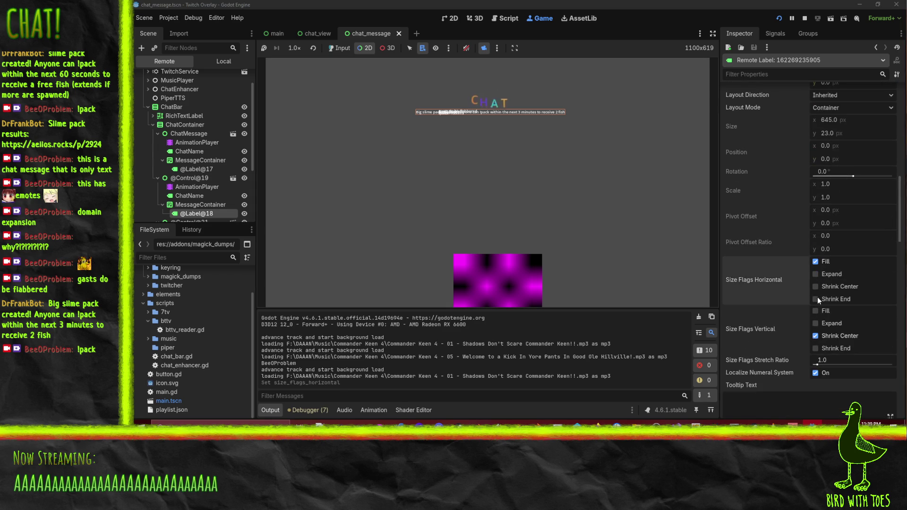
{"action": "scroll", "coordinate": [819, 293], "scroll_direction": "up", "scroll_amount": 6}
{"action": "scroll", "coordinate": [819, 295], "scroll_direction": "up", "scroll_amount": 2}
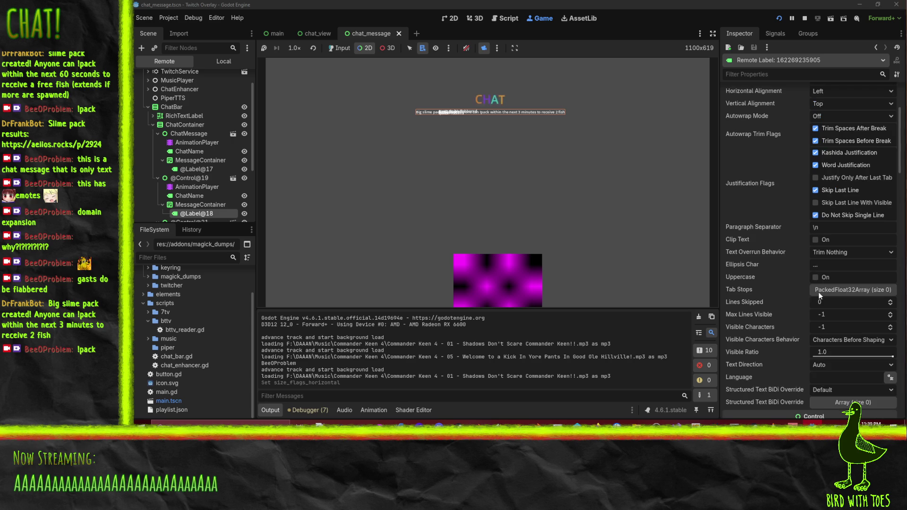
{"action": "left_click", "coordinate": [824, 253]}
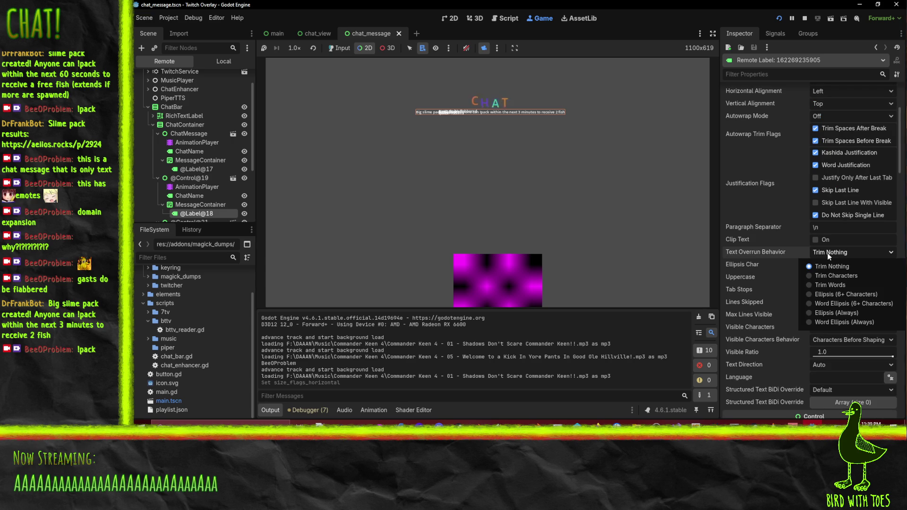
{"action": "left_click", "coordinate": [826, 253]}
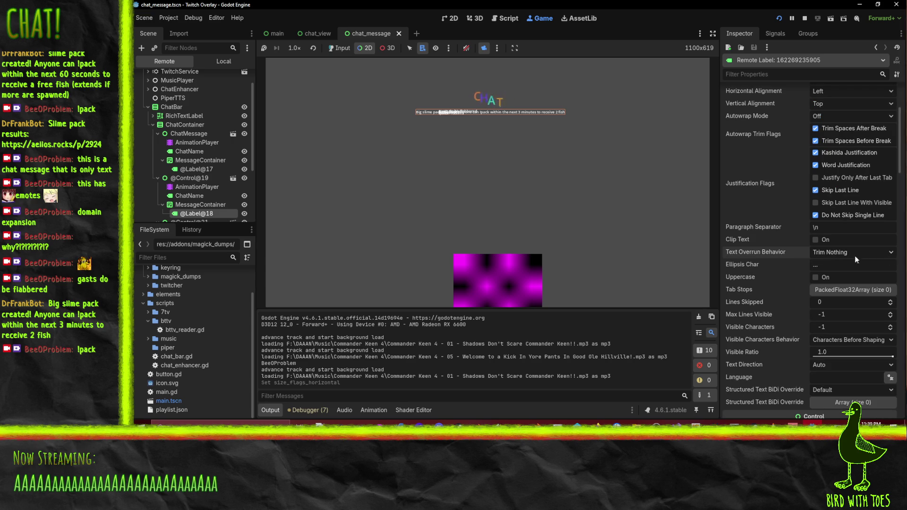
{"action": "left_click", "coordinate": [820, 239]}
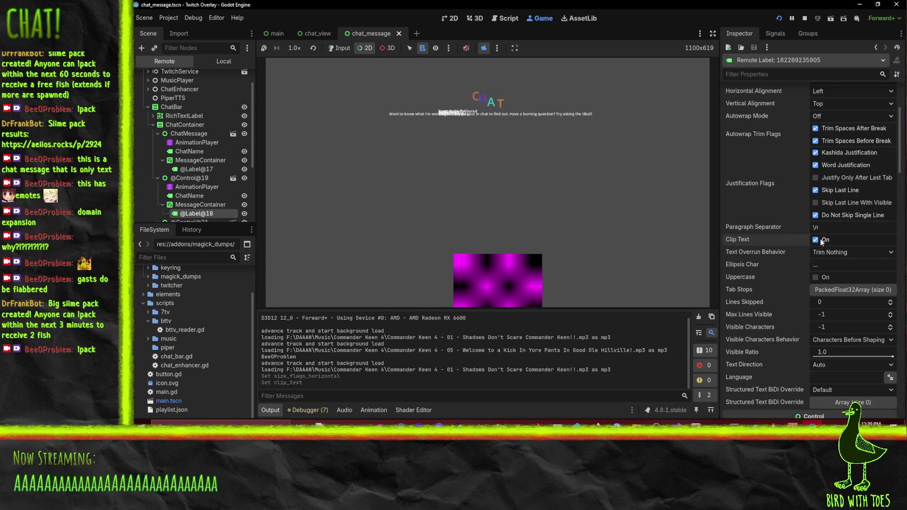
{"action": "left_click", "coordinate": [849, 217]}
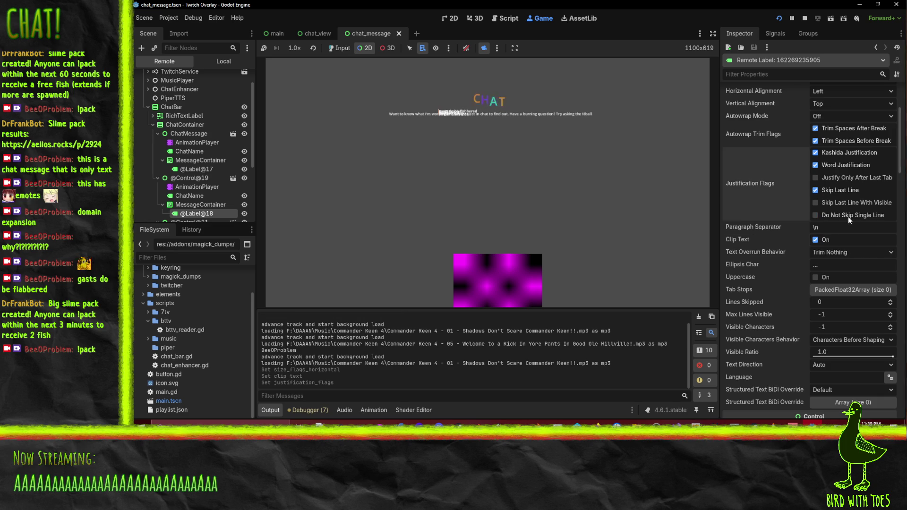
{"action": "left_click", "coordinate": [848, 216]}
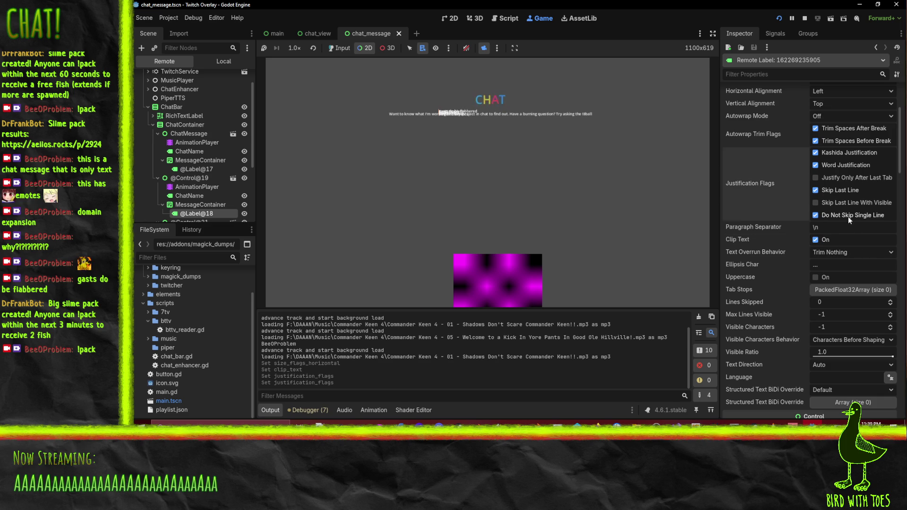
{"action": "left_click", "coordinate": [841, 178]}
{"action": "left_click", "coordinate": [840, 177]}
{"action": "left_click", "coordinate": [837, 149]}
{"action": "scroll", "coordinate": [843, 158], "scroll_direction": "up", "scroll_amount": 3}
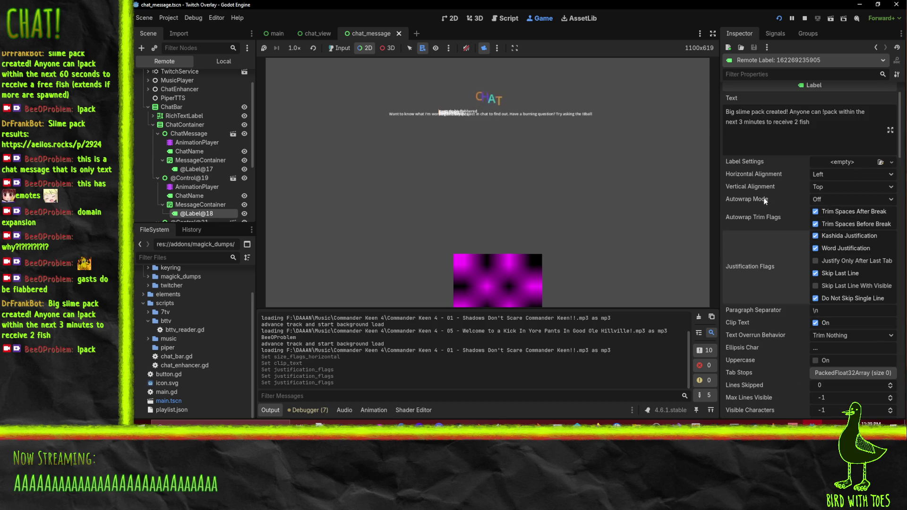
Set the live label's autowrap mode to Word and briefly toggle horizontal Expand
{"action": "left_click", "coordinate": [824, 199]}
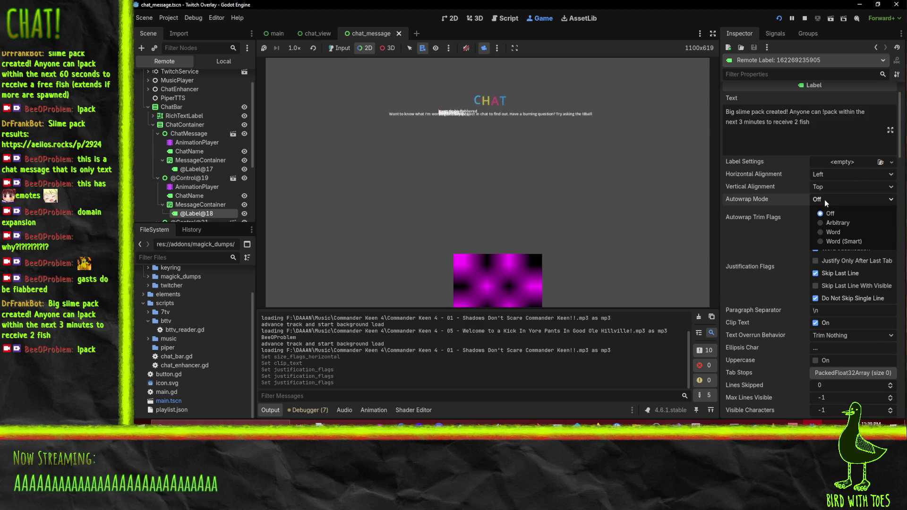
{"action": "left_click", "coordinate": [832, 232]}
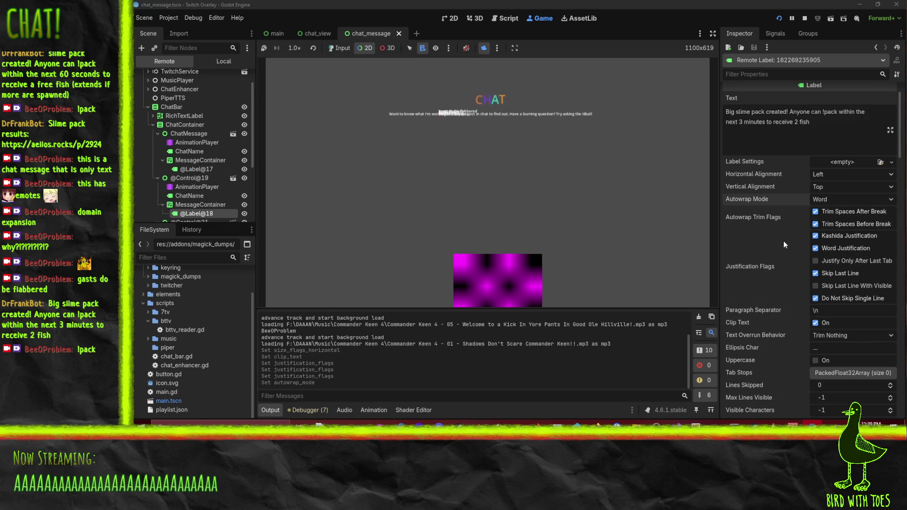
{"action": "scroll", "coordinate": [841, 213], "scroll_direction": "down", "scroll_amount": 5}
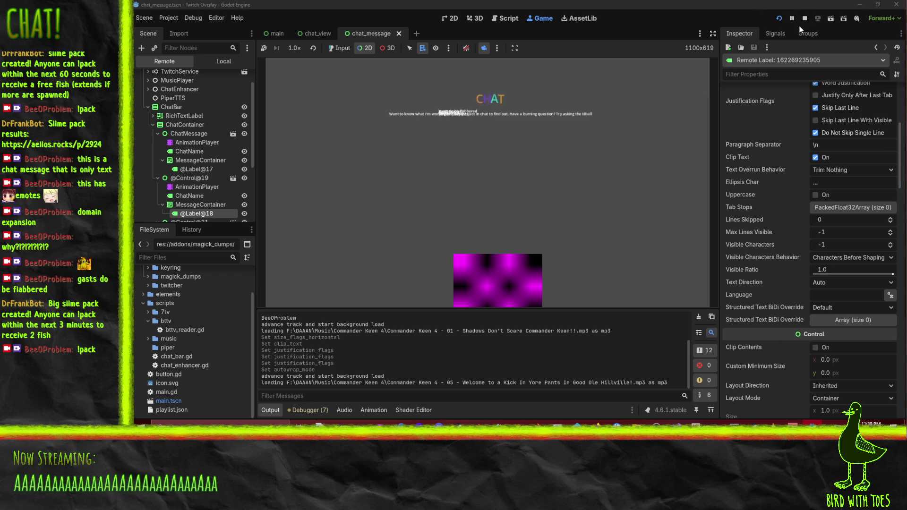
{"action": "scroll", "coordinate": [809, 169], "scroll_direction": "down", "scroll_amount": 1}
{"action": "scroll", "coordinate": [809, 168], "scroll_direction": "down", "scroll_amount": 6}
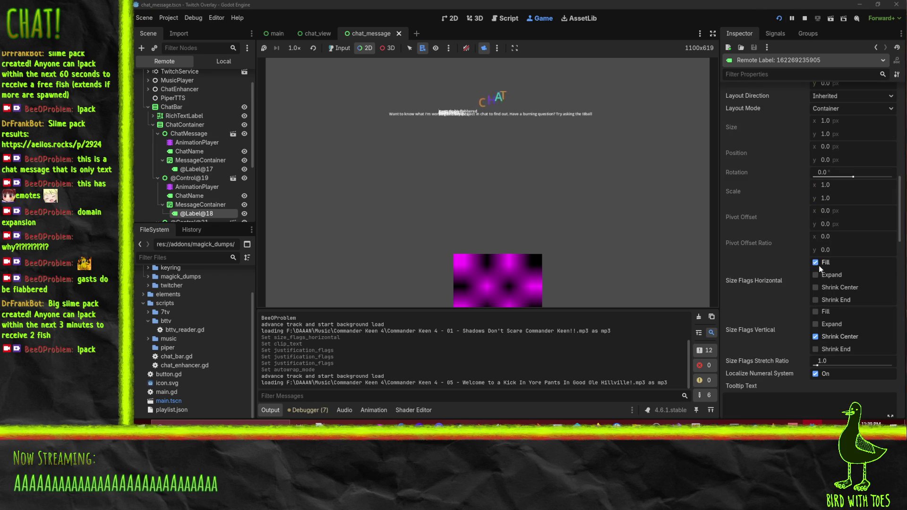
{"action": "left_click", "coordinate": [812, 275]}
{"action": "left_click", "coordinate": [812, 275]}
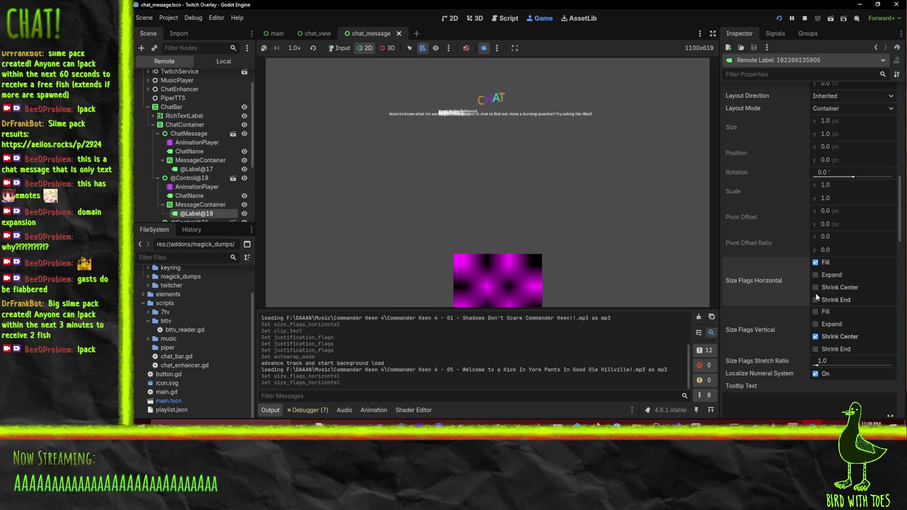
Pick MessageContainer in the running game to confirm it is a flow container
{"action": "right_click", "coordinate": [580, 135]}
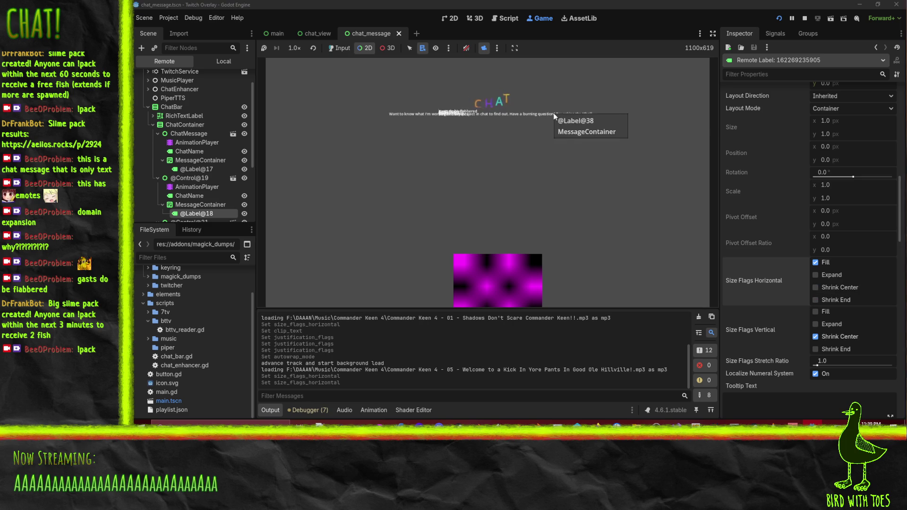
{"action": "left_click", "coordinate": [585, 132]}
{"action": "right_click", "coordinate": [574, 114]}
{"action": "left_click", "coordinate": [592, 122]}
Stop the overlay, select MessageContainer in the scene, and bring up chat_message.gd
{"action": "left_click", "coordinate": [804, 18]}
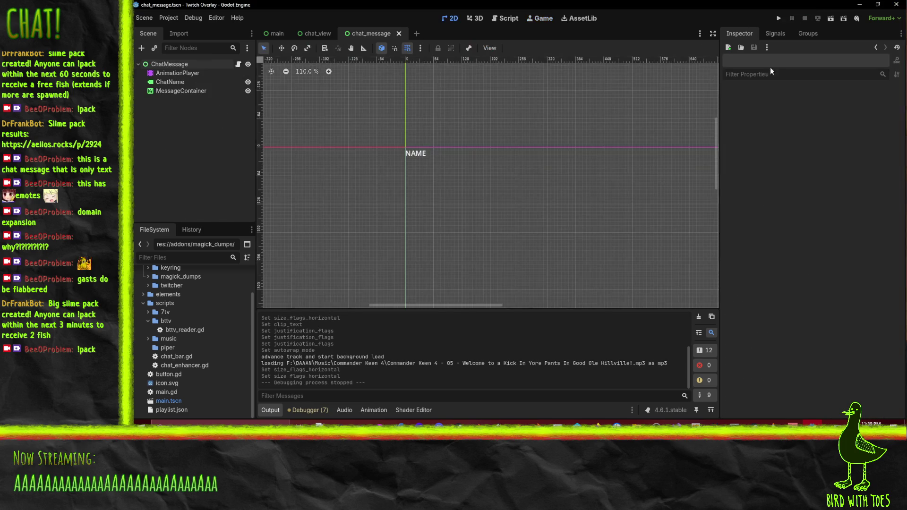
{"action": "left_click", "coordinate": [176, 92]}
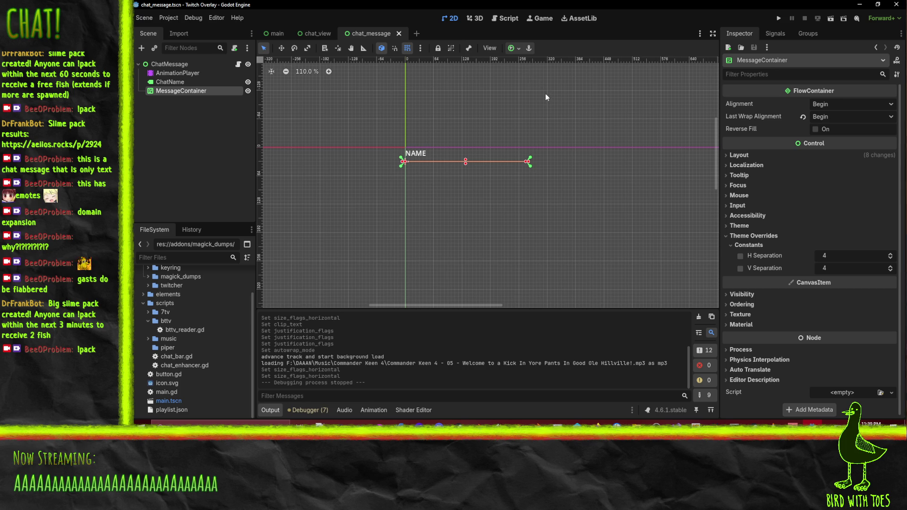
{"action": "left_click", "coordinate": [507, 20]}
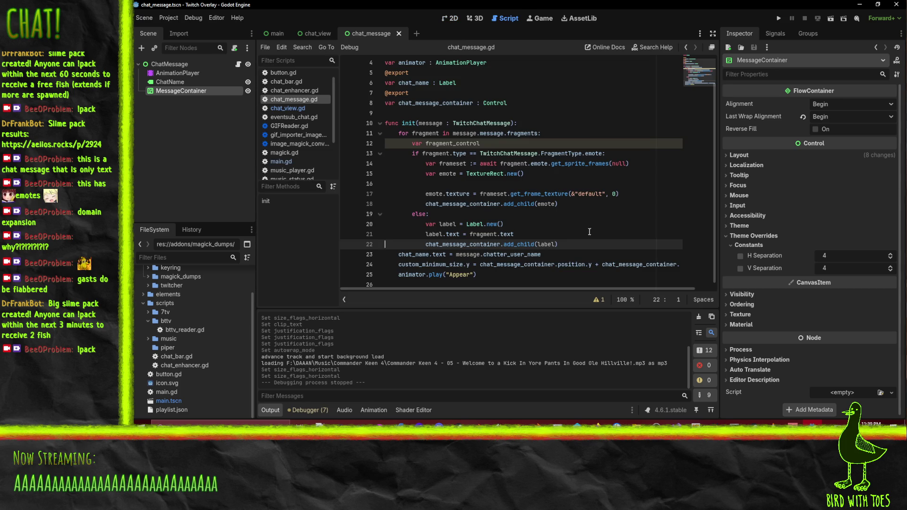
Add 'label.autowrap_mode = TextServer.AUTOWRAP_WORD' after the label.text line and save chat_message.gd
{"action": "left_click", "coordinate": [586, 242]}
{"action": "key", "text": "Up"}
{"action": "key", "text": "End"}
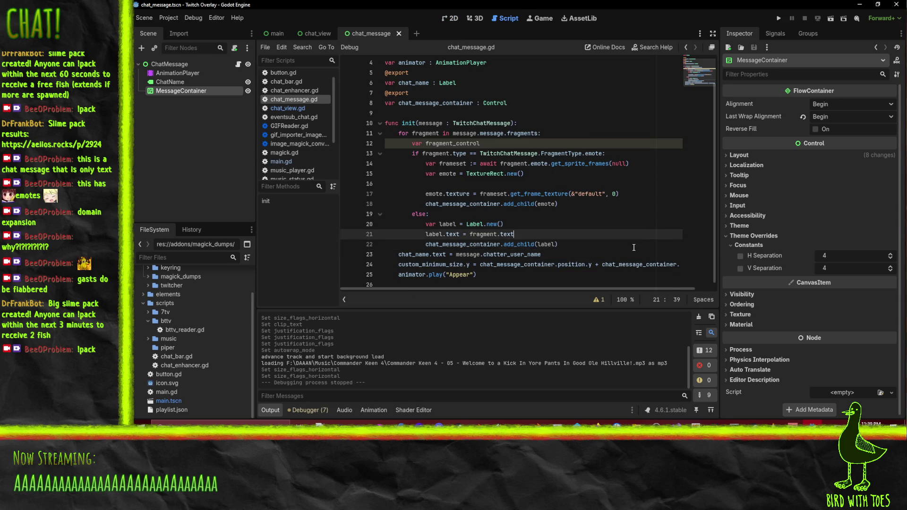
{"action": "key", "text": "Return"}
{"action": "type", "text": "."}
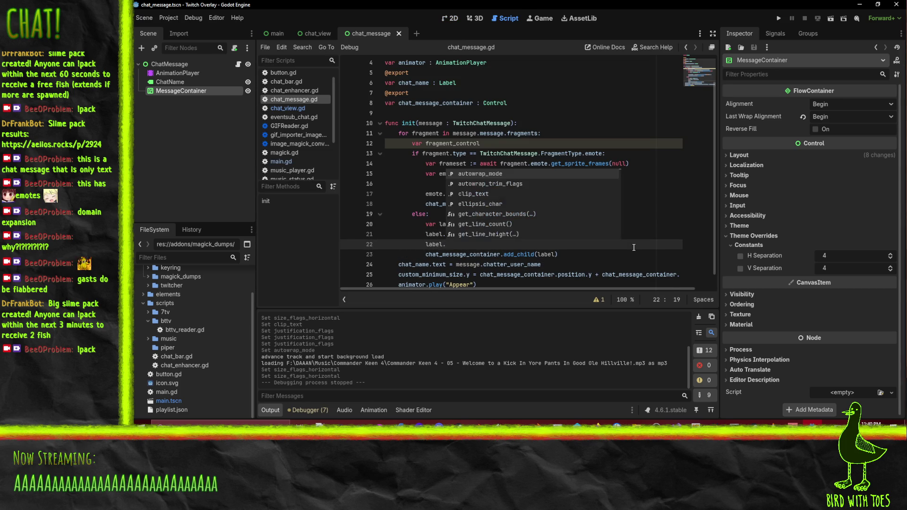
{"action": "type", "text": "w"}
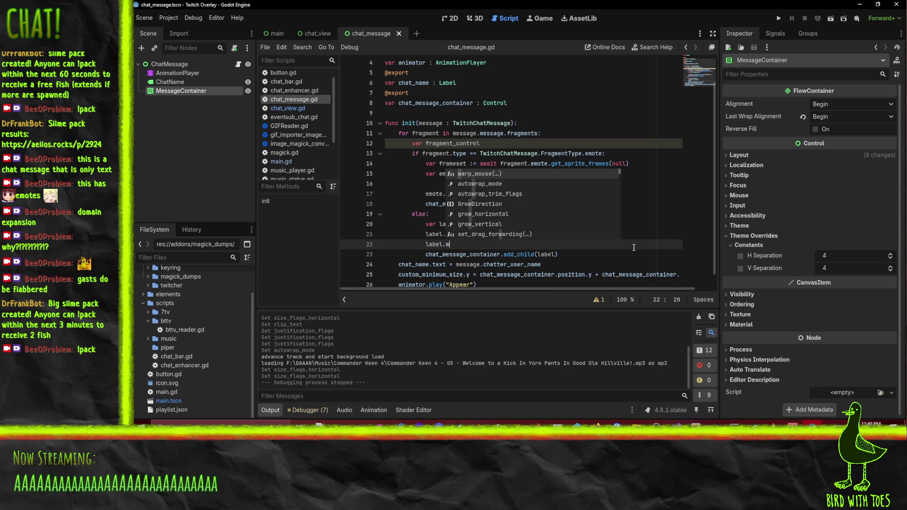
{"action": "type", "text": " ="}
{"action": "key", "text": "BackSpace"}
{"action": "key", "text": "BackSpace"}
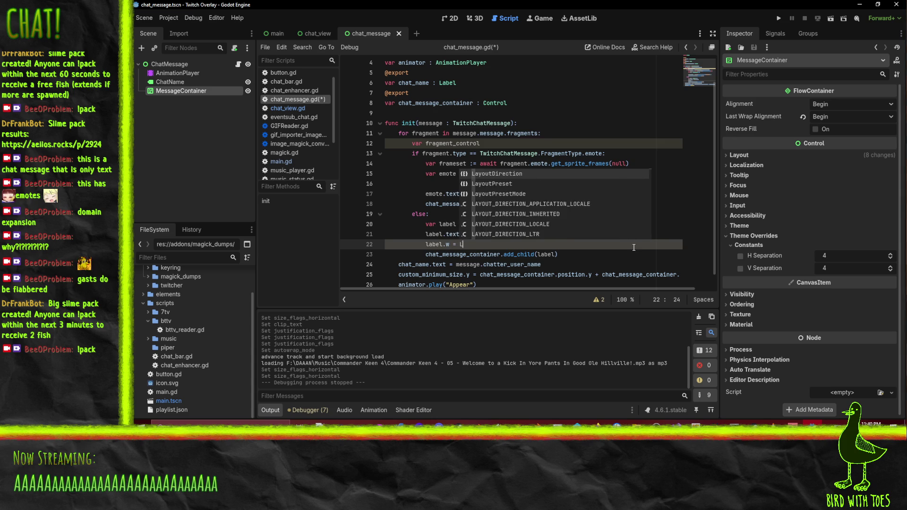
{"action": "key", "text": "BackSpace"}
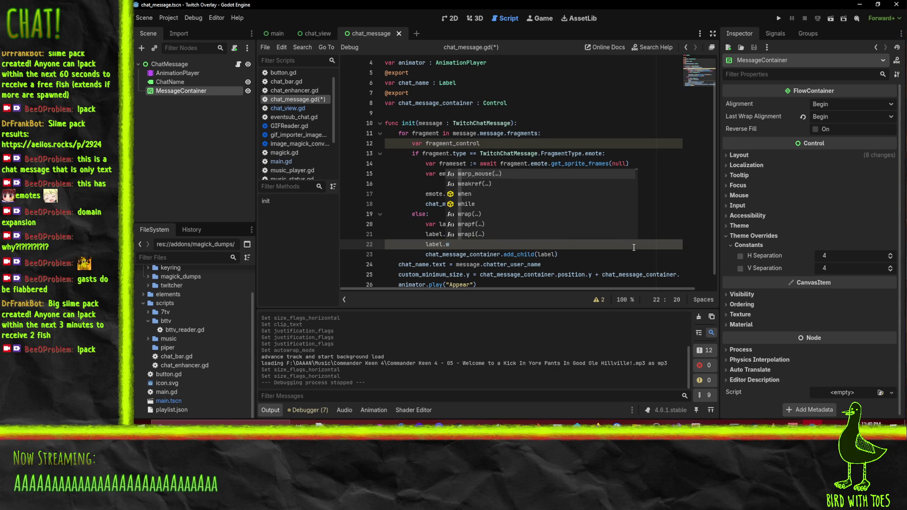
{"action": "type", "text": "ord"}
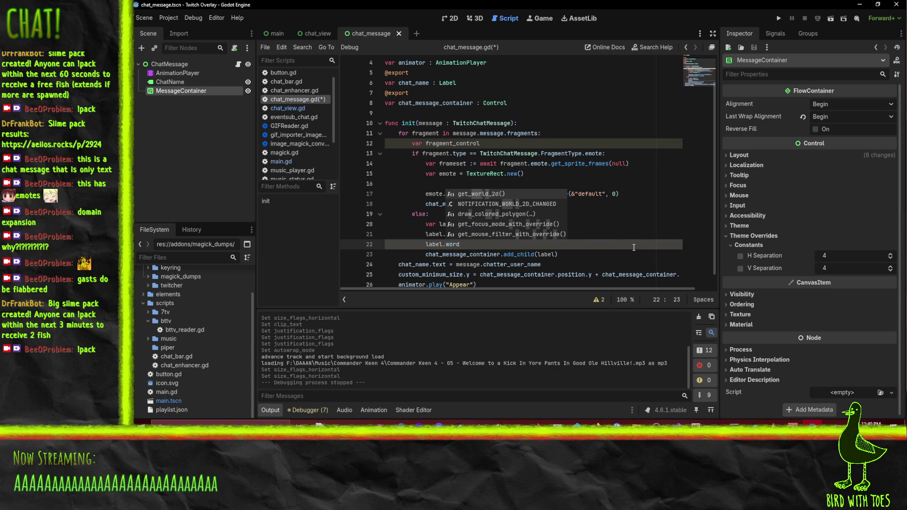
{"action": "key", "text": "BackSpace"}
{"action": "key", "text": "BackSpace"}
{"action": "key", "text": "BackSpace"}
{"action": "type", "text": "r"}
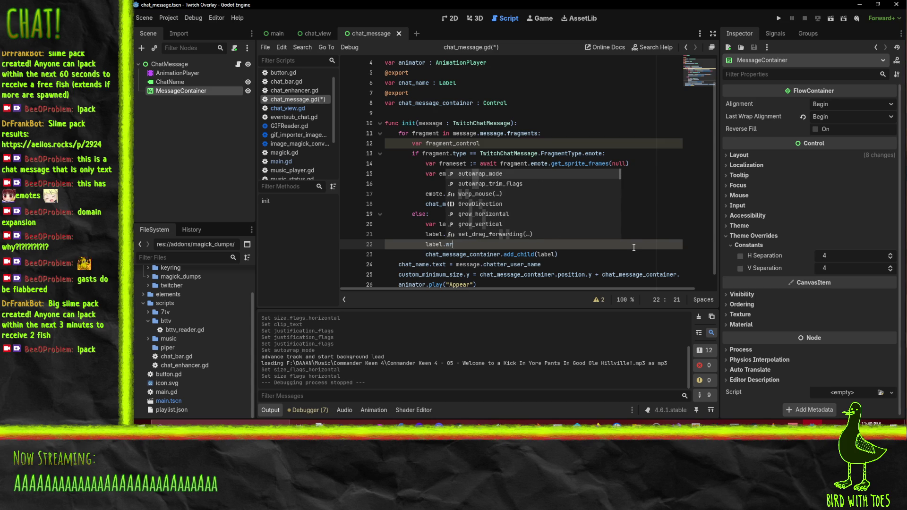
{"action": "key", "text": "Return"}
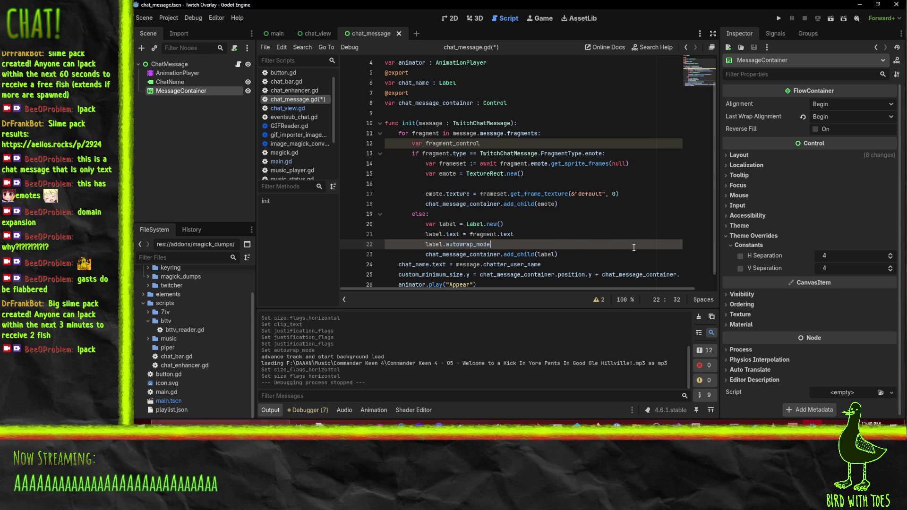
{"action": "key", "text": "Down"}
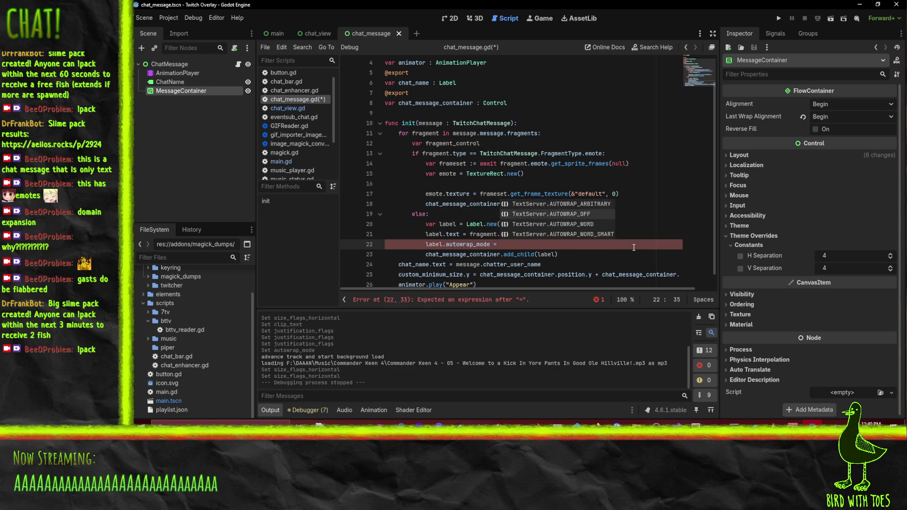
{"action": "key", "text": "Down"}
{"action": "key", "text": "Return"}
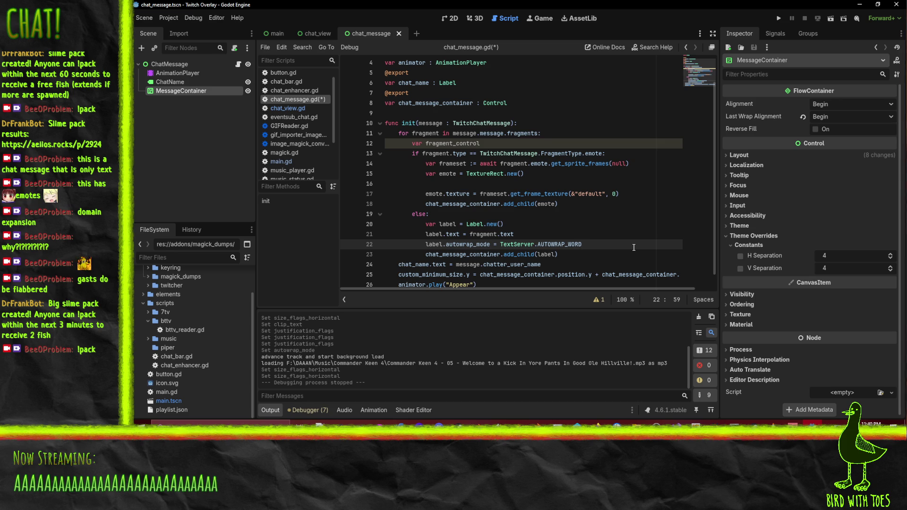
{"action": "key", "text": "ctrl+s"}
Run the overlay to see the long message wrap word by word, then close the browser tab and stop
{"action": "left_click", "coordinate": [778, 18]}
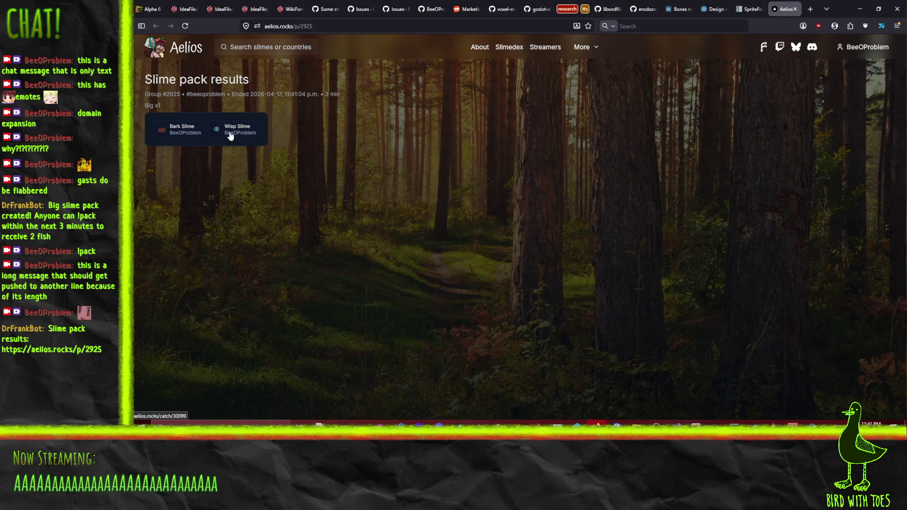
{"action": "left_click", "coordinate": [795, 9]}
{"action": "left_click", "coordinate": [508, 420]}
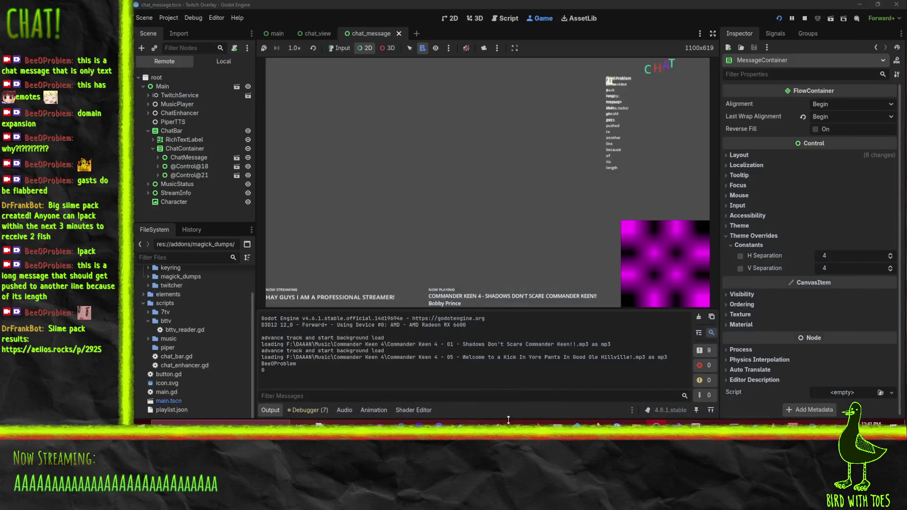
{"action": "left_click", "coordinate": [806, 18]}
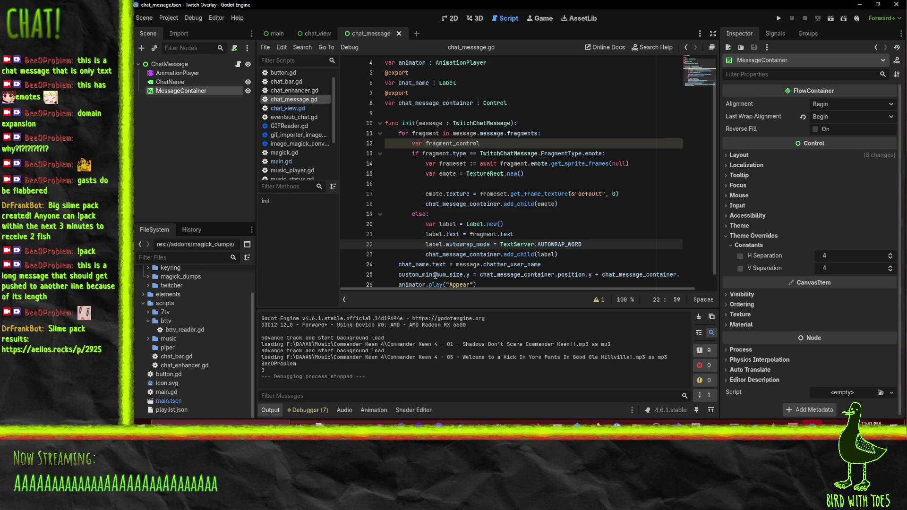
{"action": "mouse_move", "coordinate": [436, 276]}
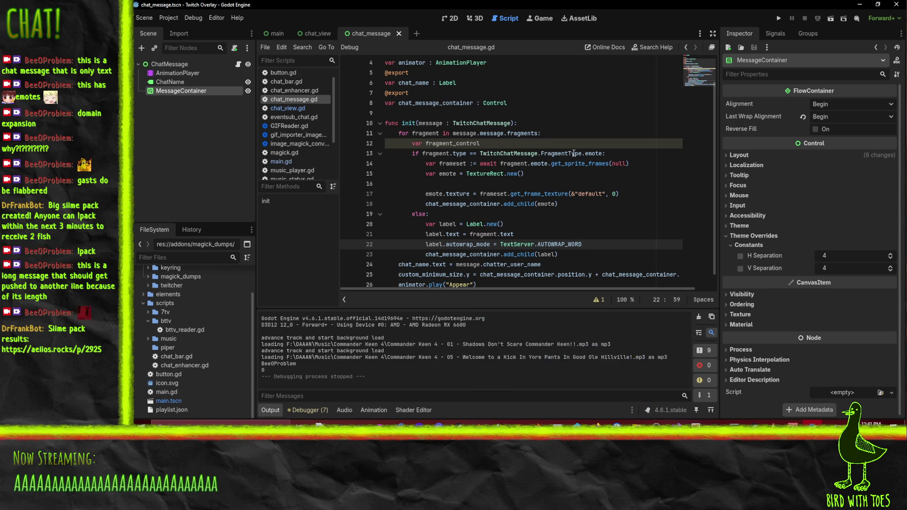
{"action": "mouse_move", "coordinate": [571, 154]}
{"action": "left_click", "coordinate": [316, 33]}
{"action": "left_click", "coordinate": [375, 33]}
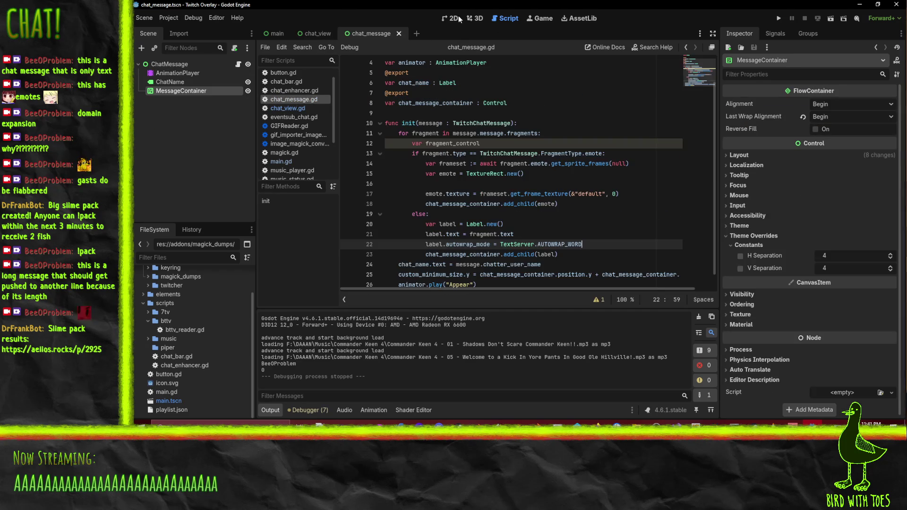
In the 2D view, review MessageContainer's Layout anchors and transform without changing them
{"action": "left_click", "coordinate": [450, 18]}
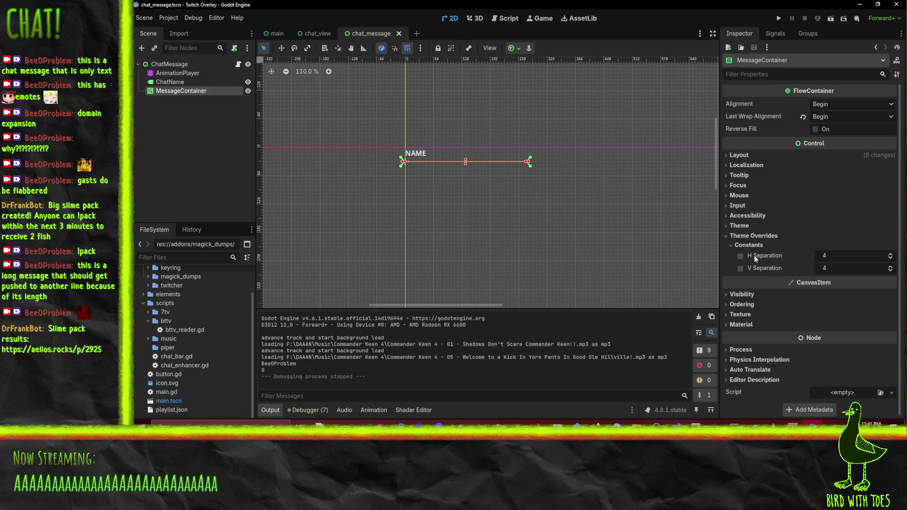
{"action": "left_click", "coordinate": [747, 157]}
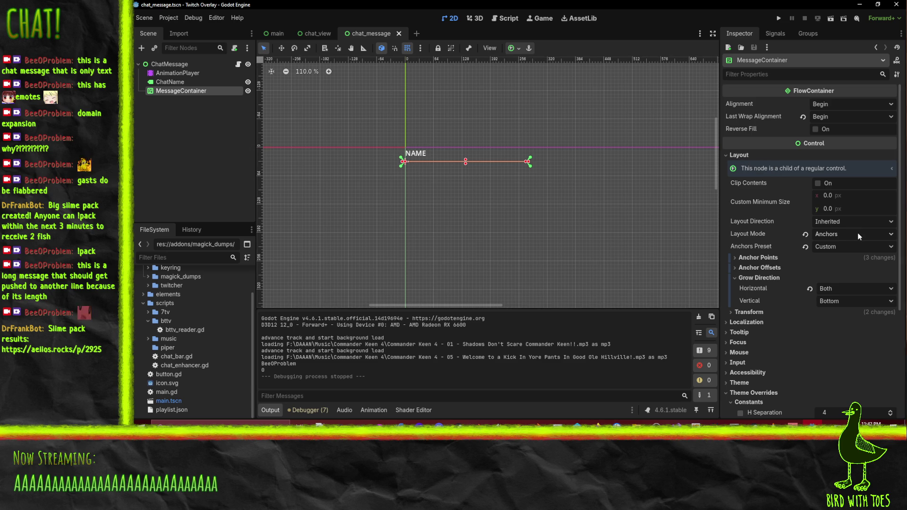
{"action": "left_click", "coordinate": [849, 242]}
{"action": "left_click", "coordinate": [755, 240]}
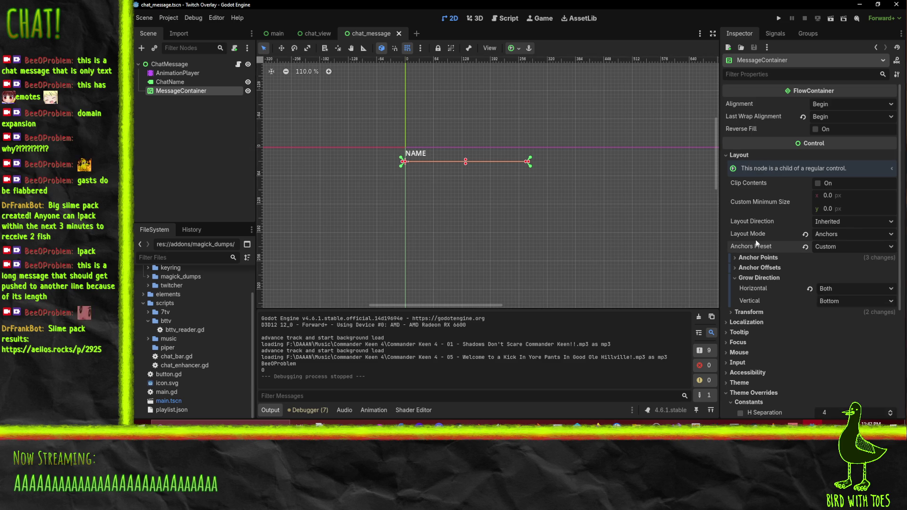
{"action": "scroll", "coordinate": [865, 229], "scroll_direction": "down", "scroll_amount": 3}
{"action": "scroll", "coordinate": [864, 230], "scroll_direction": "down", "scroll_amount": 3}
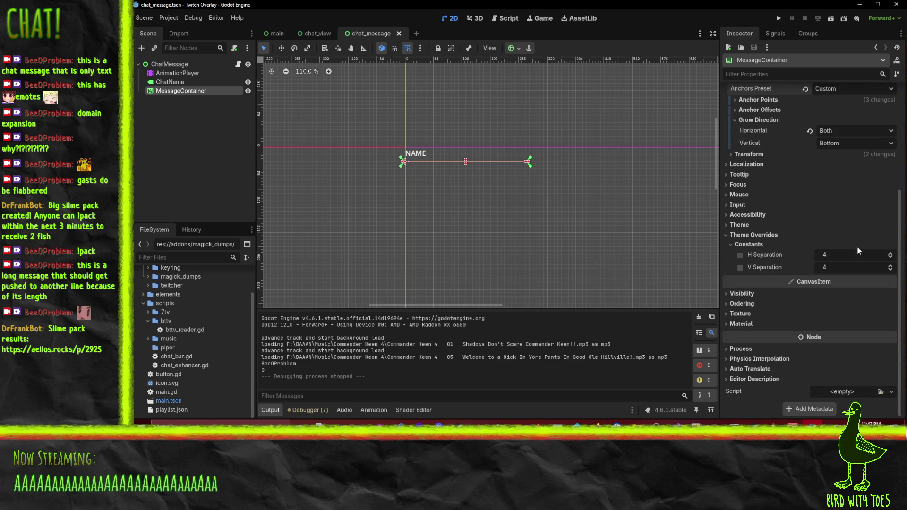
{"action": "left_click", "coordinate": [753, 155]}
{"action": "left_click", "coordinate": [753, 156]}
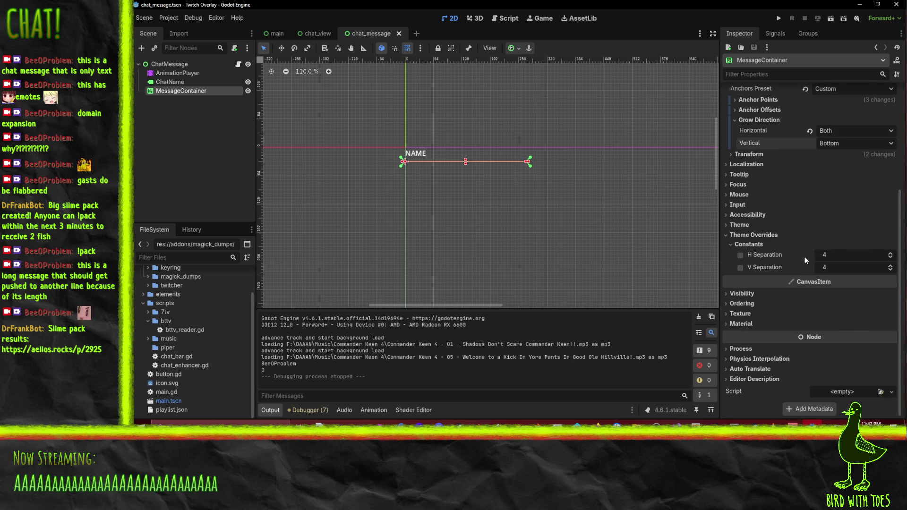
{"action": "scroll", "coordinate": [780, 253], "scroll_direction": "up", "scroll_amount": 6}
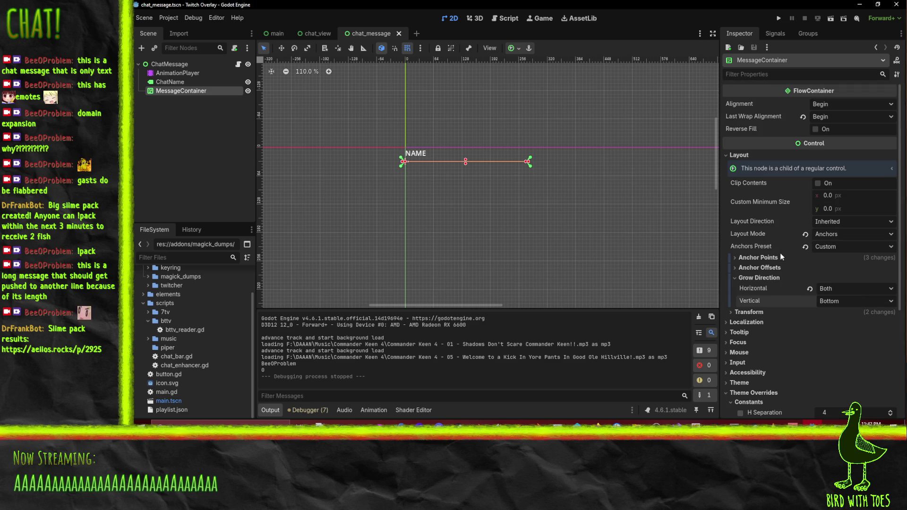
Select the ChatMessage root and bring up its node context menu
{"action": "left_click", "coordinate": [171, 64]}
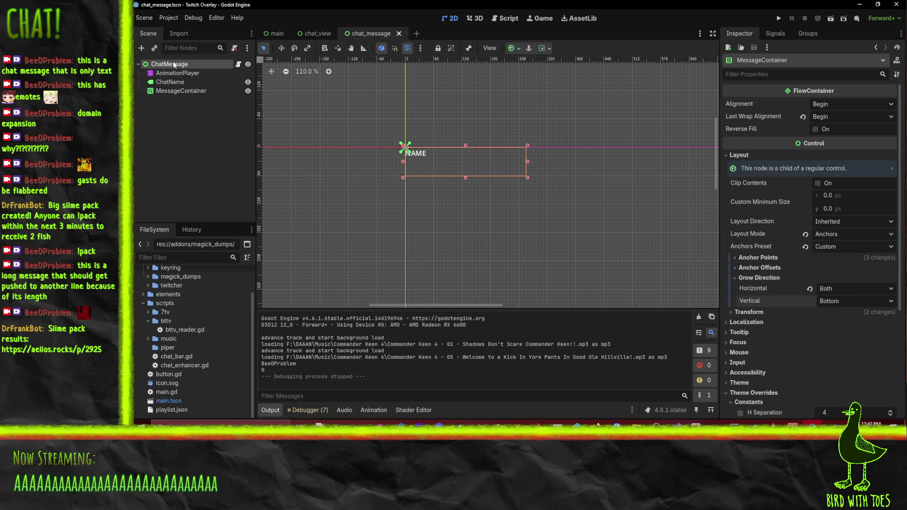
{"action": "left_click", "coordinate": [173, 91]}
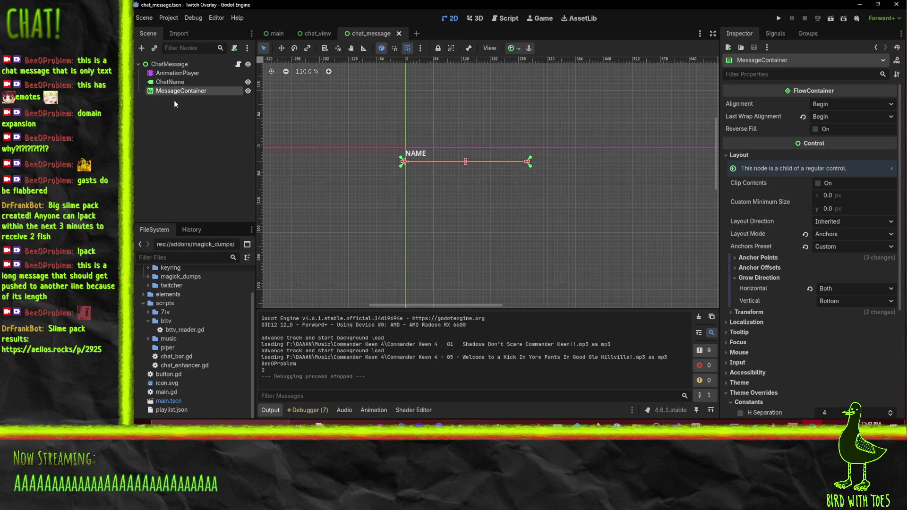
{"action": "left_click", "coordinate": [163, 64]}
{"action": "right_click", "coordinate": [164, 64]}
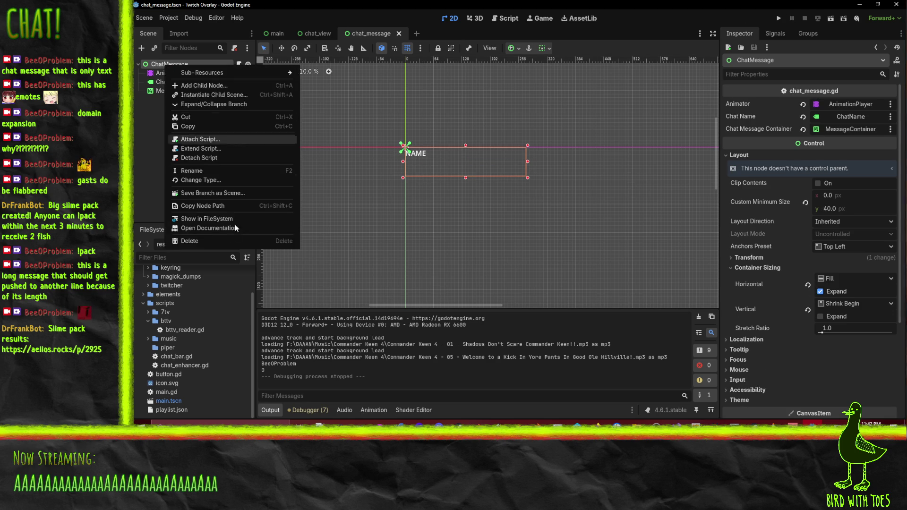
Add a ColorRect child to ChatMessage, anchor it Full Rect, and move it to the top
{"action": "left_click", "coordinate": [205, 85]}
{"action": "type", "text": "lab"}
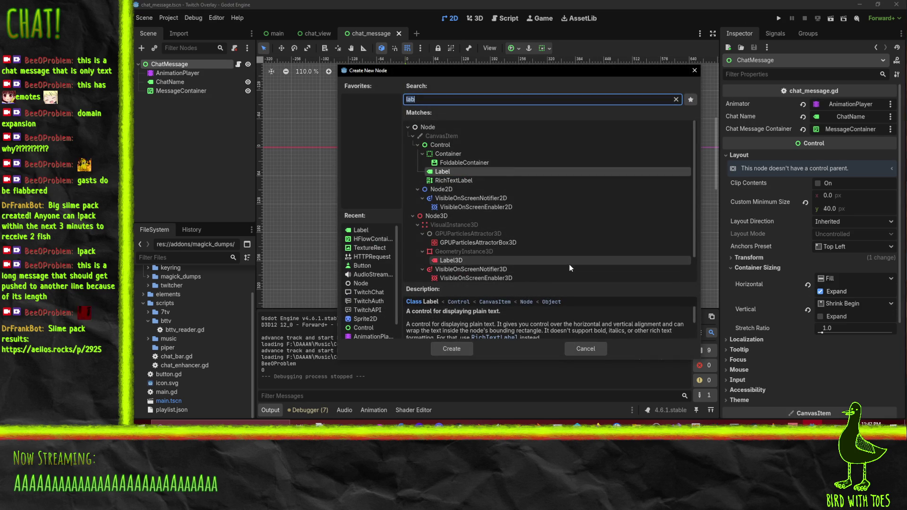
{"action": "type", "text": "color"}
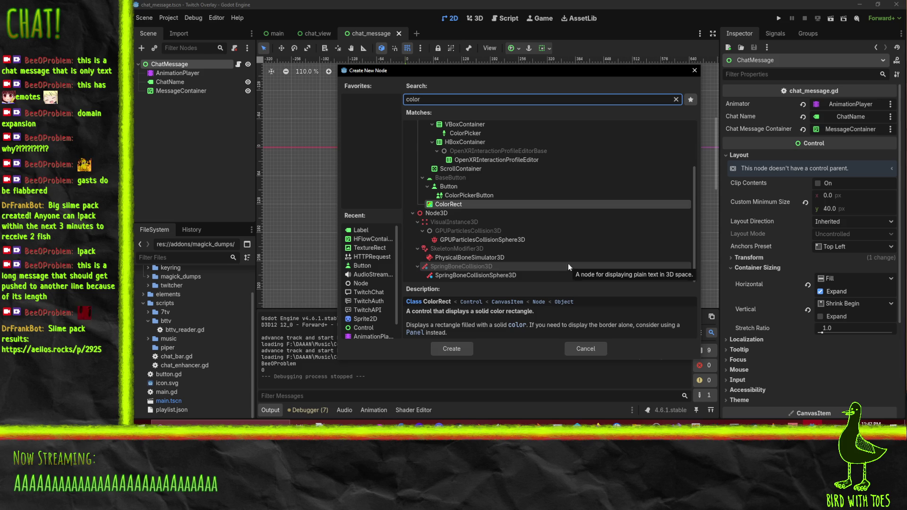
{"action": "left_click", "coordinate": [442, 348]}
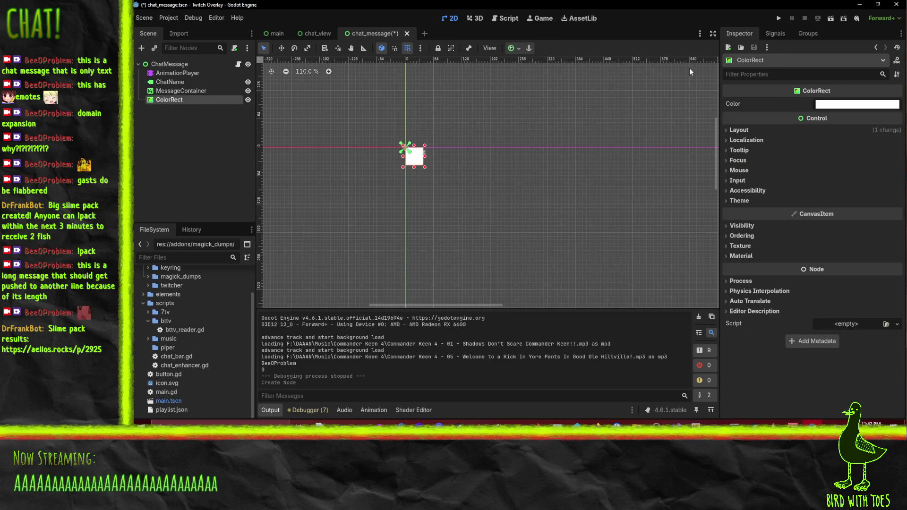
{"action": "left_click", "coordinate": [518, 49]}
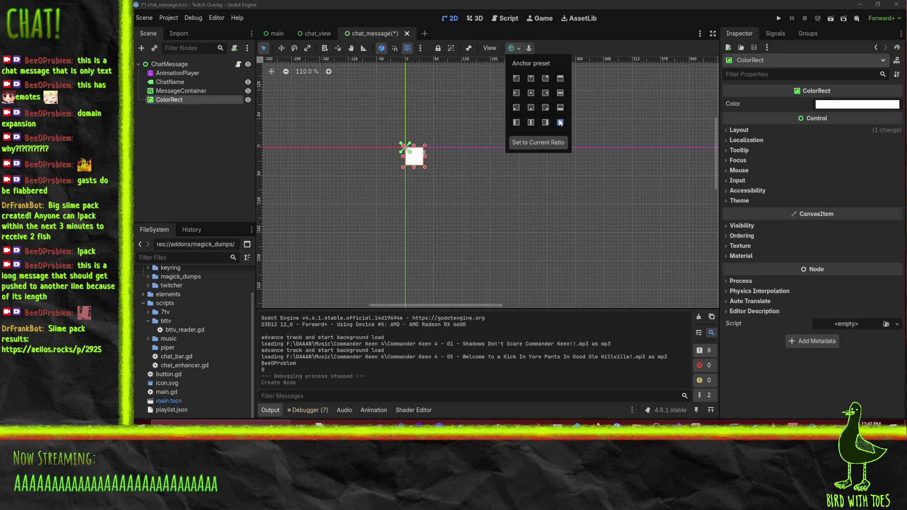
{"action": "left_click", "coordinate": [560, 121]}
{"action": "mouse_move", "coordinate": [169, 100]}
{"action": "left_mouse_down"}
{"action": "mouse_move", "coordinate": [180, 90]}
{"action": "mouse_move", "coordinate": [172, 69]}
{"action": "left_mouse_up"}
Colour the ColorRect dark grey 4f4f4f
{"action": "left_click", "coordinate": [835, 106]}
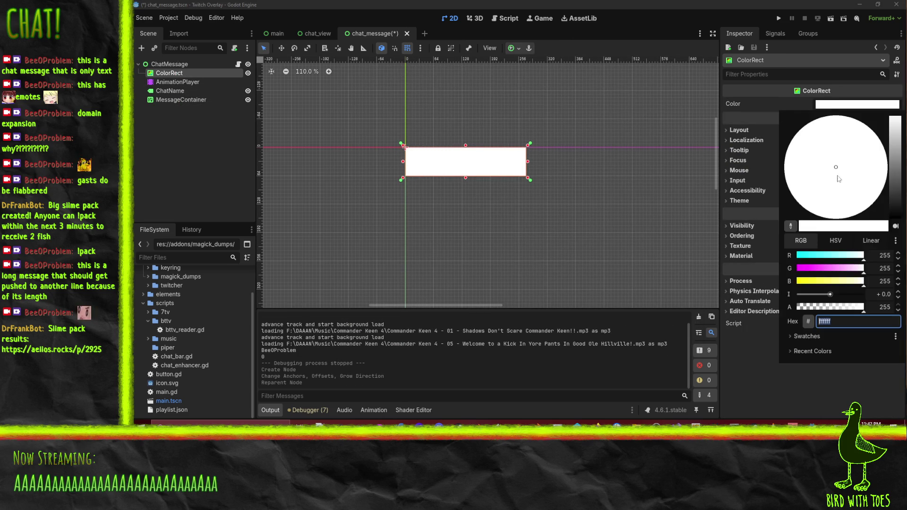
{"action": "mouse_move", "coordinate": [898, 132]}
{"action": "left_mouse_down"}
{"action": "mouse_move", "coordinate": [899, 196]}
{"action": "mouse_move", "coordinate": [896, 187]}
{"action": "left_mouse_up"}
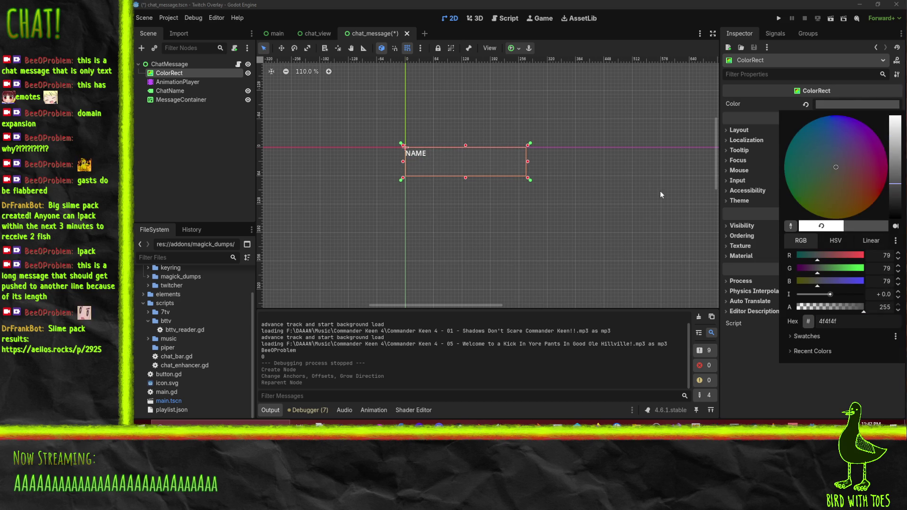
{"action": "left_click", "coordinate": [652, 189]}
{"action": "right_click", "coordinate": [158, 73]}
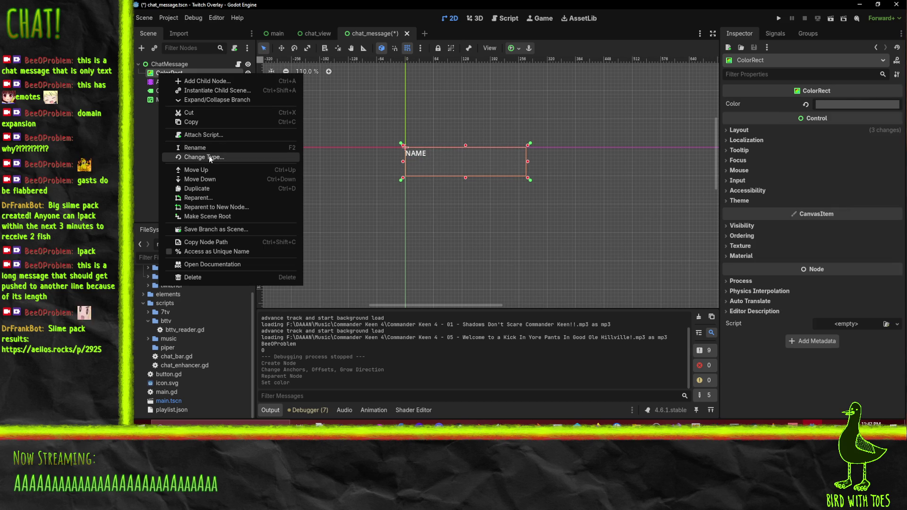
Copy the ColorRect into chat_view under ChatView, placed above ChatContainer
{"action": "left_click", "coordinate": [203, 124]}
{"action": "left_click", "coordinate": [327, 34]}
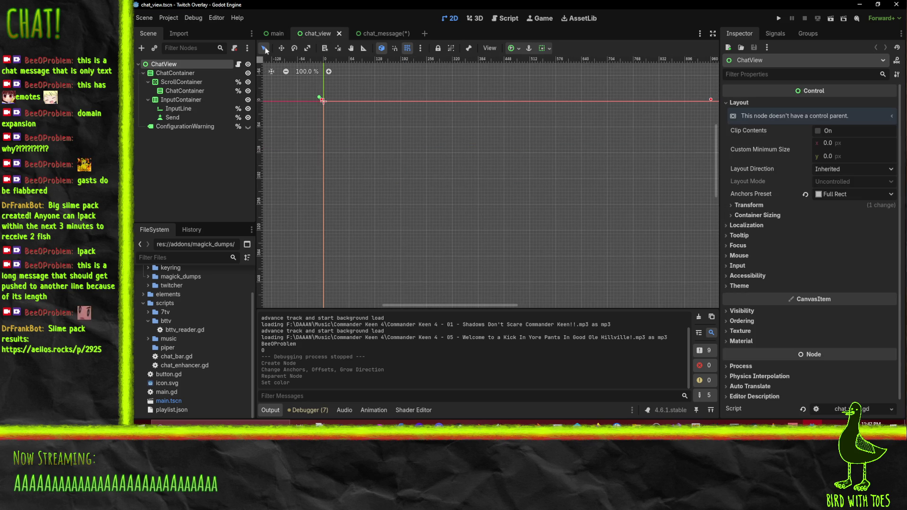
{"action": "right_click", "coordinate": [149, 67]}
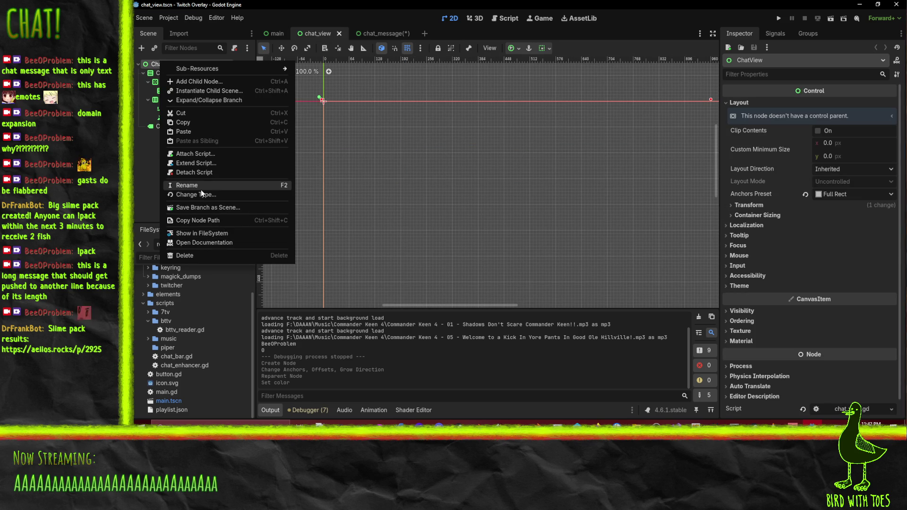
{"action": "left_click", "coordinate": [195, 131]}
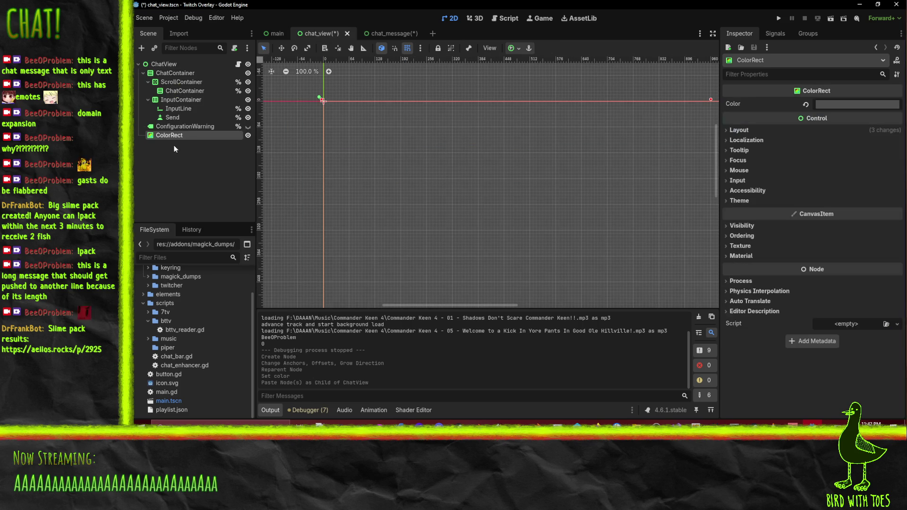
{"action": "left_click_drag", "start_coordinate": [162, 134], "coordinate": [163, 71]}
Recolour the pasted ColorRect a darker grey 373737
{"action": "left_click", "coordinate": [846, 105]}
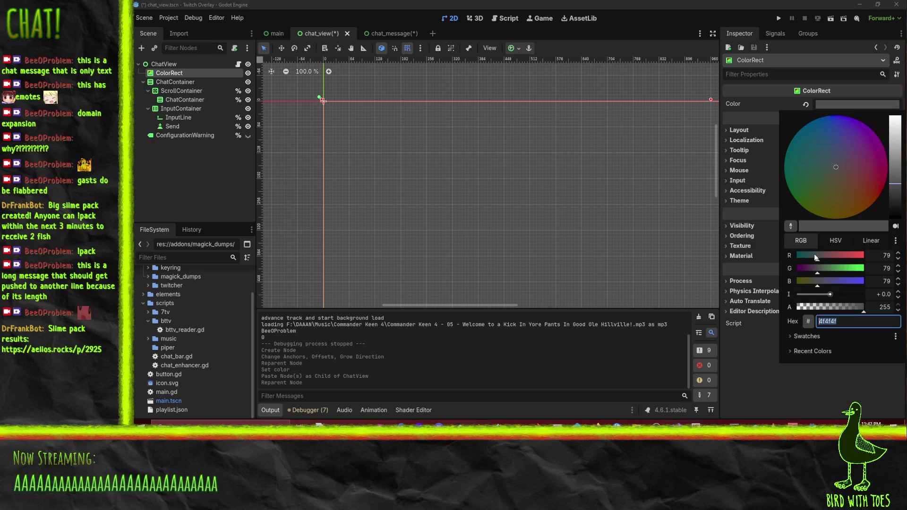
{"action": "left_click", "coordinate": [902, 194]}
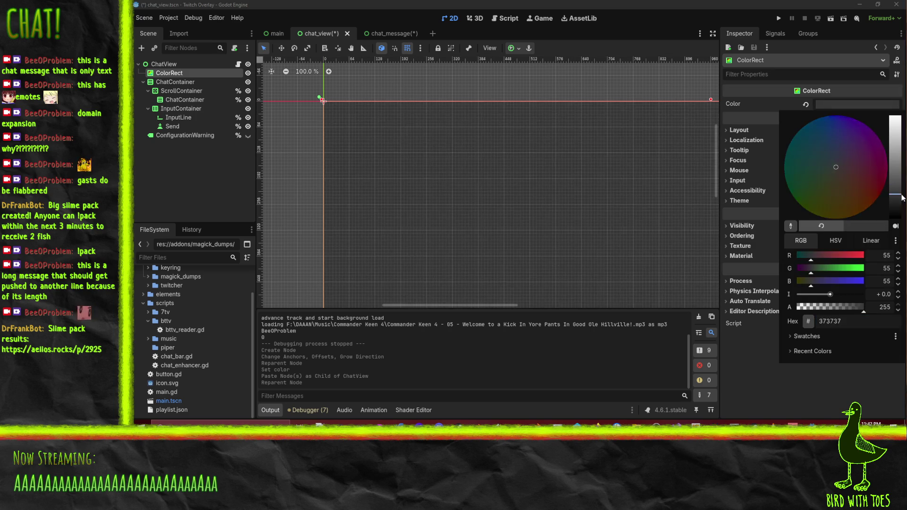
{"action": "left_click", "coordinate": [505, 103]}
Save the chat_view scene and run the project with F5
{"action": "key", "text": "ctrl+s"}
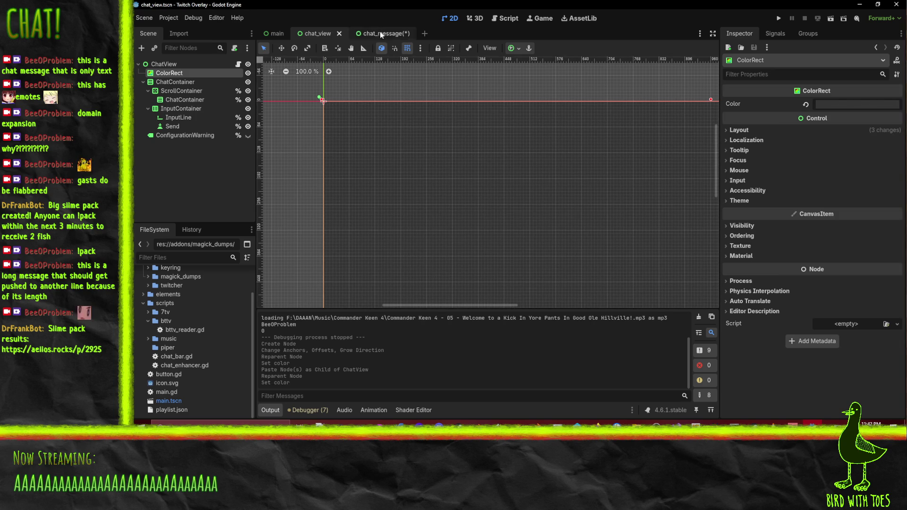
{"action": "left_click", "coordinate": [380, 31]}
{"action": "key", "text": "F5"}
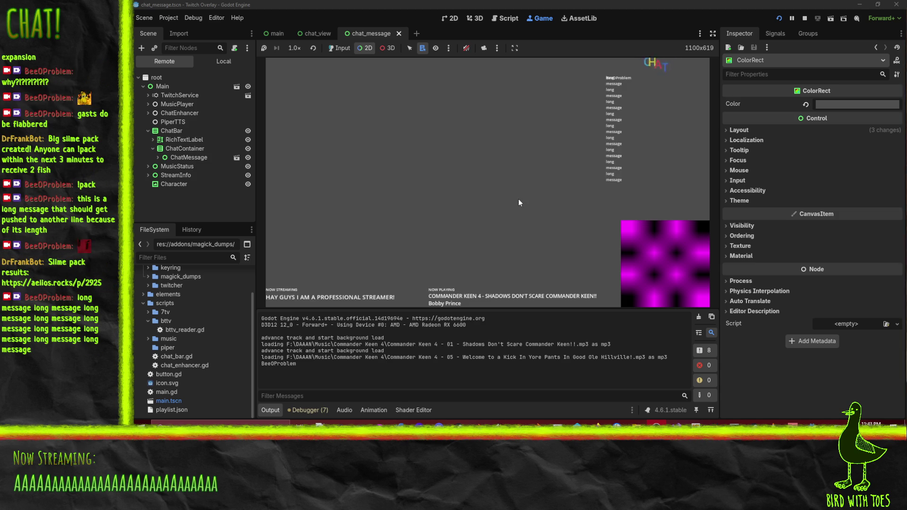
Inspect the running ChatBar, RichTextLabel, ChatContainer, ColorRect and ChatMessage nodes in the Remote tree
{"action": "left_click", "coordinate": [172, 131]}
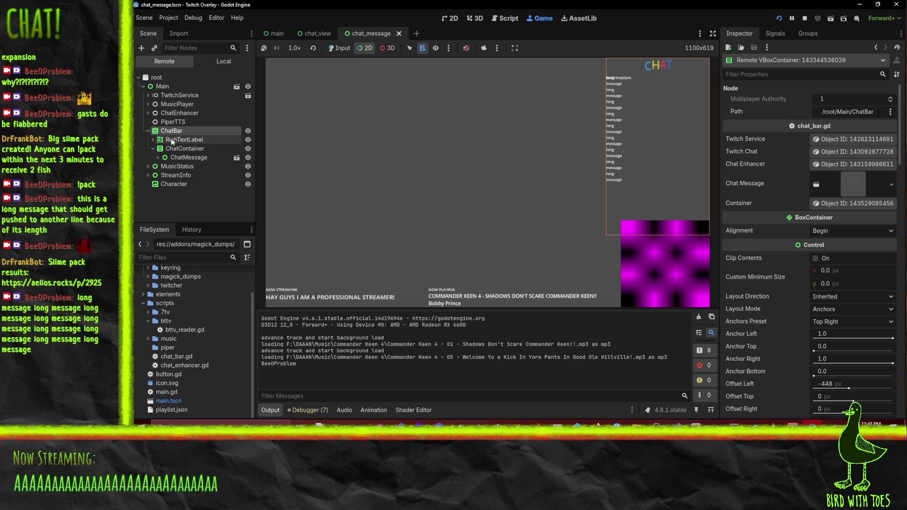
{"action": "left_click", "coordinate": [658, 202]}
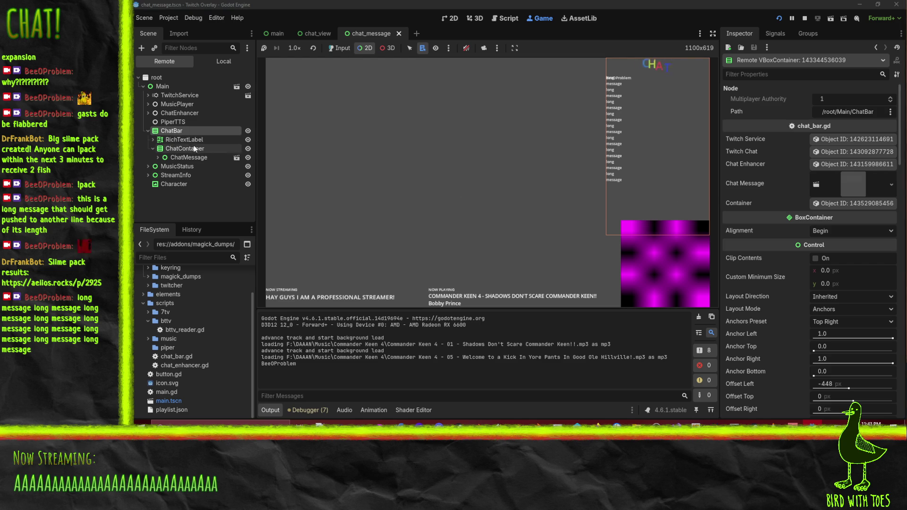
{"action": "left_click", "coordinate": [180, 138]}
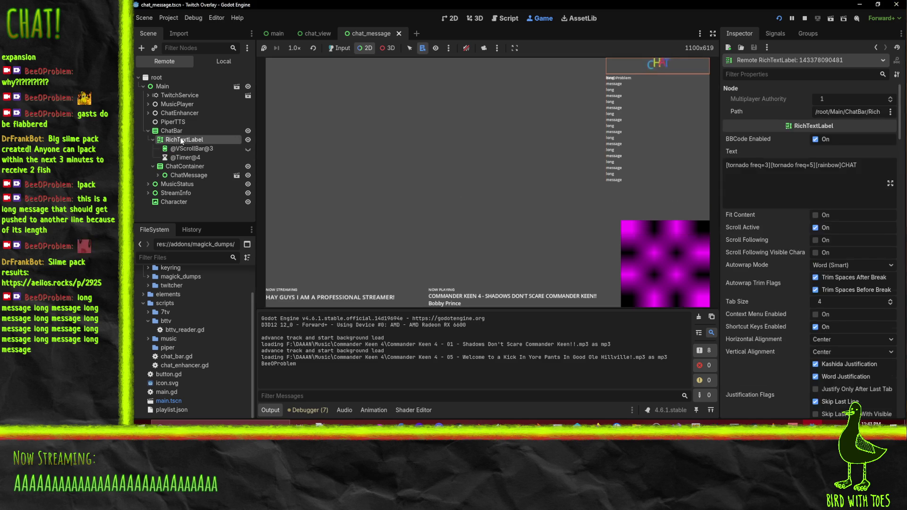
{"action": "left_click", "coordinate": [183, 150]}
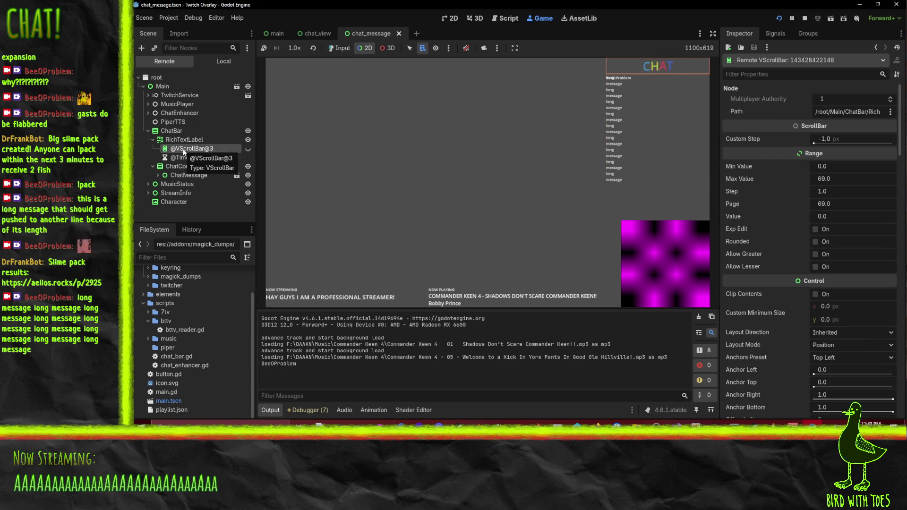
{"action": "left_click", "coordinate": [183, 159]}
{"action": "left_click", "coordinate": [186, 167]}
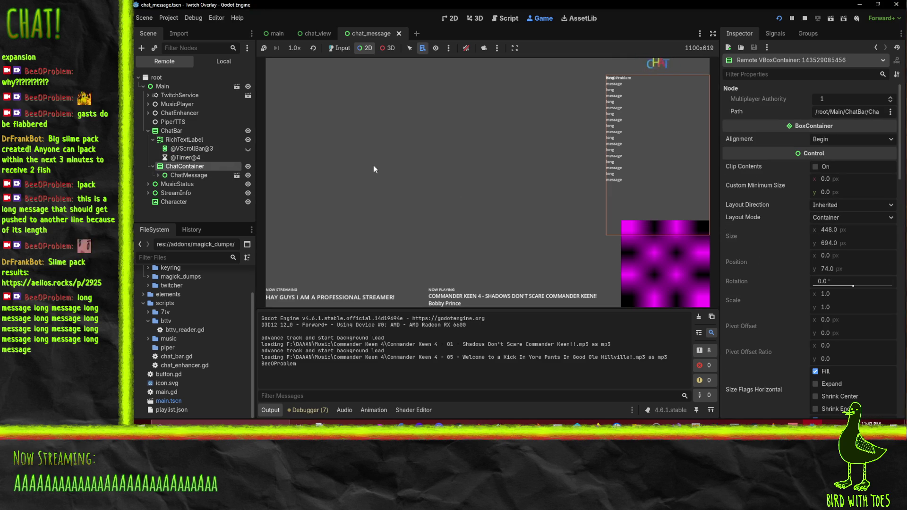
{"action": "left_click", "coordinate": [158, 175]}
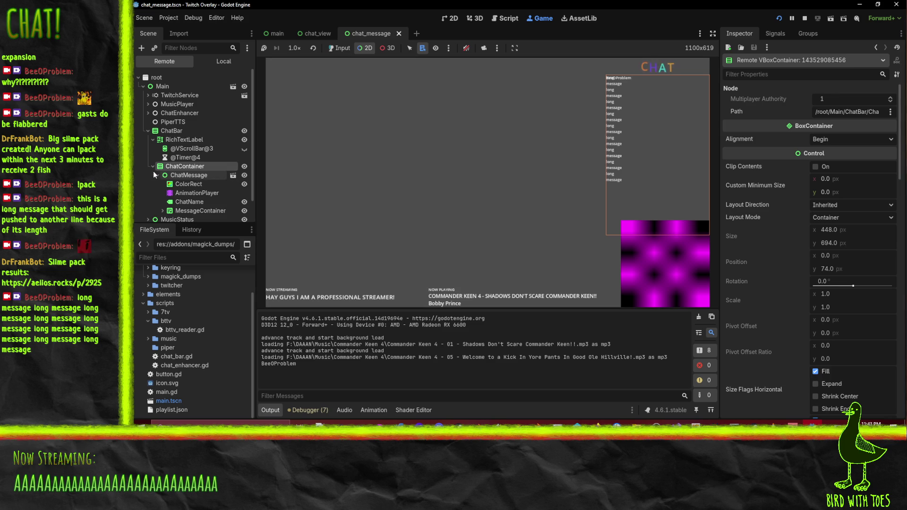
{"action": "left_click", "coordinate": [189, 184]}
{"action": "left_click", "coordinate": [189, 166]}
{"action": "scroll", "coordinate": [189, 161], "scroll_direction": "down", "scroll_amount": 1}
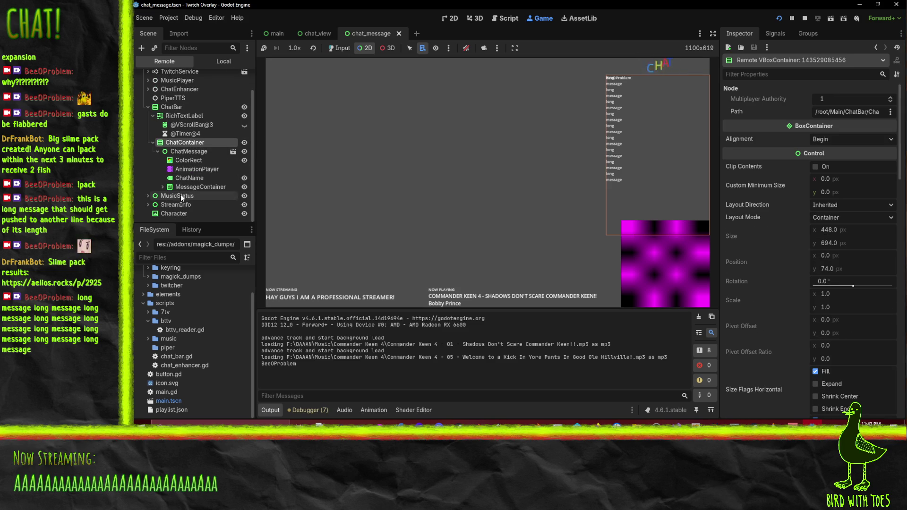
{"action": "left_click", "coordinate": [188, 160]}
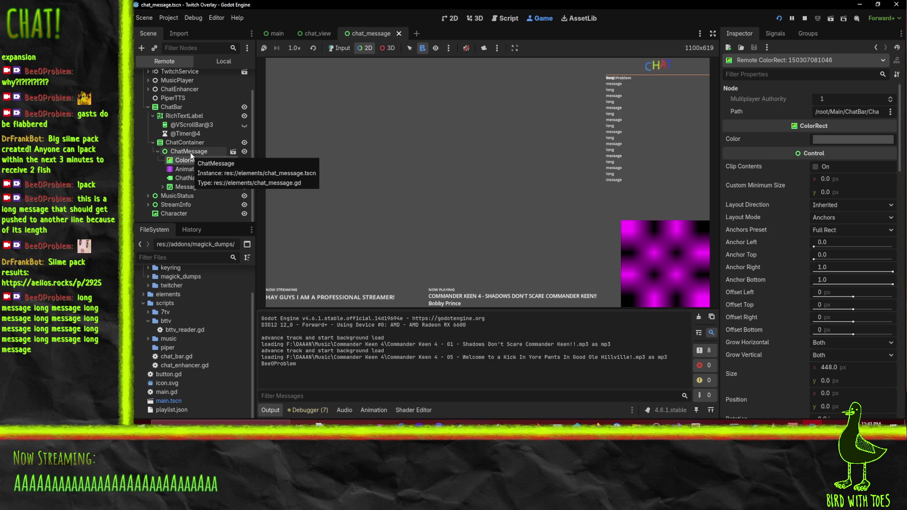
{"action": "left_click", "coordinate": [191, 153]}
{"action": "left_click", "coordinate": [457, 169]}
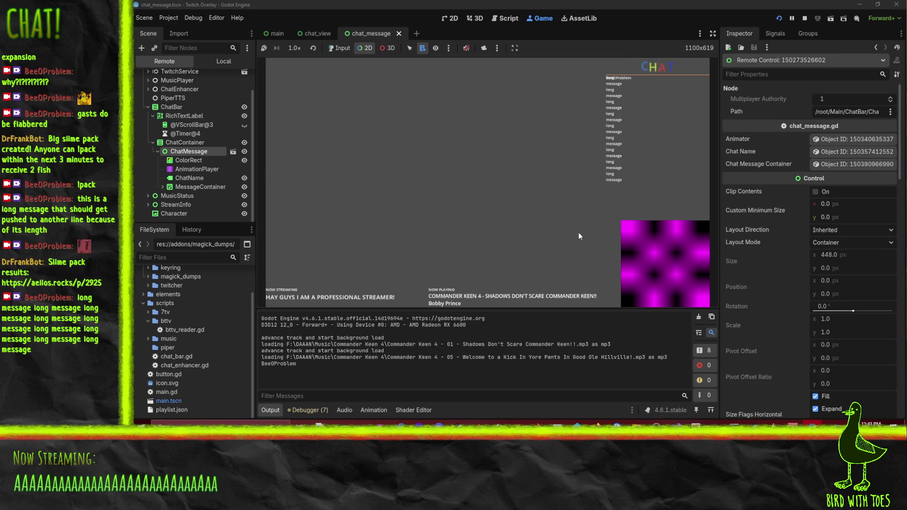
Check ChatMessage's layout settings, keeping direction Inherited and layout mode Container
{"action": "left_click", "coordinate": [836, 231]}
{"action": "left_click", "coordinate": [838, 231]}
{"action": "left_click", "coordinate": [839, 239]}
{"action": "left_click", "coordinate": [835, 277]}
{"action": "left_click", "coordinate": [845, 241]}
{"action": "left_click", "coordinate": [838, 275]}
{"action": "left_click", "coordinate": [838, 241]}
{"action": "left_click", "coordinate": [743, 248]}
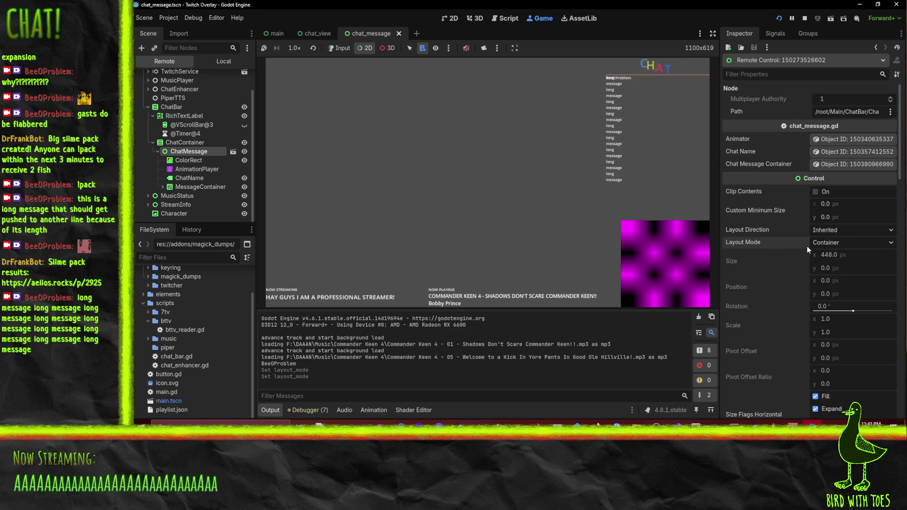
Toggle ChatMessage's horizontal Expand size flag off and back on
{"action": "scroll", "coordinate": [806, 247], "scroll_direction": "down", "scroll_amount": 3}
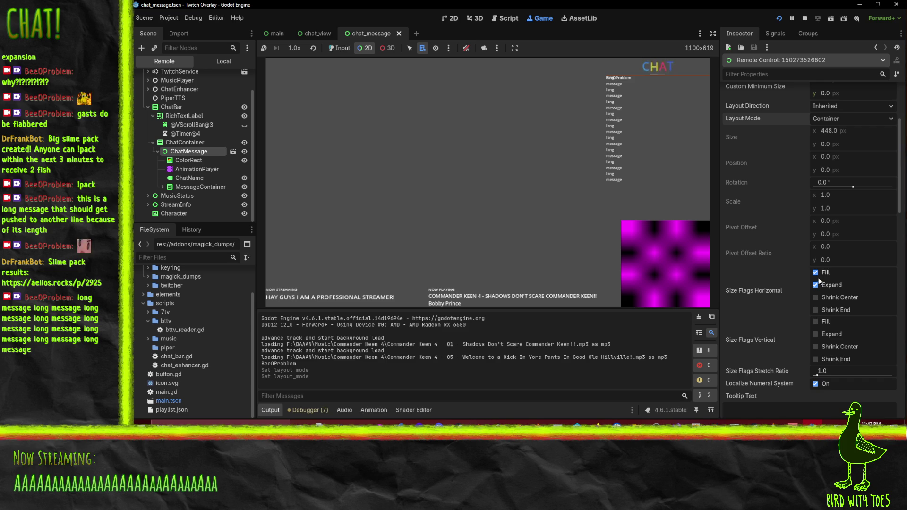
{"action": "left_click", "coordinate": [816, 285]}
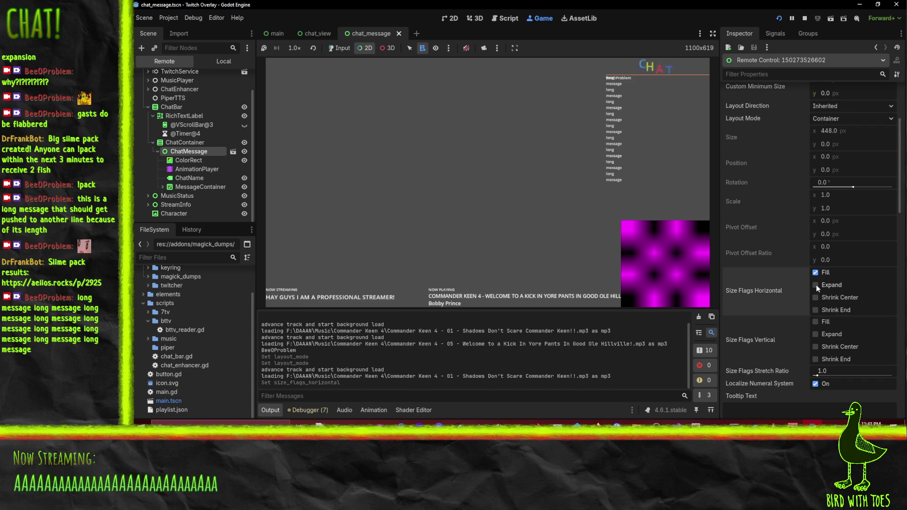
{"action": "left_click", "coordinate": [816, 285]}
{"action": "scroll", "coordinate": [780, 259], "scroll_direction": "up", "scroll_amount": 1}
{"action": "scroll", "coordinate": [779, 256], "scroll_direction": "up", "scroll_amount": 2}
{"action": "left_click_drag", "start_coordinate": [843, 216], "coordinate": [883, 217]}
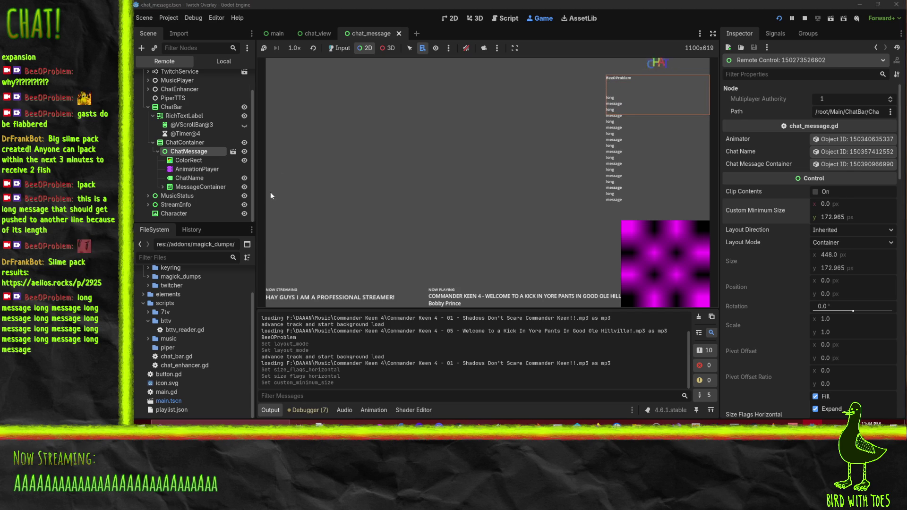
Set the running MessageContainer's vertical position to 20 px, then select its label
{"action": "left_click", "coordinate": [163, 187]}
{"action": "left_click", "coordinate": [200, 187]}
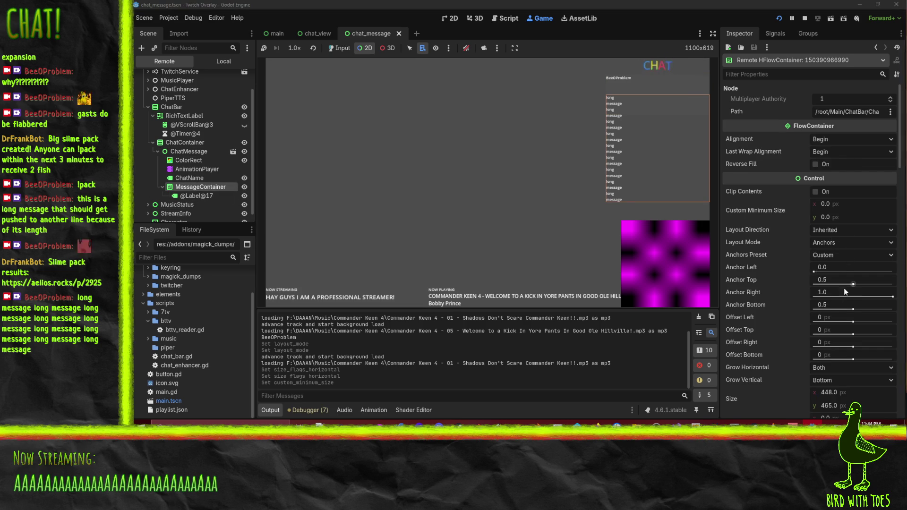
{"action": "scroll", "coordinate": [851, 233], "scroll_direction": "down", "scroll_amount": 2}
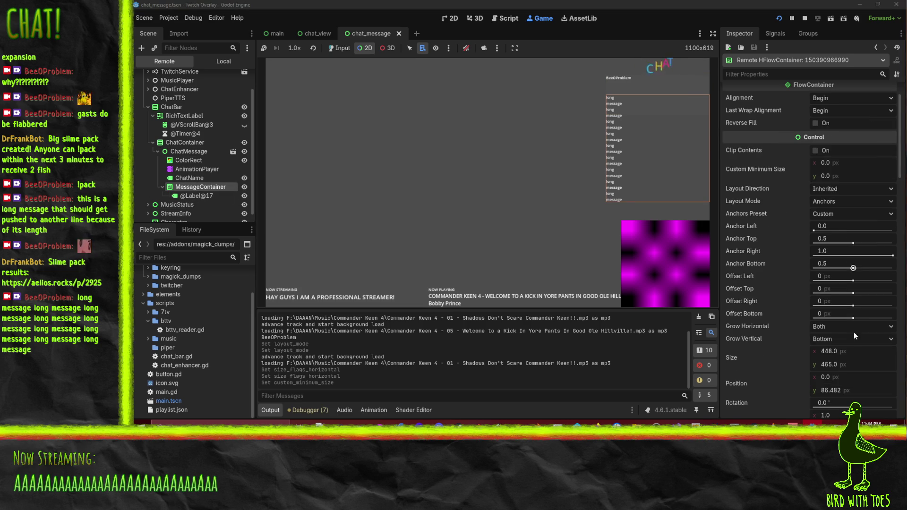
{"action": "left_click", "coordinate": [853, 390]}
{"action": "type", "text": "20"}
{"action": "key", "text": "Return"}
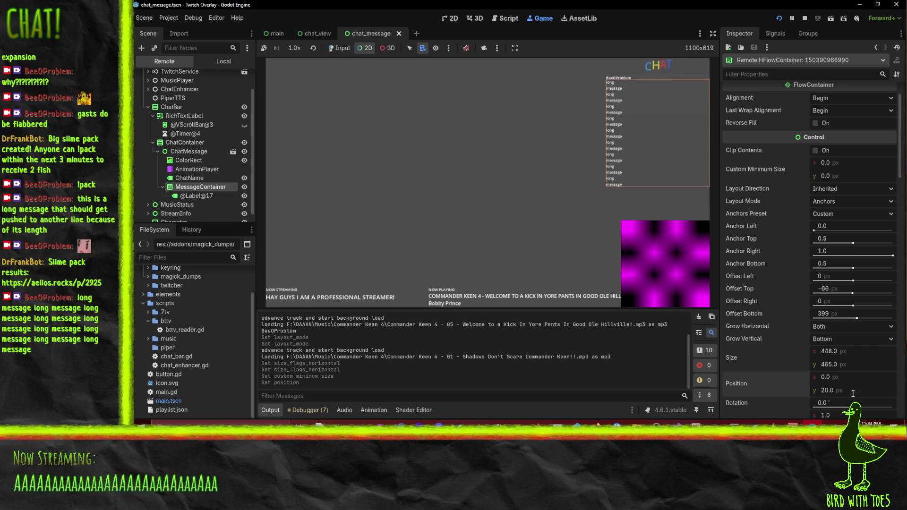
{"action": "scroll", "coordinate": [846, 365], "scroll_direction": "down", "scroll_amount": 2}
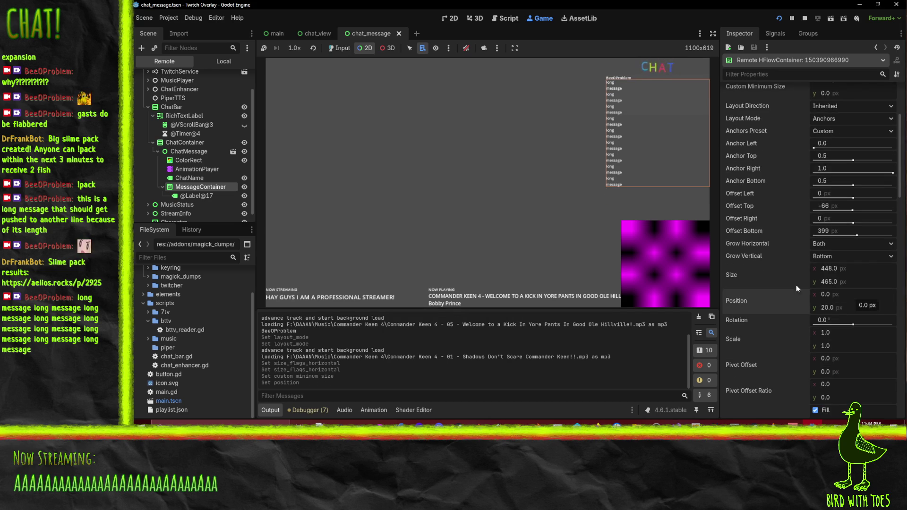
{"action": "left_click", "coordinate": [208, 196]}
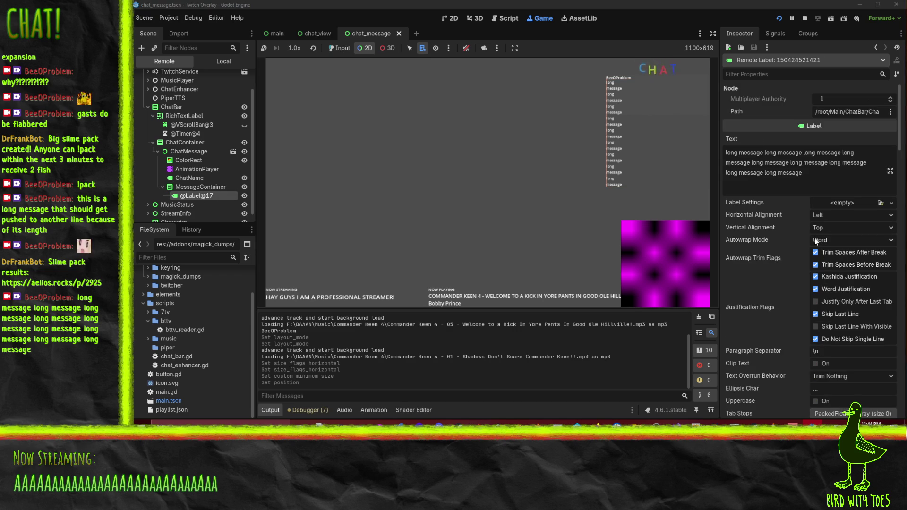
{"action": "scroll", "coordinate": [814, 238], "scroll_direction": "down", "scroll_amount": 10}
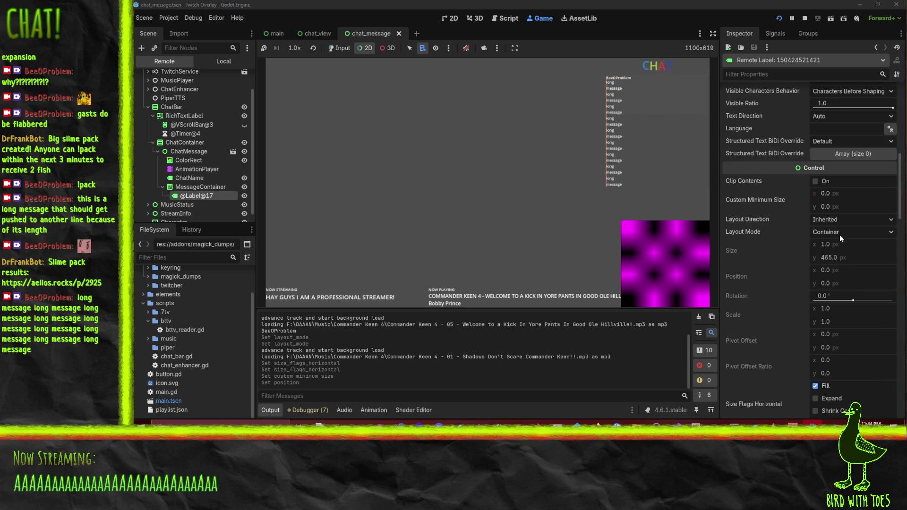
{"action": "left_click", "coordinate": [831, 232]}
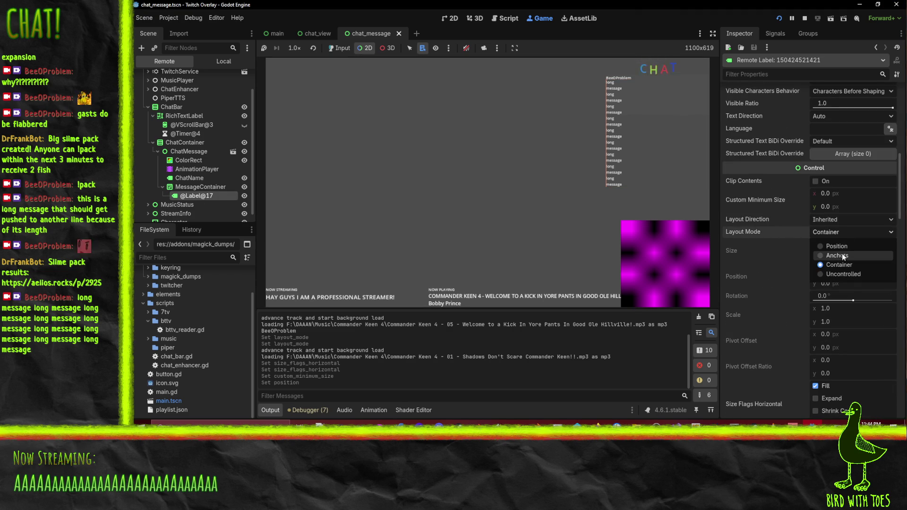
{"action": "left_click", "coordinate": [762, 231]}
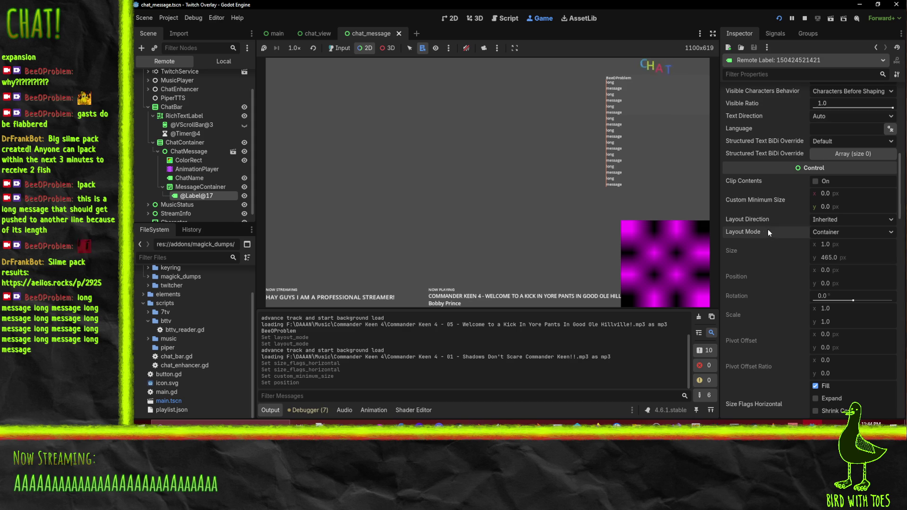
{"action": "left_click", "coordinate": [823, 399]}
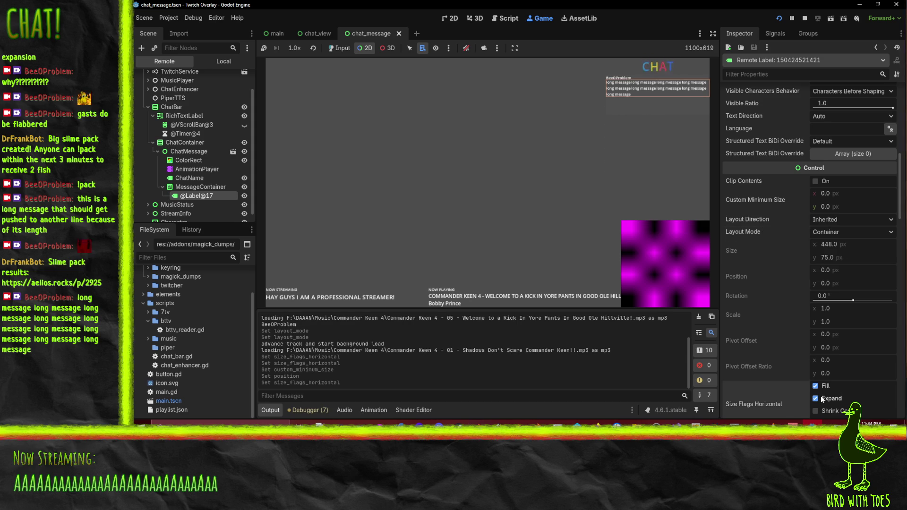
{"action": "scroll", "coordinate": [743, 360], "scroll_direction": "down", "scroll_amount": 5}
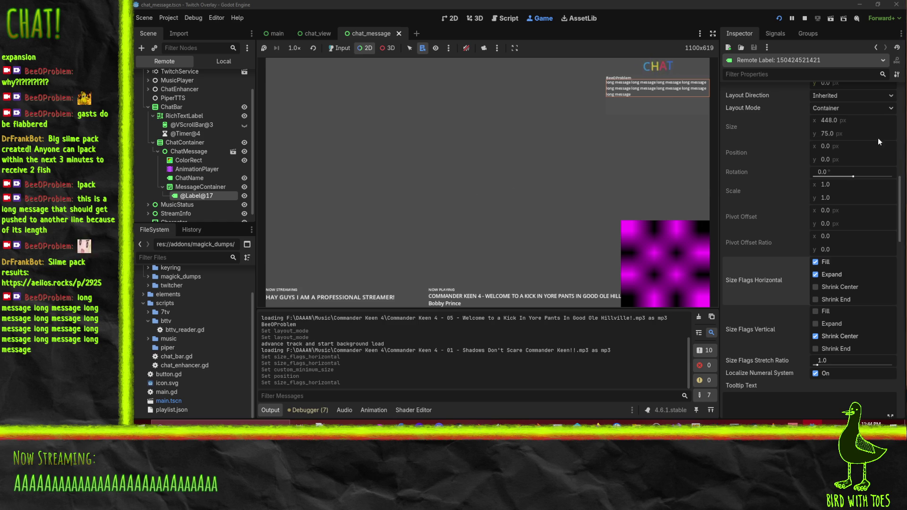
{"action": "right_click", "coordinate": [669, 97]}
{"action": "left_click", "coordinate": [689, 100]}
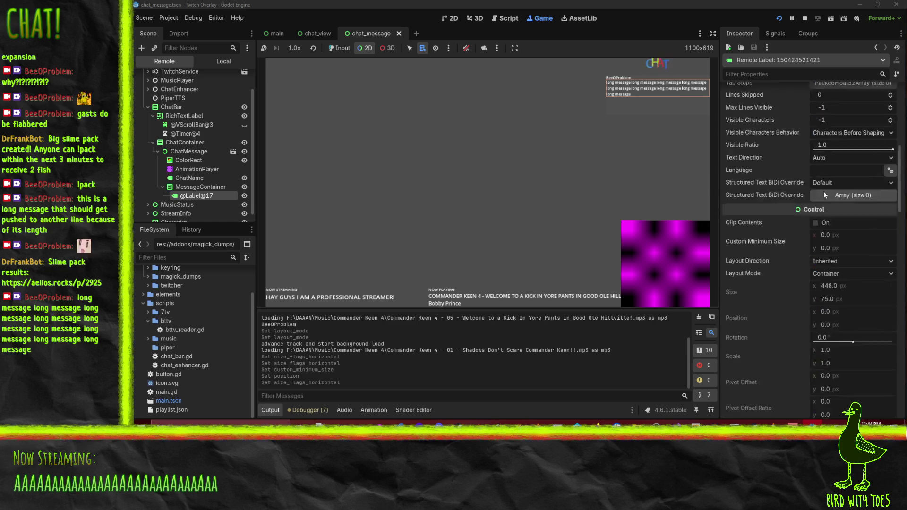
{"action": "left_click_drag", "start_coordinate": [698, 148], "coordinate": [766, 148]}
{"action": "key", "text": "BackSpace"}
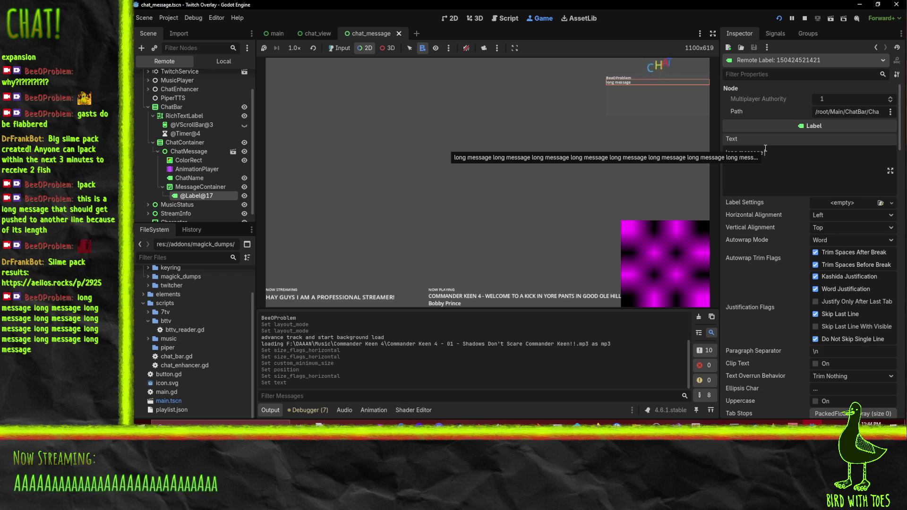
{"action": "right_click", "coordinate": [203, 196]}
{"action": "left_click", "coordinate": [188, 198]}
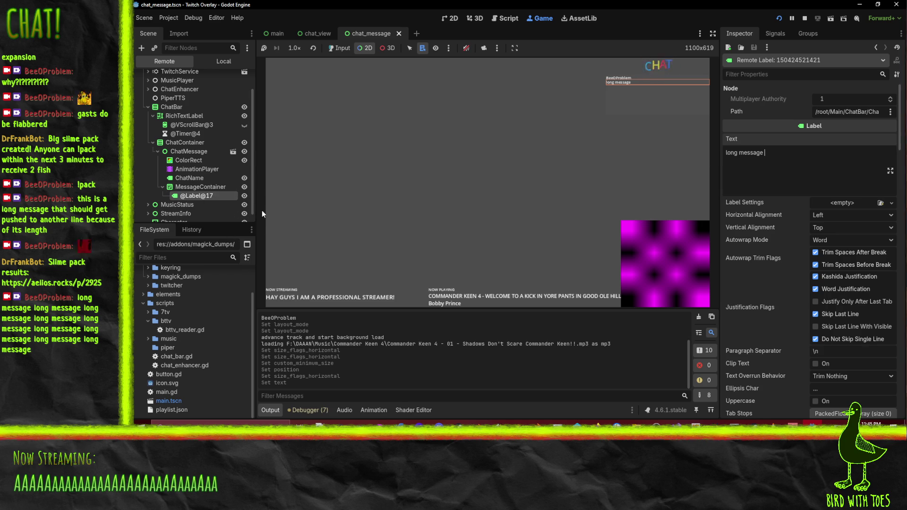
{"action": "type", "text": "D"}
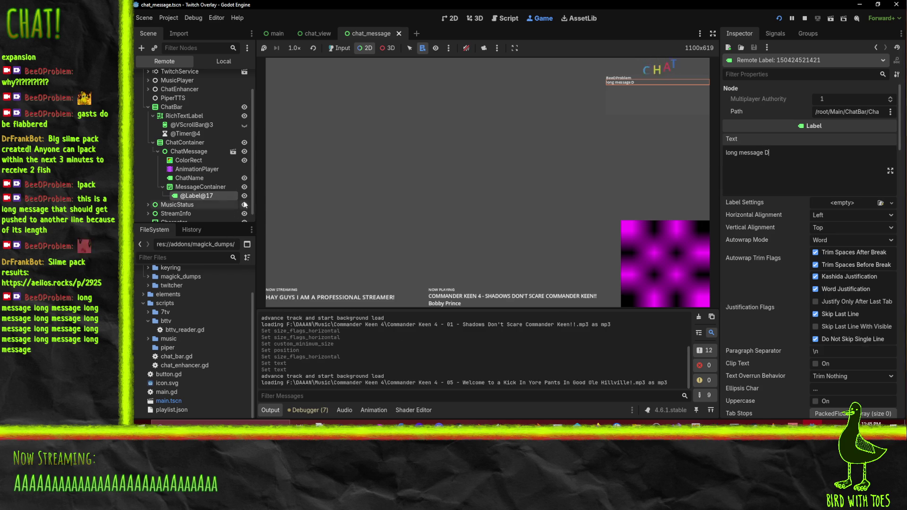
{"action": "right_click", "coordinate": [204, 197]}
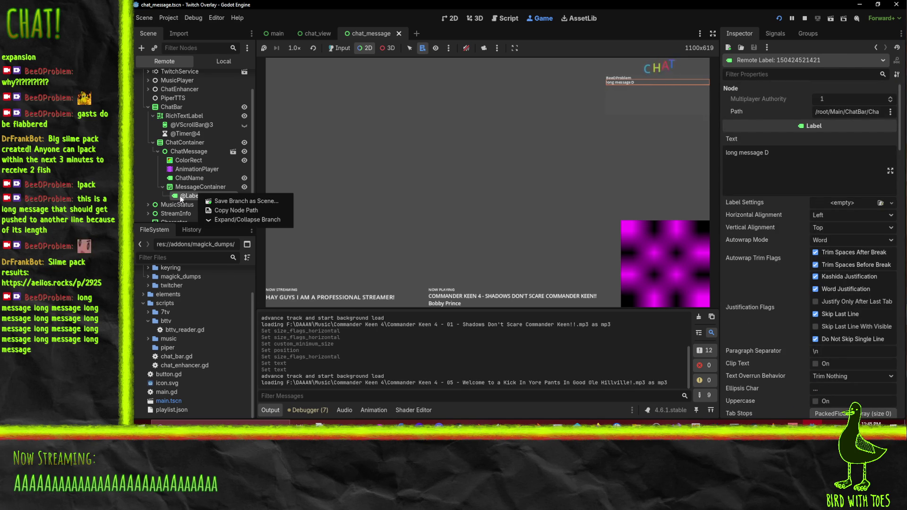
{"action": "left_click", "coordinate": [180, 195]}
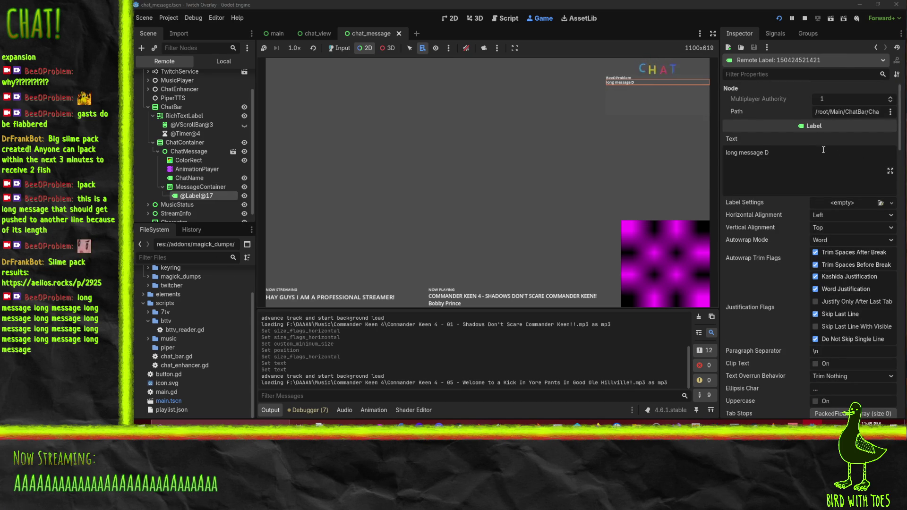
{"action": "left_click", "coordinate": [805, 18]}
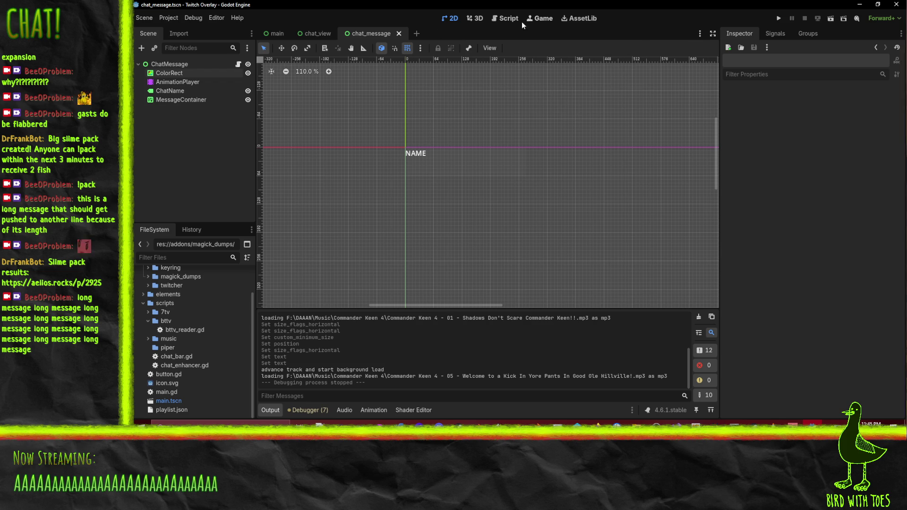
In chat_message.gd, add a line after autowrap_mode and start writing label.size with autocomplete
{"action": "left_click", "coordinate": [506, 19]}
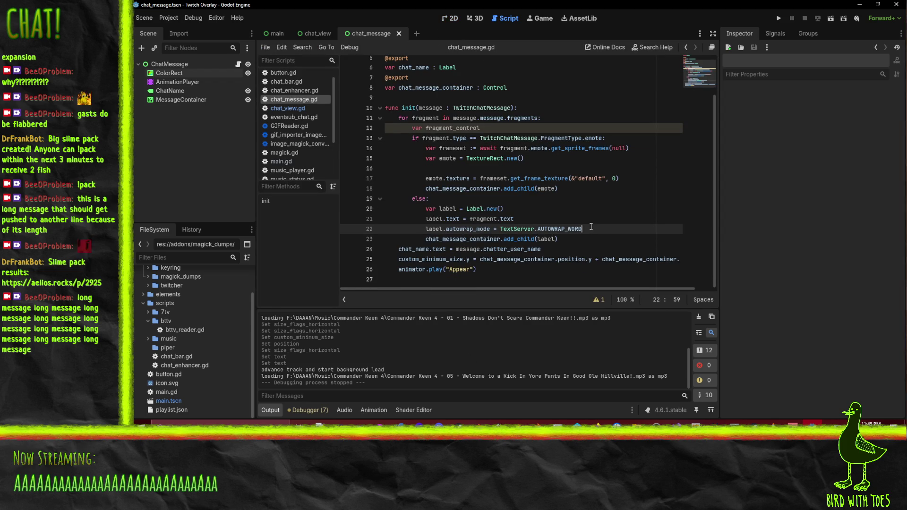
{"action": "key", "text": "Return"}
{"action": "type", "text": "labe"}
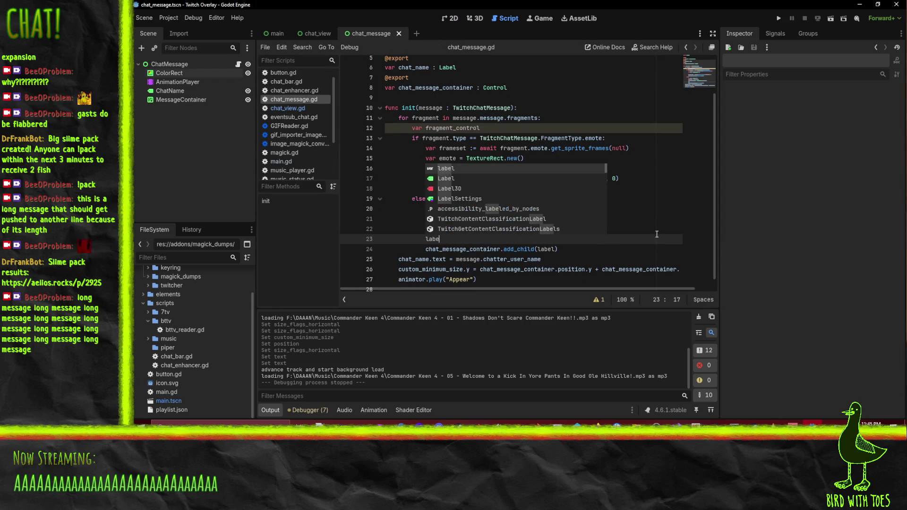
{"action": "type", "text": "l.ho"}
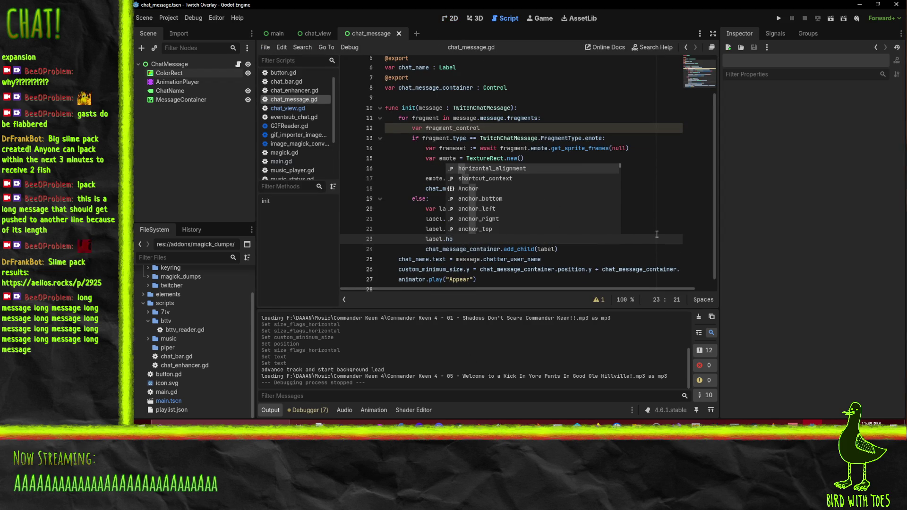
{"action": "key", "text": "BackSpace"}
{"action": "key", "text": "BackSpace"}
{"action": "type", "text": "expand"}
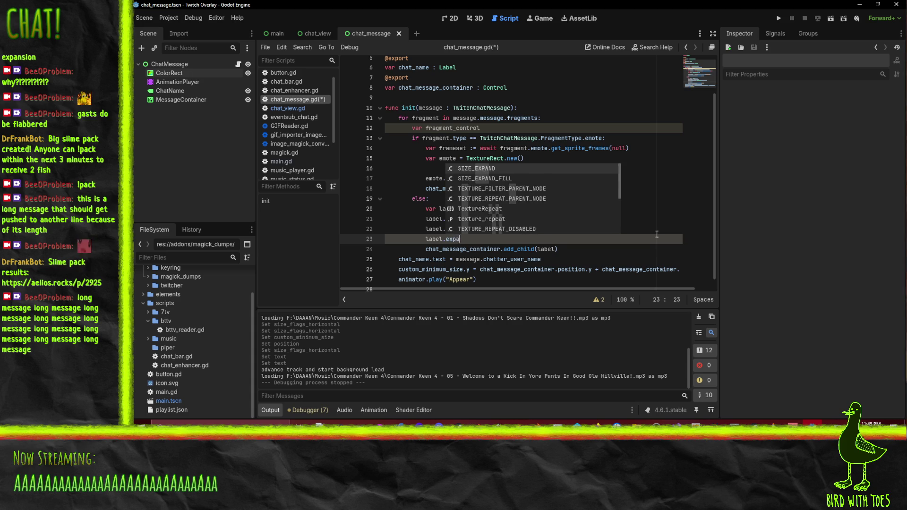
{"action": "key", "text": "BackSpace"}
{"action": "key", "text": "BackSpace"}
{"action": "key", "text": "BackSpace"}
{"action": "type", "text": "size"}
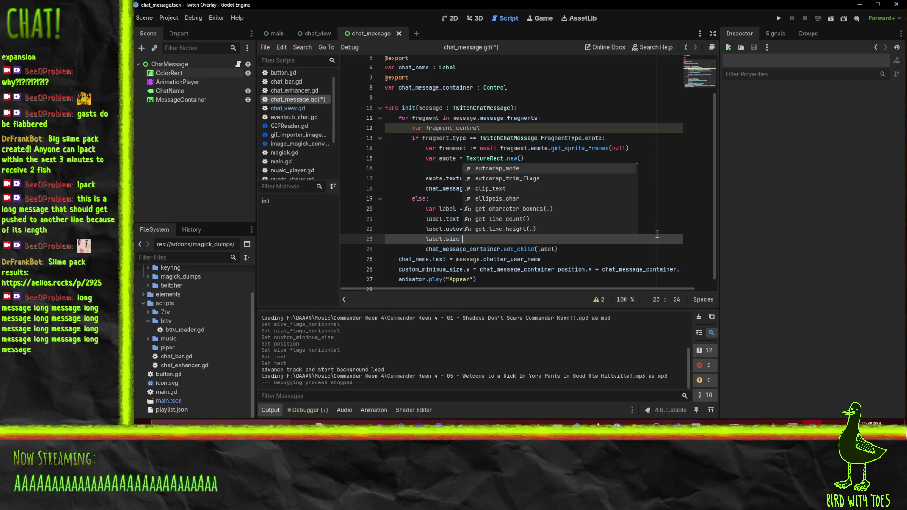
{"action": "key", "text": "BackSpace"}
{"action": "key", "text": "Down"}
{"action": "key", "text": "Down"}
{"action": "key", "text": "Down"}
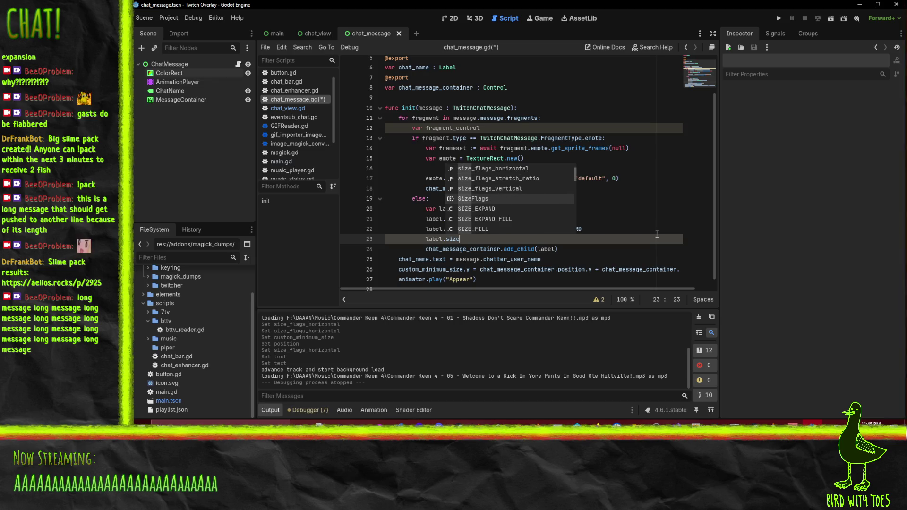
{"action": "key", "text": "Return"}
{"action": "key", "text": "ctrl+z"}
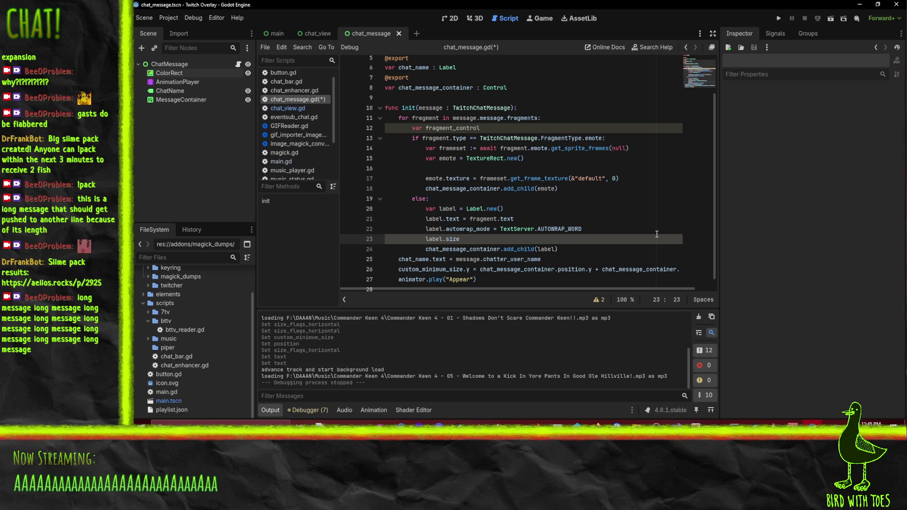
Bring up the Godot docs and open the Control class reference
{"action": "left_click", "coordinate": [596, 424]}
{"action": "left_click", "coordinate": [540, 393]}
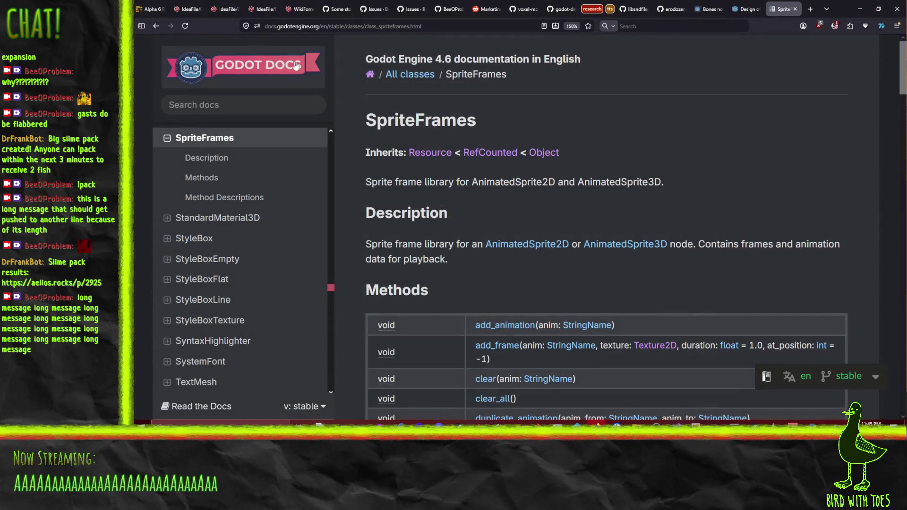
{"action": "left_click", "coordinate": [229, 102]}
{"action": "type", "text": "Control"}
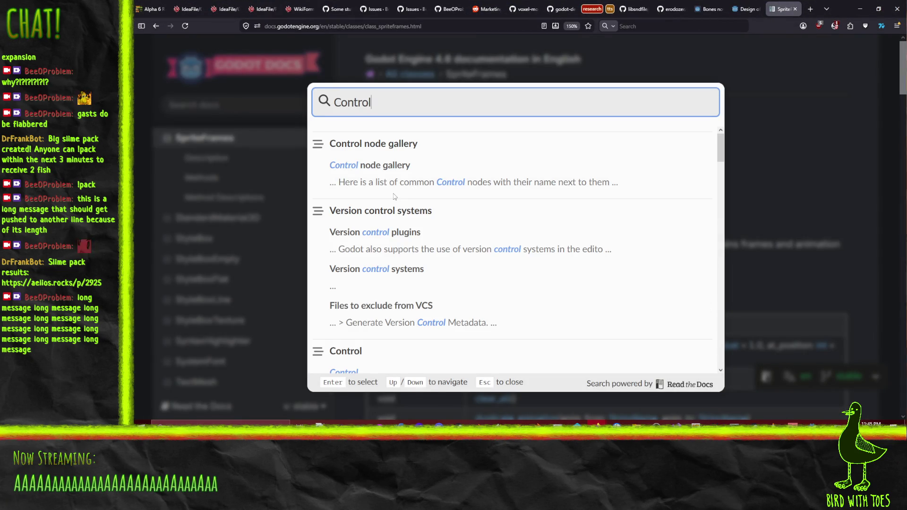
{"action": "left_click", "coordinate": [452, 182]}
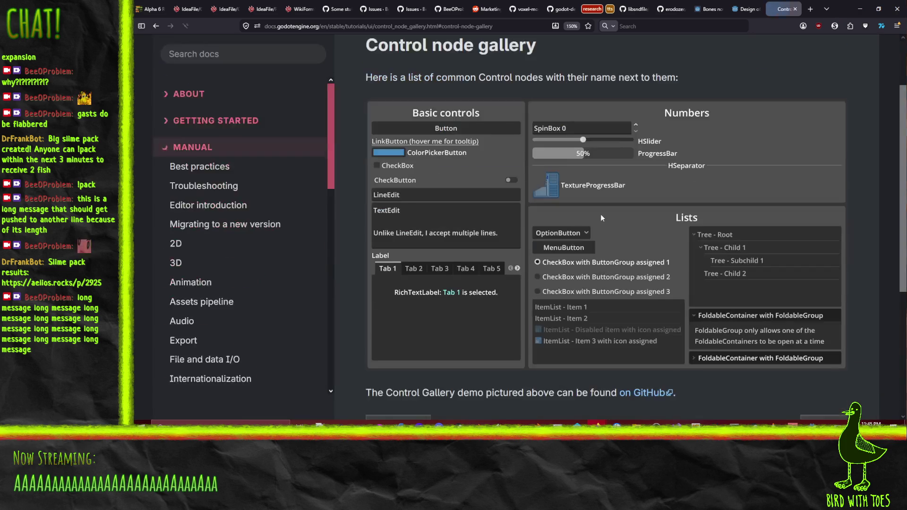
{"action": "scroll", "coordinate": [373, 158], "scroll_direction": "down", "scroll_amount": 5}
{"action": "scroll", "coordinate": [389, 166], "scroll_direction": "up", "scroll_amount": 8}
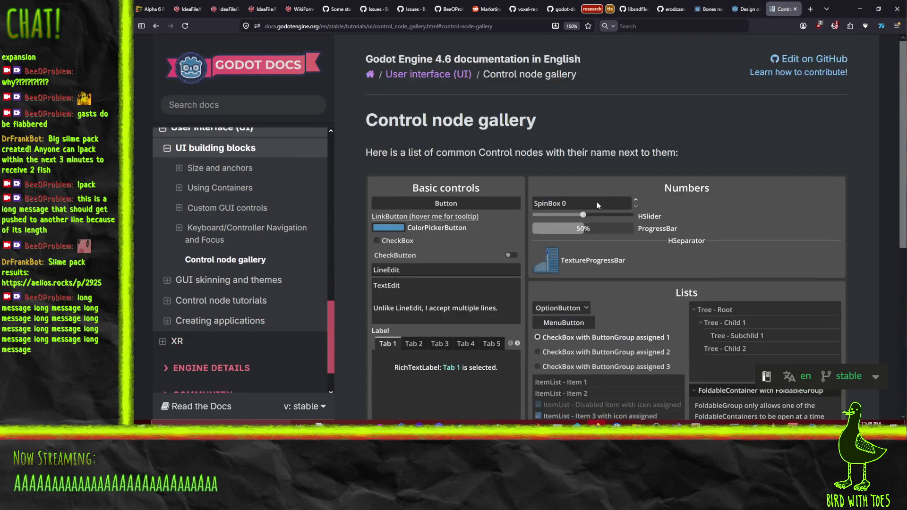
{"action": "scroll", "coordinate": [635, 180], "scroll_direction": "down", "scroll_amount": 5}
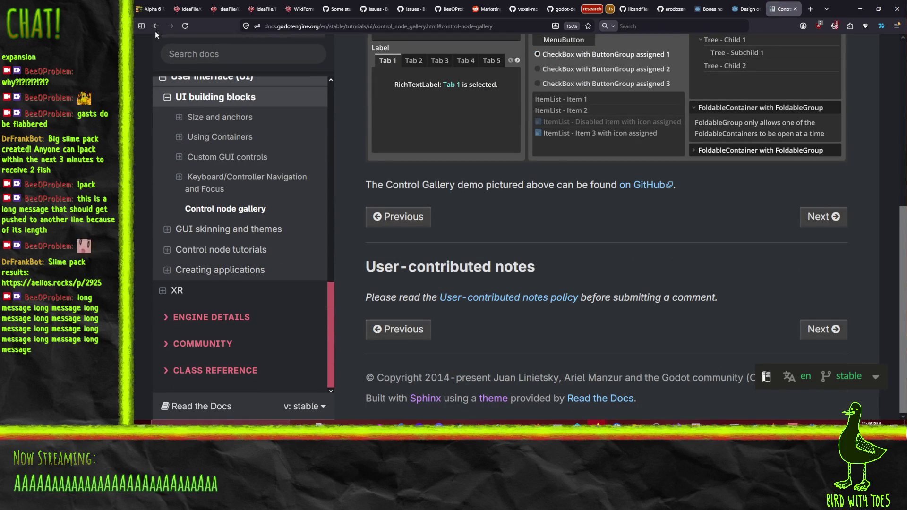
{"action": "scroll", "coordinate": [557, 220], "scroll_direction": "up", "scroll_amount": 5}
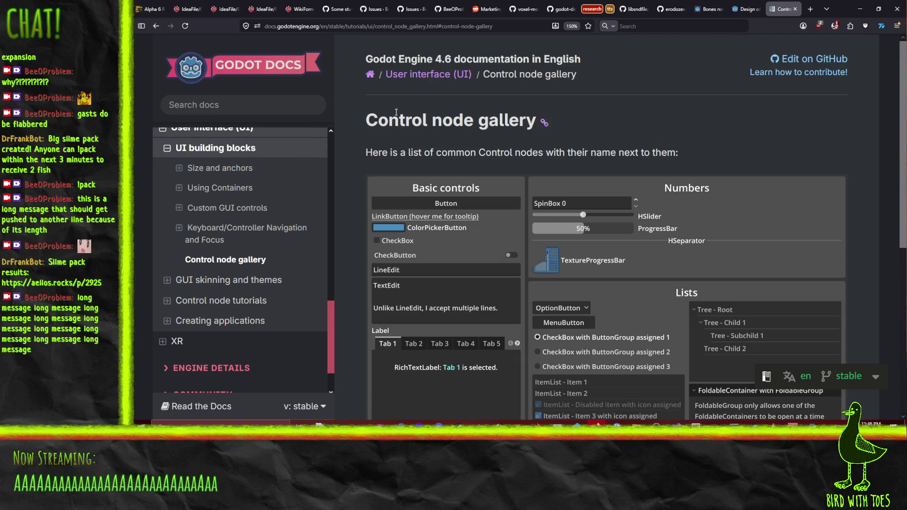
{"action": "left_click", "coordinate": [156, 27]}
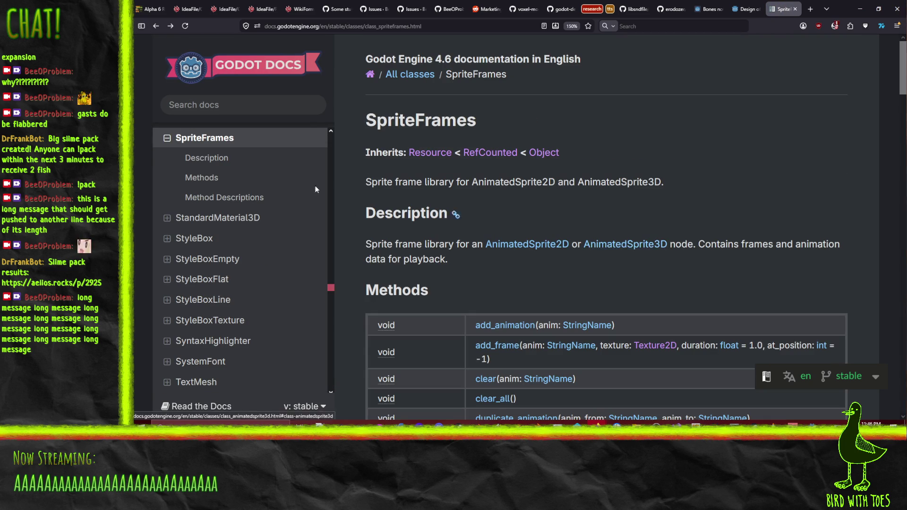
{"action": "left_click", "coordinate": [273, 112]}
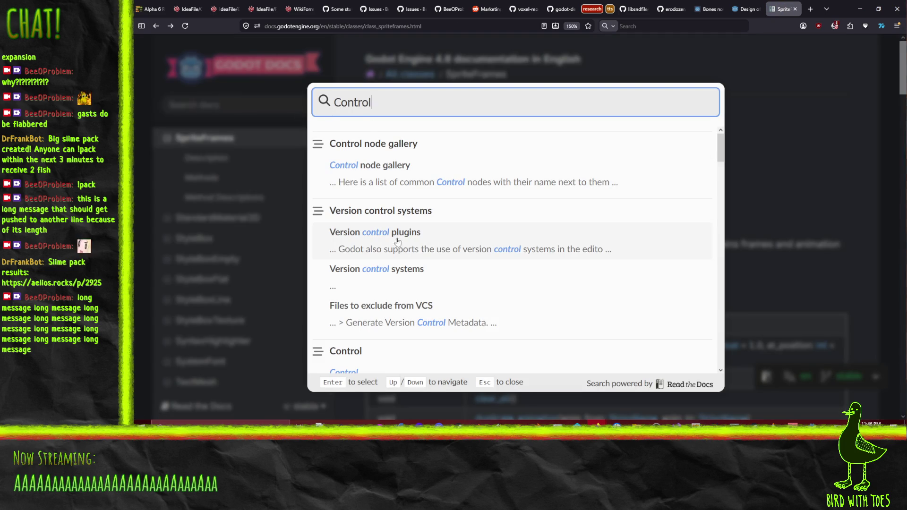
{"action": "scroll", "coordinate": [482, 222], "scroll_direction": "down", "scroll_amount": 3}
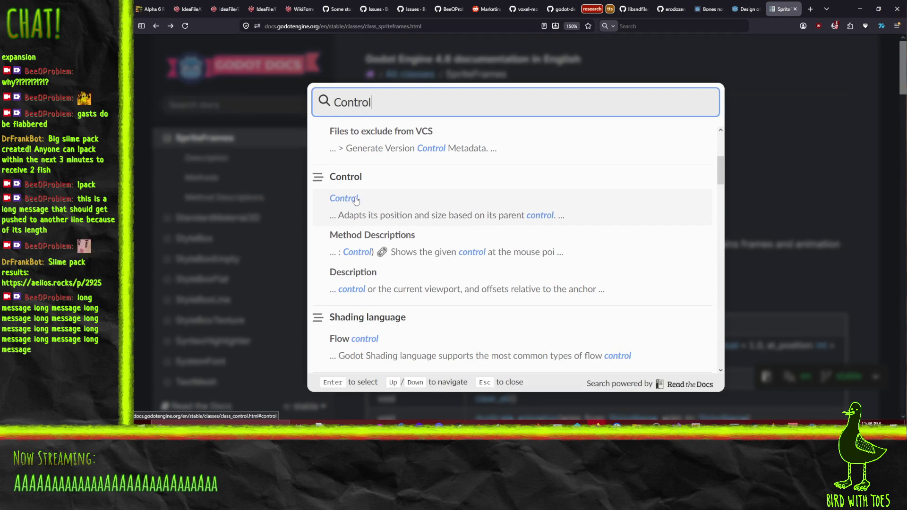
{"action": "left_click", "coordinate": [338, 200]}
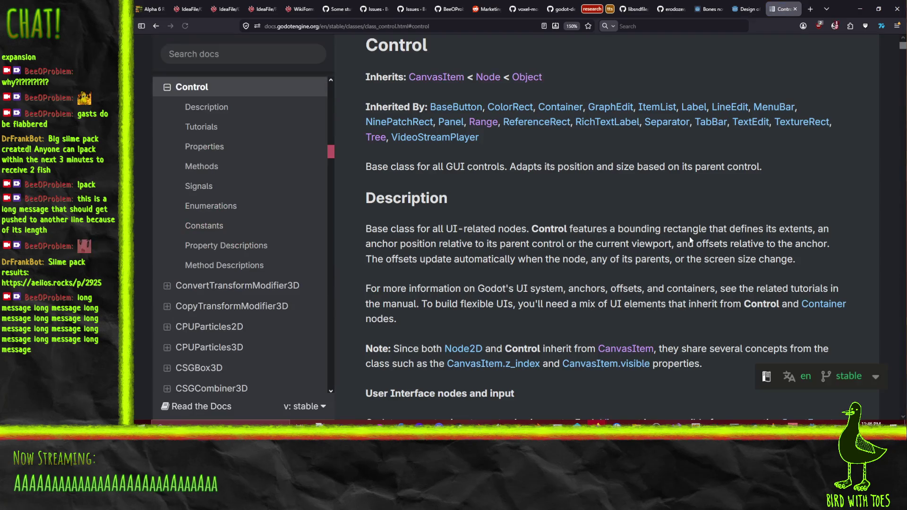
{"action": "scroll", "coordinate": [571, 200], "scroll_direction": "down", "scroll_amount": 5}
{"action": "scroll", "coordinate": [578, 208], "scroll_direction": "down", "scroll_amount": 5}
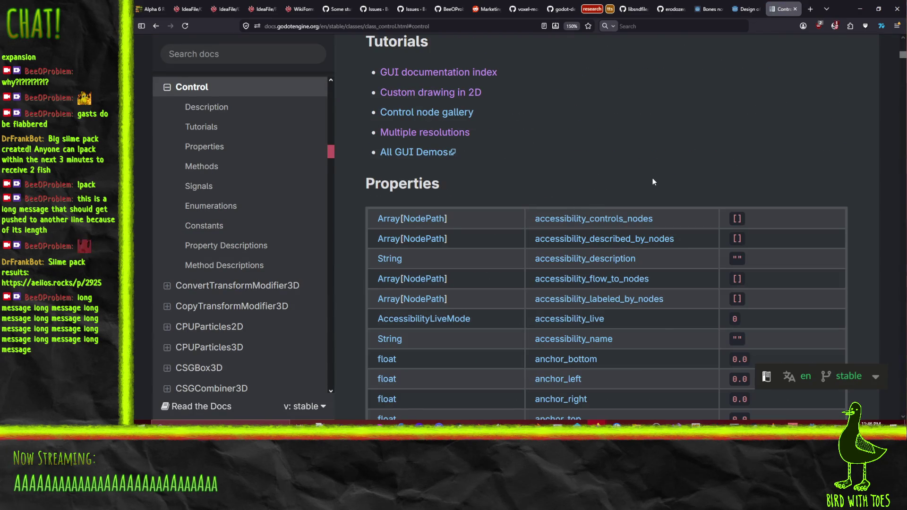
Search the Control page for 'expand' to read size_flags_horizontal, then return to the editor
{"action": "key", "text": "ctrl+f"}
{"action": "type", "text": "expand"}
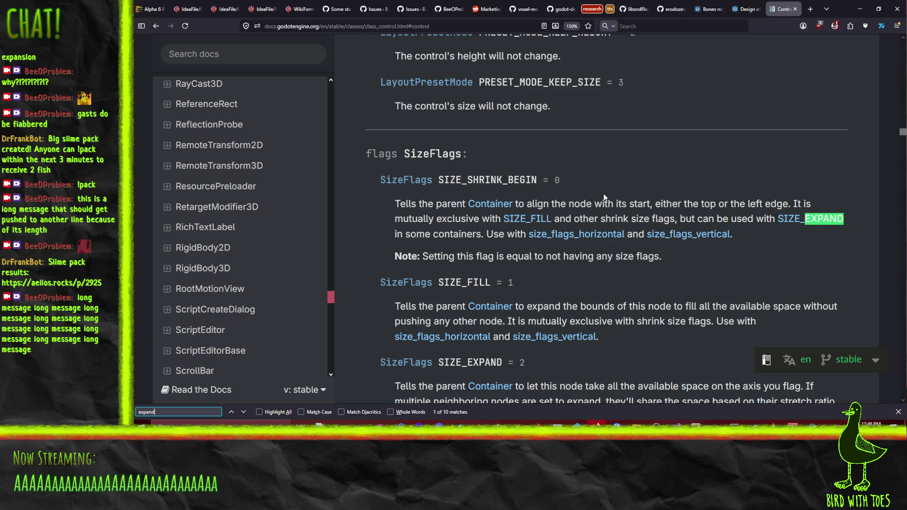
{"action": "key", "text": "Return"}
{"action": "key", "text": "Return"}
{"action": "key", "text": "Return"}
{"action": "key", "text": "Return"}
{"action": "key", "text": "Return"}
{"action": "key", "text": "Return"}
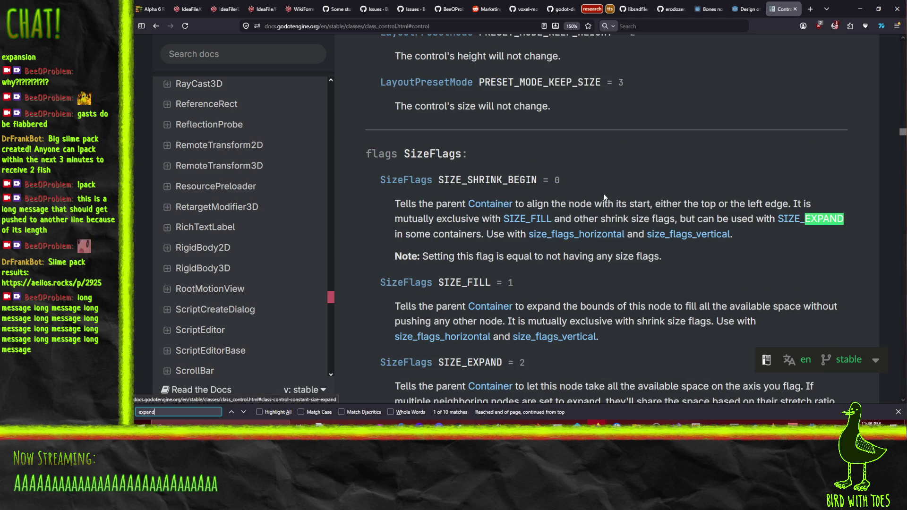
{"action": "key", "text": "Return"}
{"action": "key", "text": "Return"}
{"action": "key", "text": "Return"}
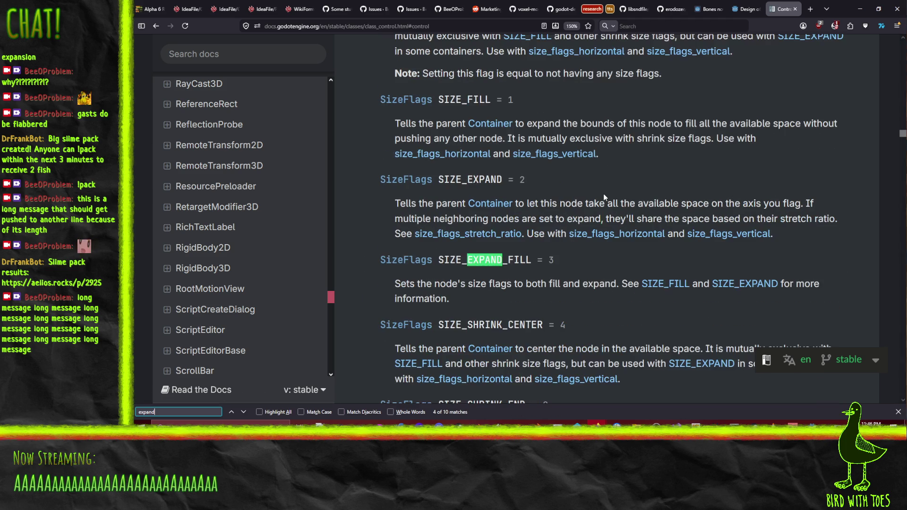
{"action": "key", "text": "Return"}
{"action": "key", "text": "Return"}
{"action": "key", "text": "Return"}
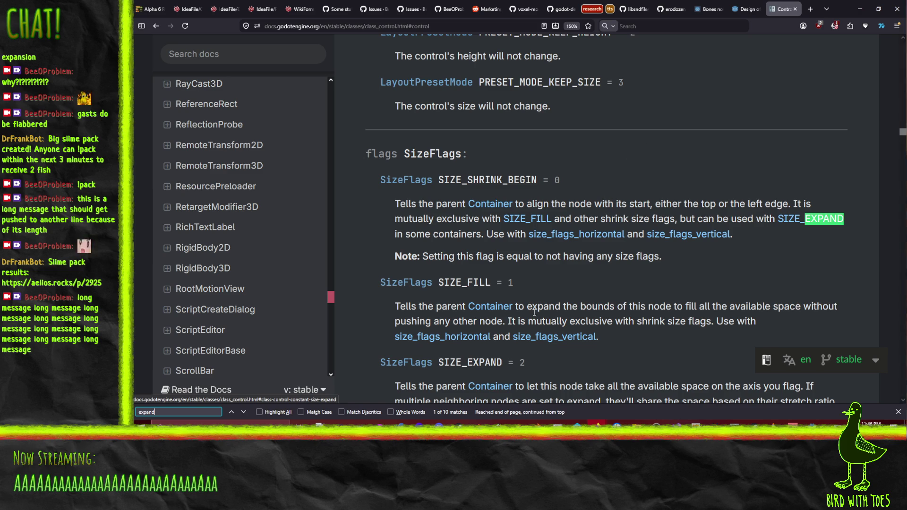
{"action": "left_click", "coordinate": [232, 412]}
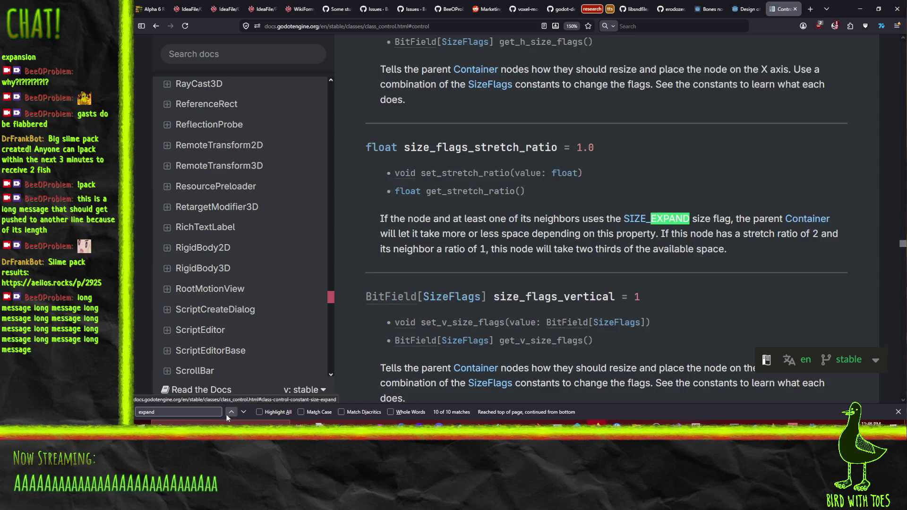
{"action": "scroll", "coordinate": [555, 264], "scroll_direction": "up", "scroll_amount": 5}
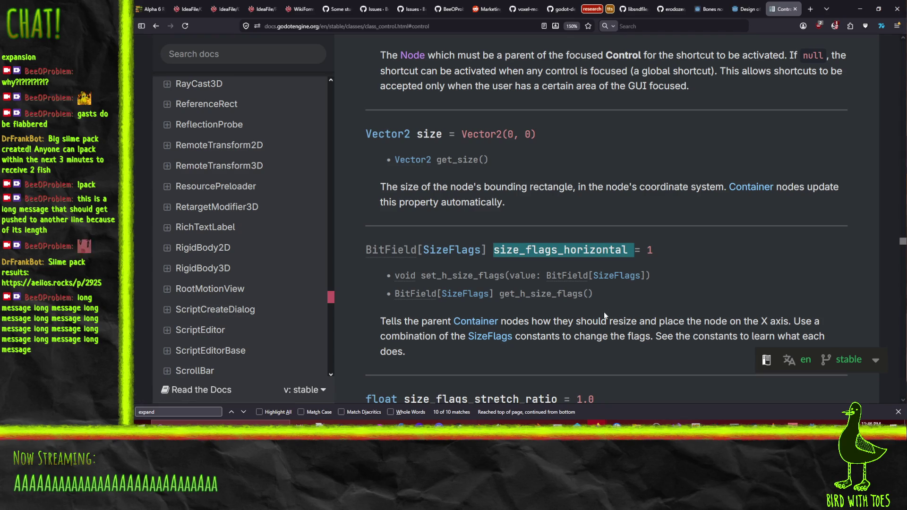
{"action": "mouse_move", "coordinate": [811, 424]}
{"action": "left_click", "coordinate": [784, 378]}
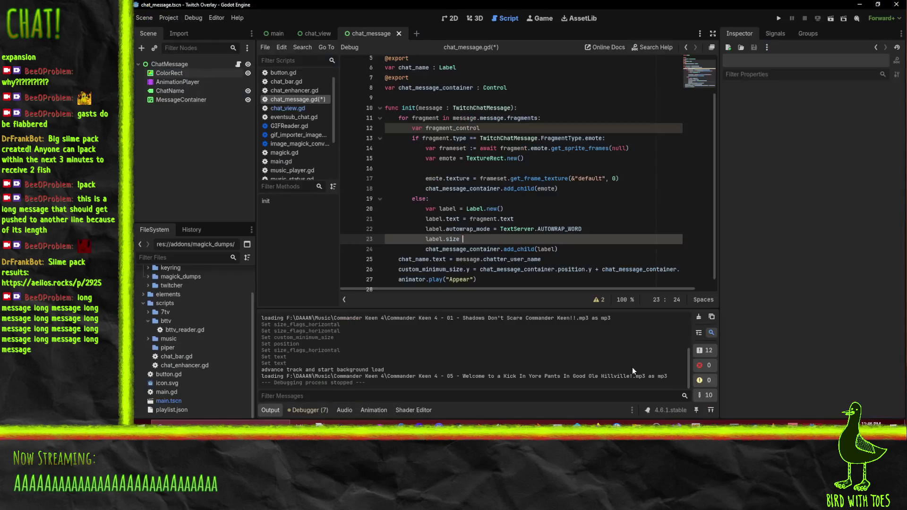
Complete line 23 as label.size_flags_horizontal = Control.SIZE_EXPAND, save, and run the project
{"action": "type", "text": "_flags_horizontal ="}
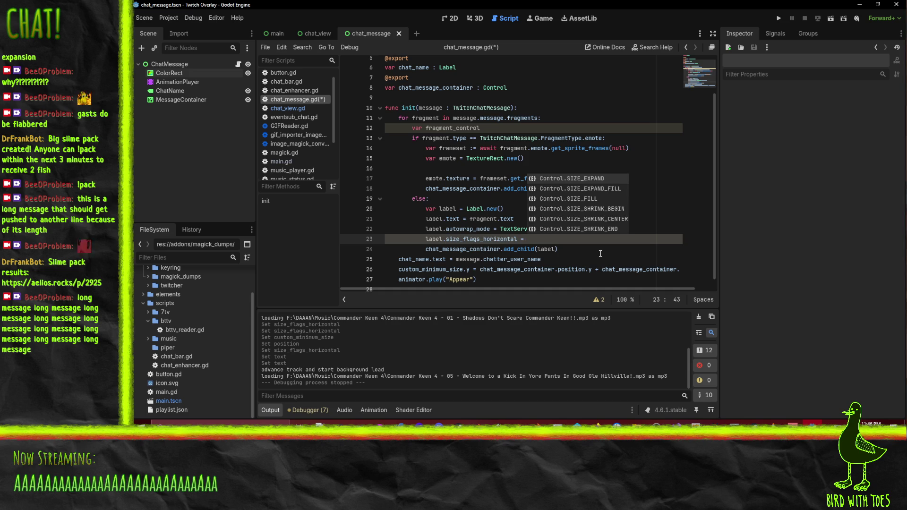
{"action": "key", "text": "Down"}
{"action": "key", "text": "Up"}
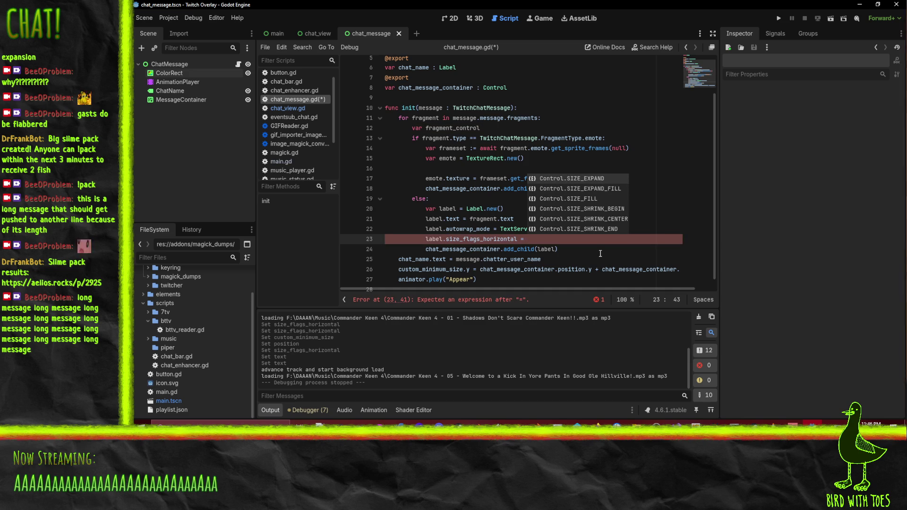
{"action": "key", "text": "Return"}
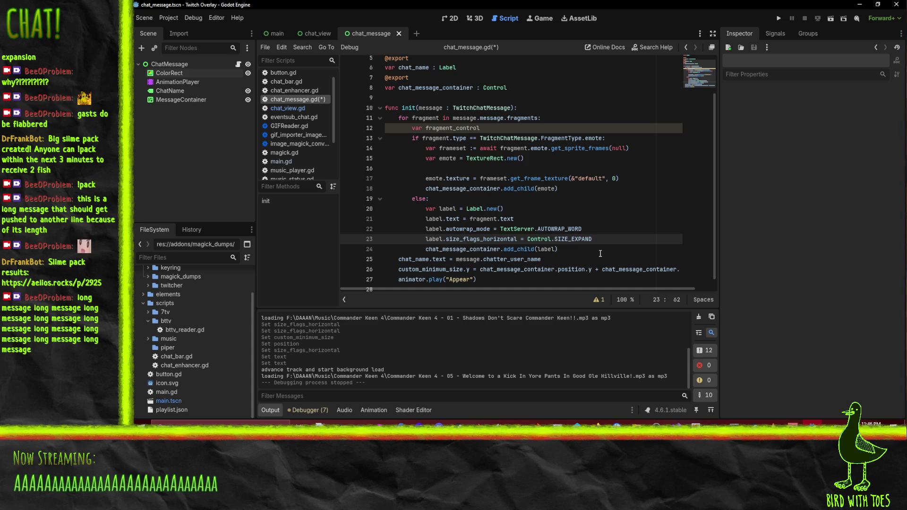
{"action": "key", "text": "ctrl+s"}
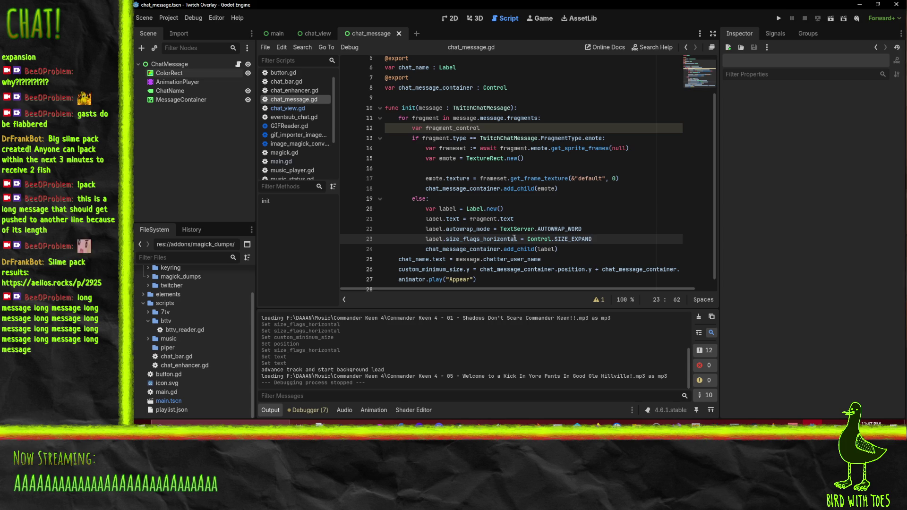
{"action": "left_click", "coordinate": [779, 19]}
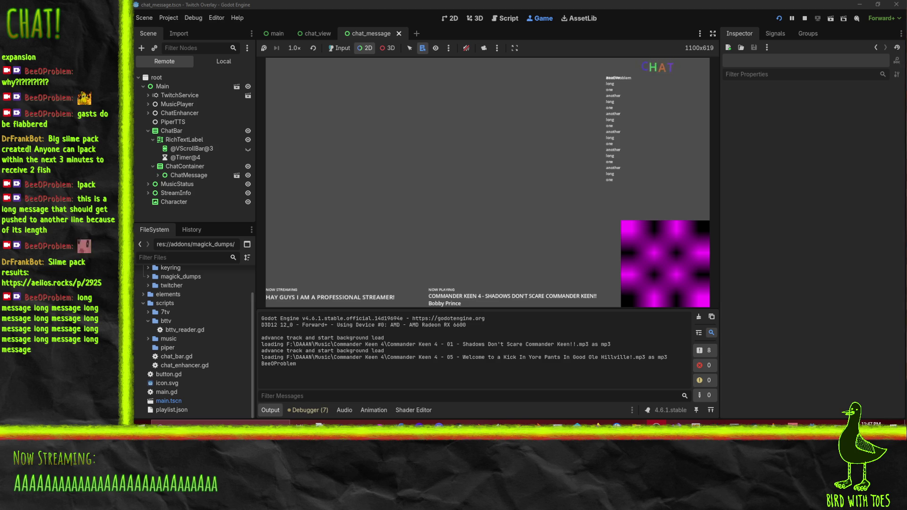
{"action": "left_click", "coordinate": [604, 120]}
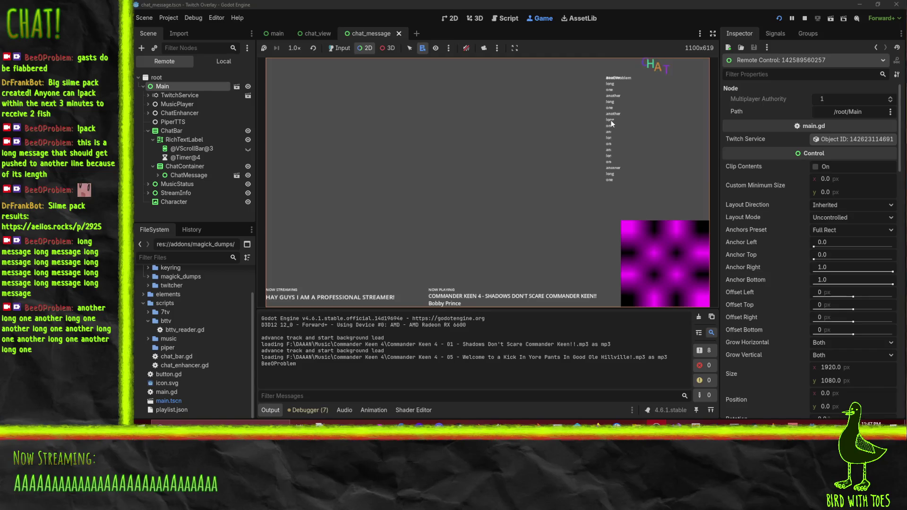
{"action": "right_click", "coordinate": [611, 120]}
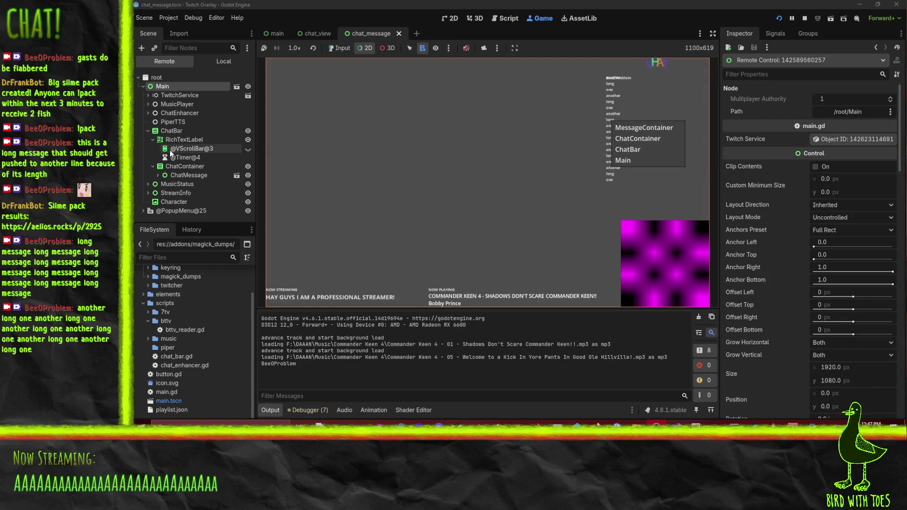
{"action": "left_click", "coordinate": [195, 175]}
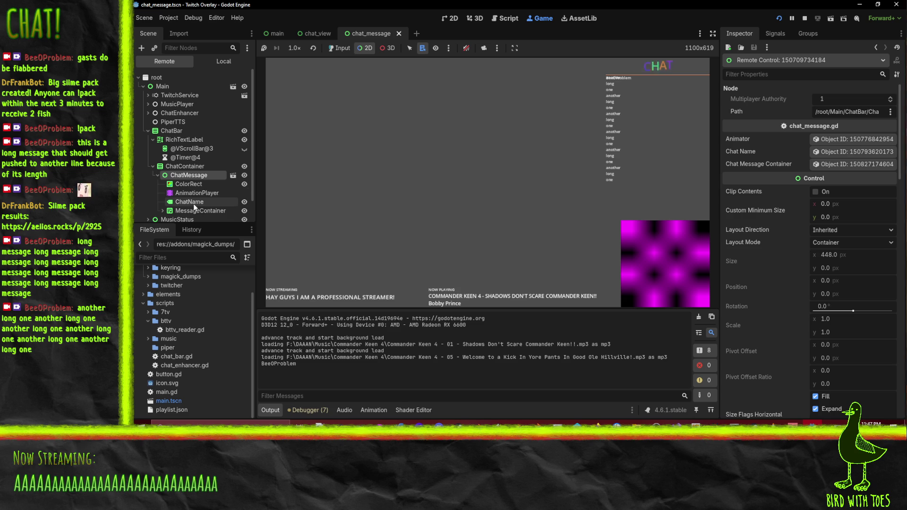
{"action": "left_click", "coordinate": [193, 211]}
{"action": "left_click", "coordinate": [188, 219]}
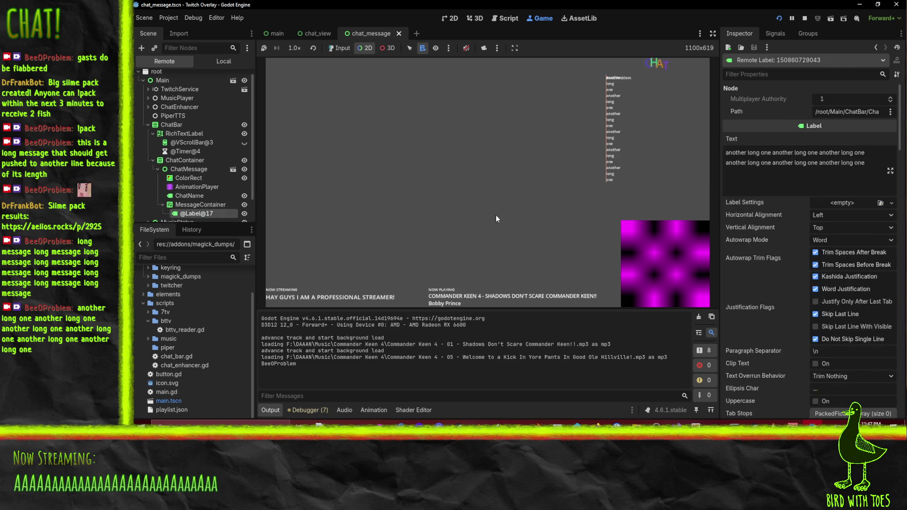
{"action": "scroll", "coordinate": [803, 189], "scroll_direction": "down", "scroll_amount": 5}
{"action": "scroll", "coordinate": [766, 192], "scroll_direction": "down", "scroll_amount": 8}
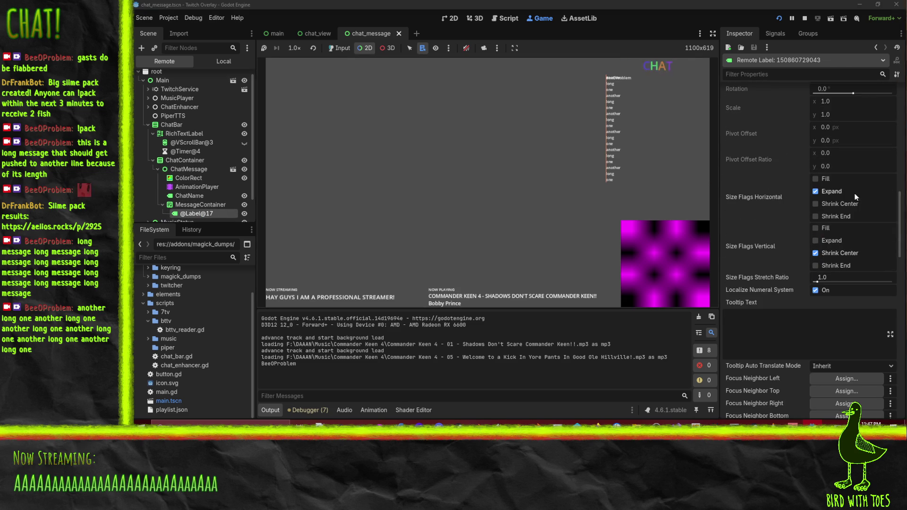
Toggle Fill on and off in the label's horizontal size flags, then switch to the docs
{"action": "left_click", "coordinate": [816, 178]}
{"action": "left_click", "coordinate": [817, 179]}
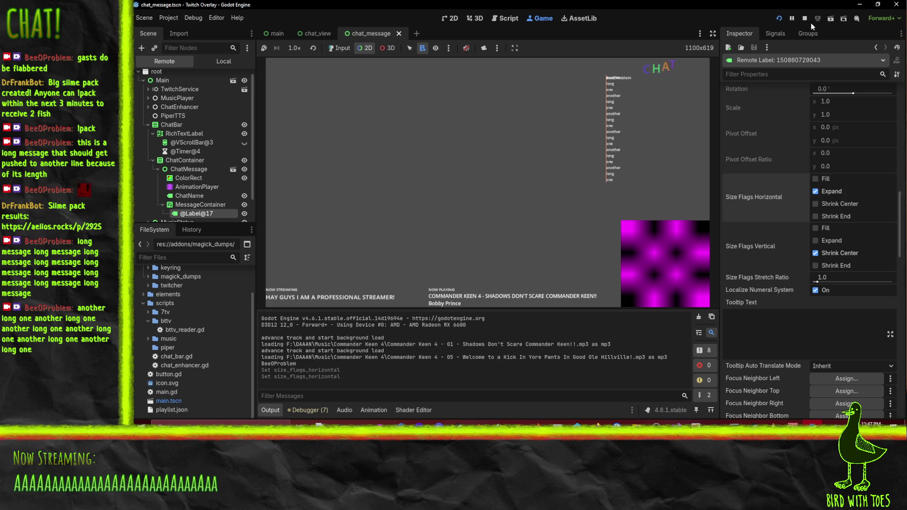
{"action": "key", "text": "alt+Tab"}
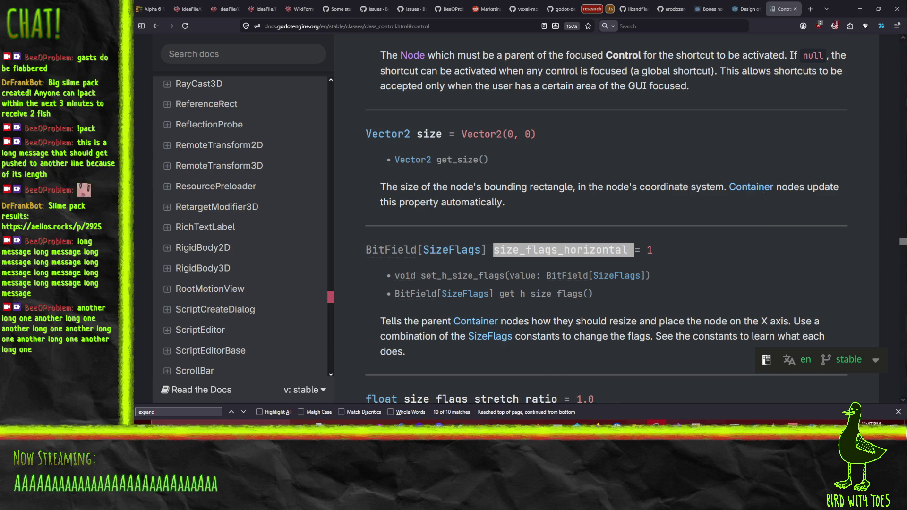
Scroll the size_flags_horizontal docs entry, minimize the browser, and return to Godot
{"action": "scroll", "coordinate": [670, 298], "scroll_direction": "down", "scroll_amount": 2}
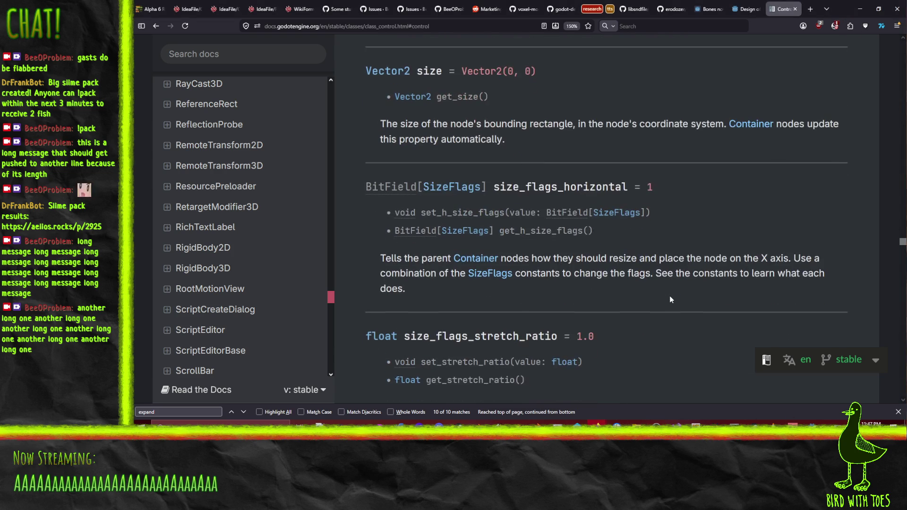
{"action": "left_click", "coordinate": [868, 8]}
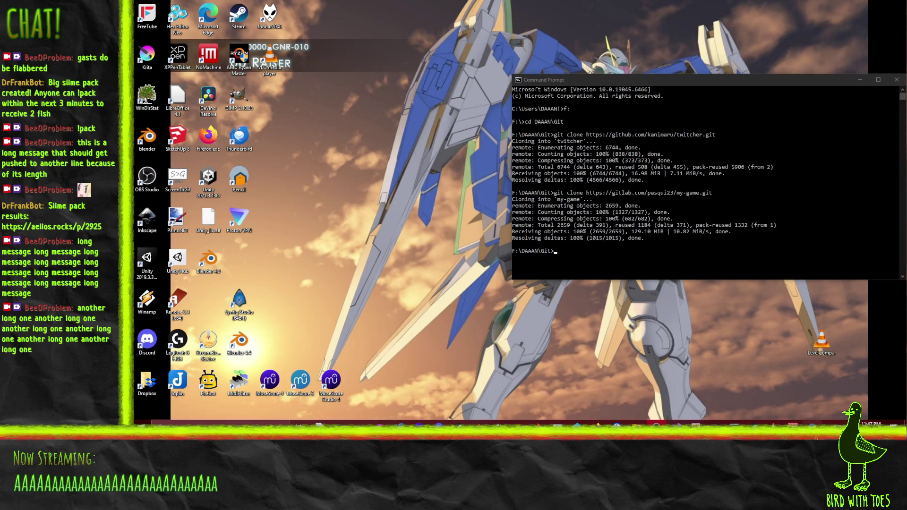
{"action": "key", "text": "alt+Tab"}
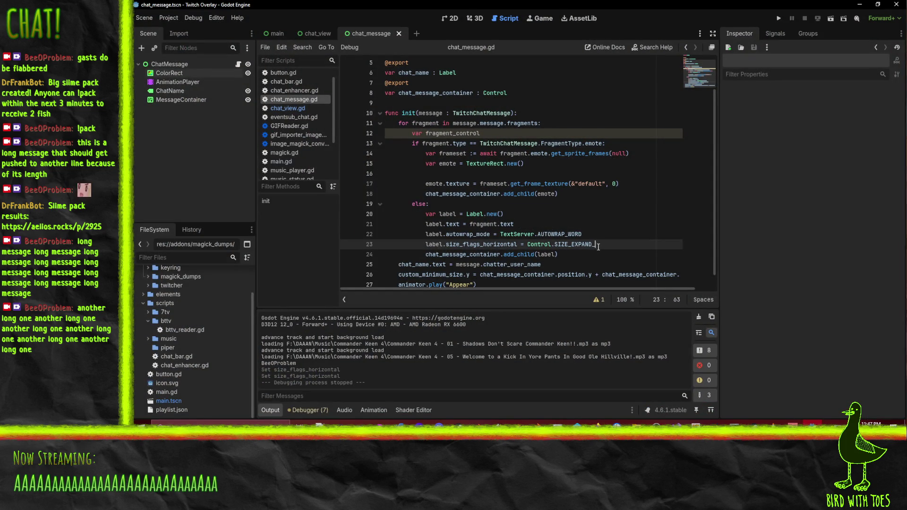
{"action": "type", "text": "_FILL"}
{"action": "key", "text": "F5"}
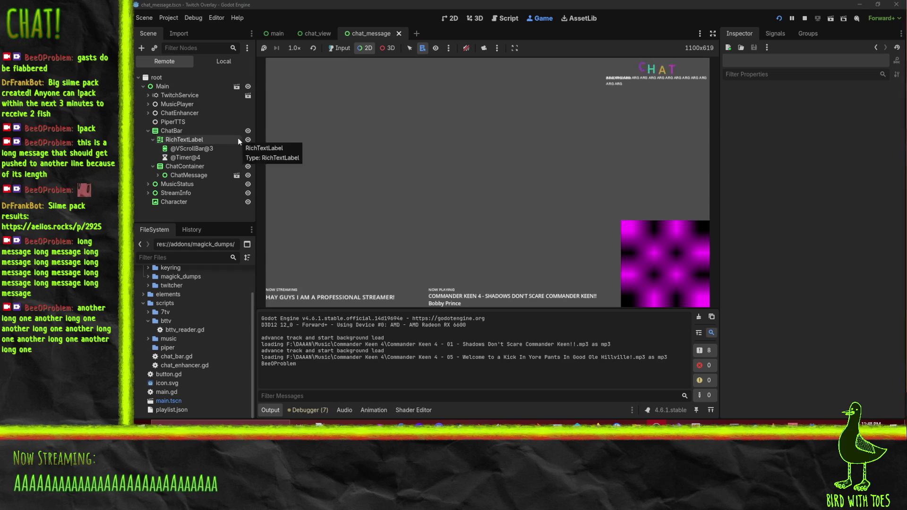
{"action": "left_click", "coordinate": [156, 174]}
{"action": "left_click", "coordinate": [163, 211]}
{"action": "scroll", "coordinate": [163, 211], "scroll_direction": "down", "scroll_amount": 2}
{"action": "left_click", "coordinate": [199, 187]}
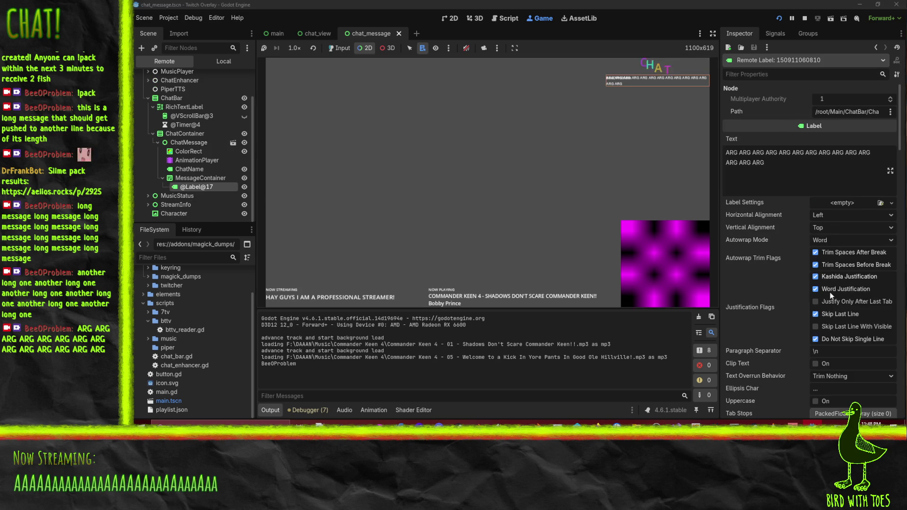
Try the Expand, Shrink End and Fill horizontal size flags on the live label, then restart the project
{"action": "scroll", "coordinate": [852, 310], "scroll_direction": "down", "scroll_amount": 10}
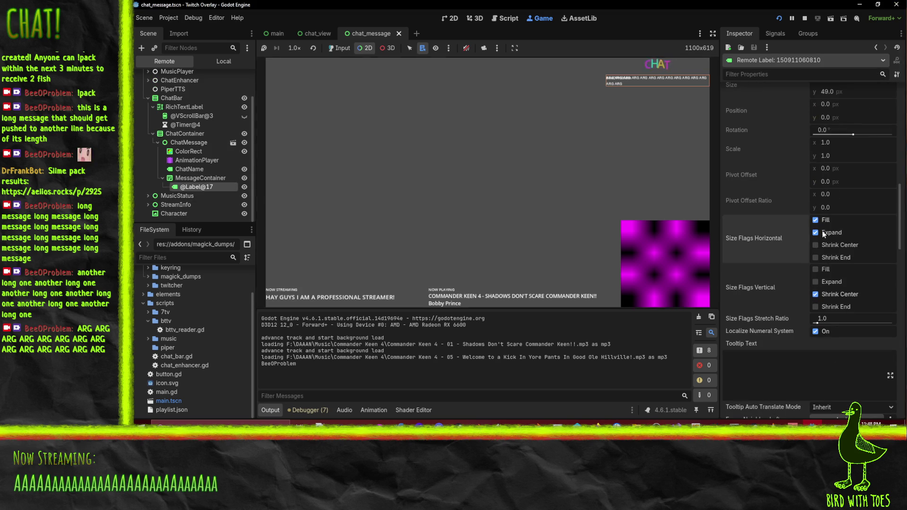
{"action": "double_click", "coordinate": [822, 233]}
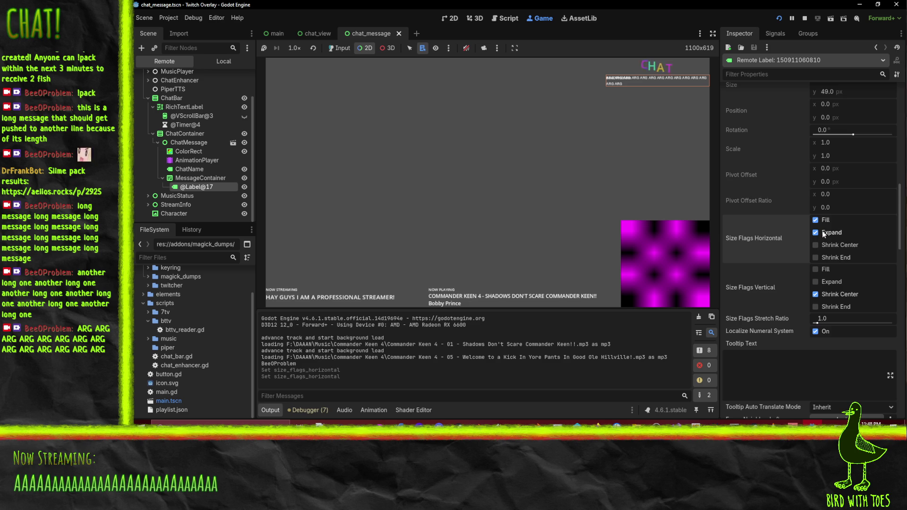
{"action": "left_click", "coordinate": [836, 259]}
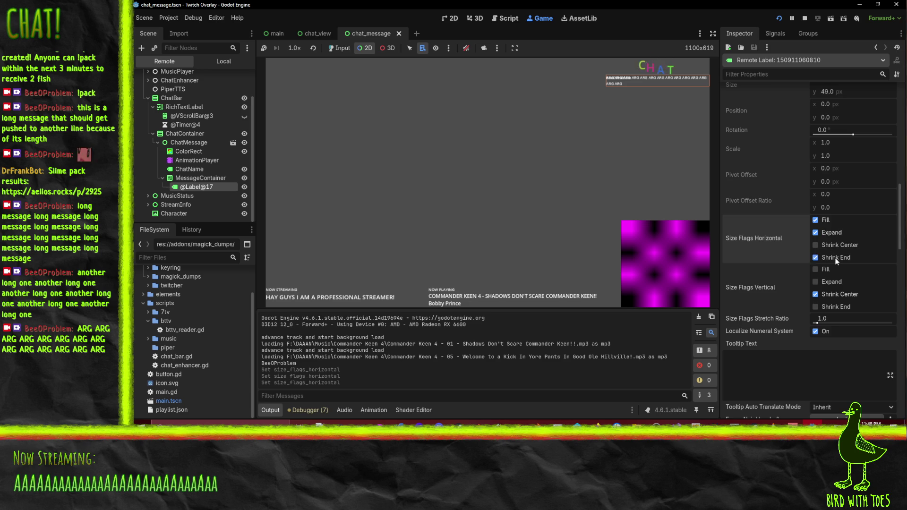
{"action": "left_click", "coordinate": [822, 221]}
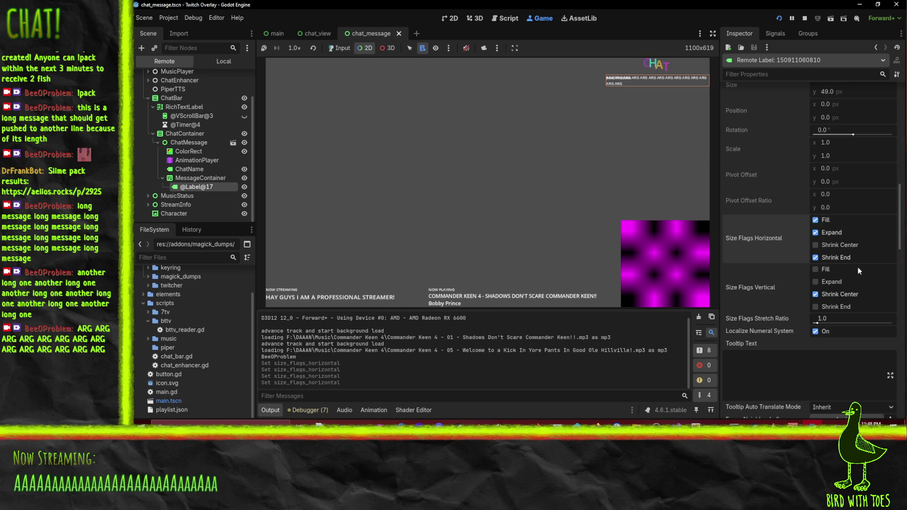
{"action": "scroll", "coordinate": [844, 246], "scroll_direction": "up", "scroll_amount": 5}
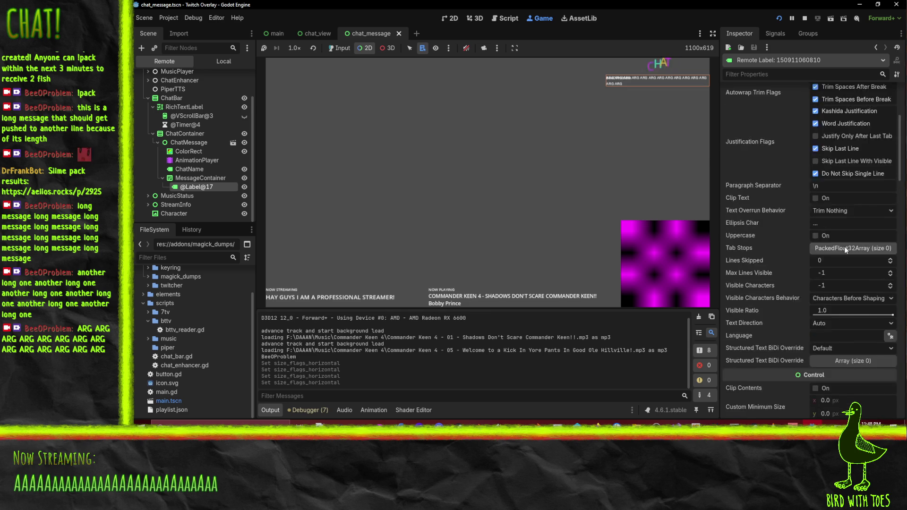
{"action": "scroll", "coordinate": [844, 246], "scroll_direction": "up", "scroll_amount": 5}
{"action": "right_click", "coordinate": [214, 191]}
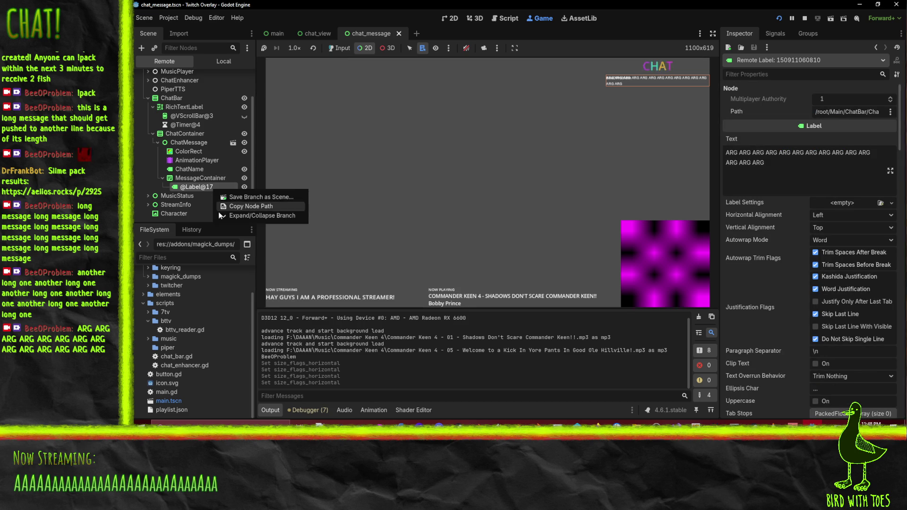
{"action": "left_click", "coordinate": [189, 186]}
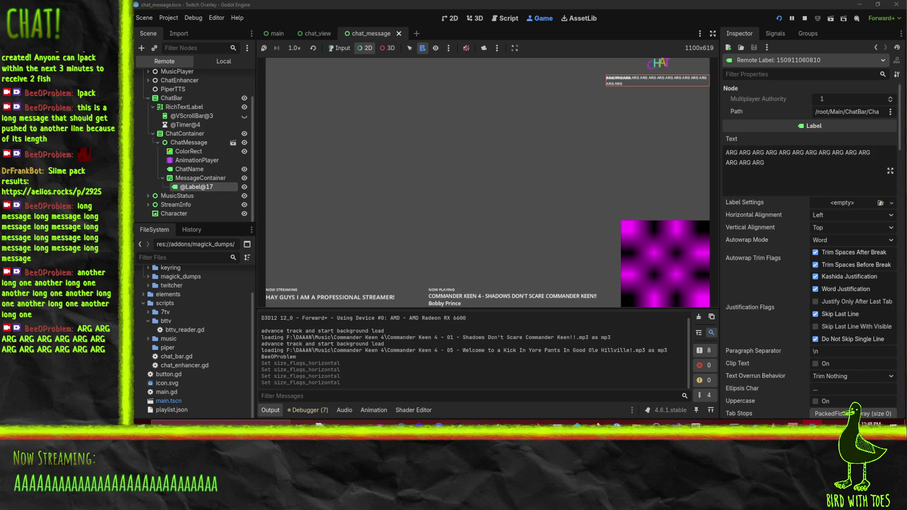
{"action": "left_click", "coordinate": [805, 17]}
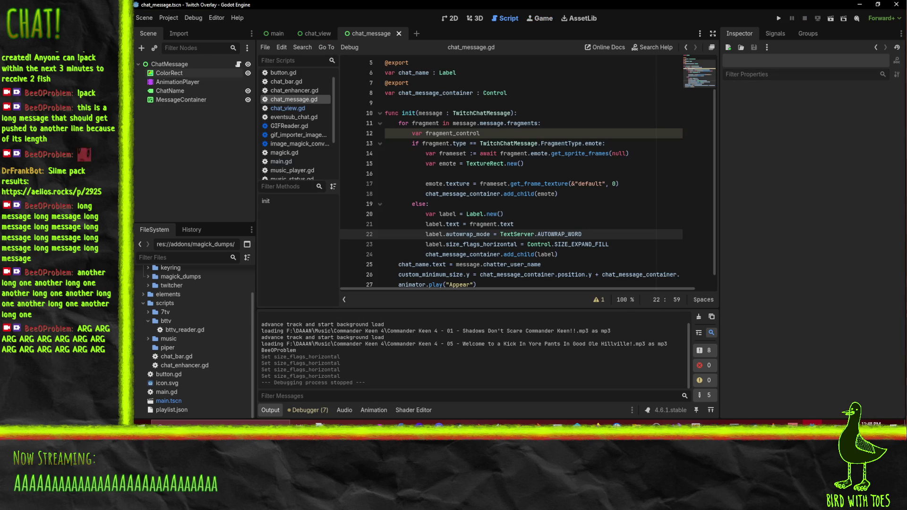
{"action": "left_click", "coordinate": [779, 19]}
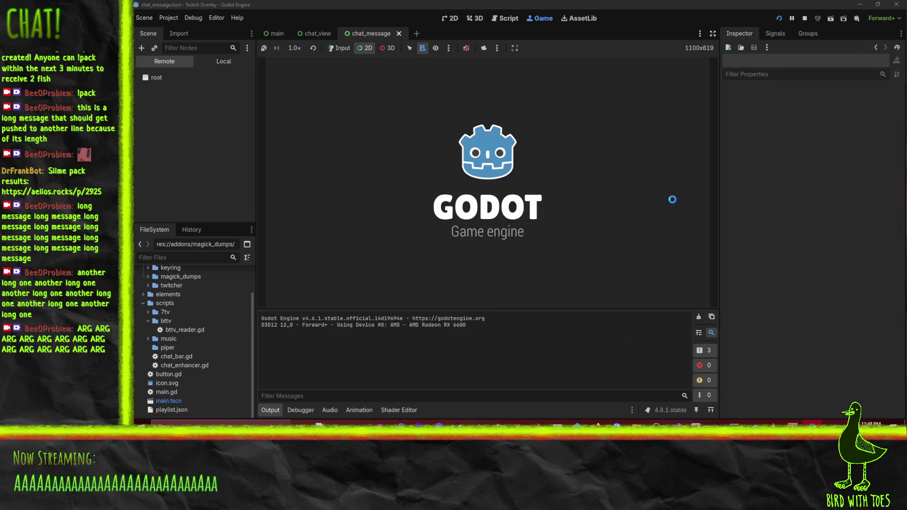
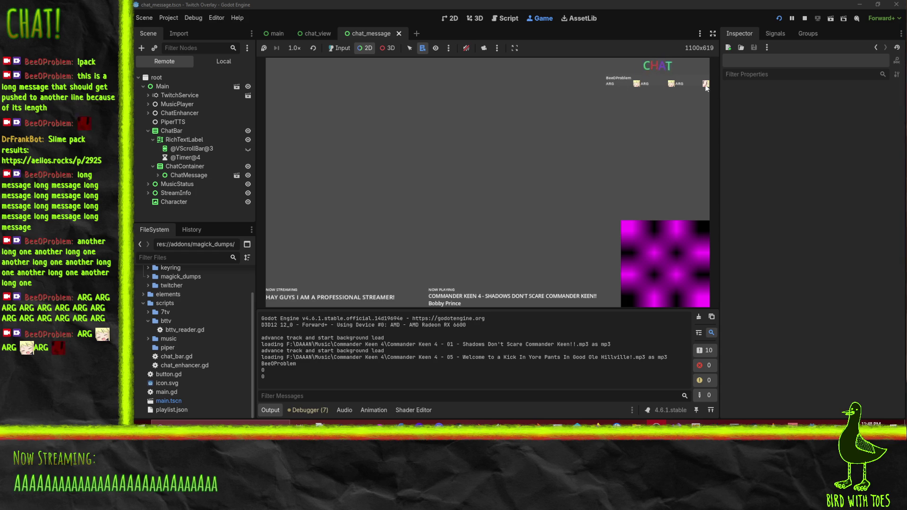
{"action": "right_click", "coordinate": [609, 84]}
{"action": "left_click", "coordinate": [633, 89]}
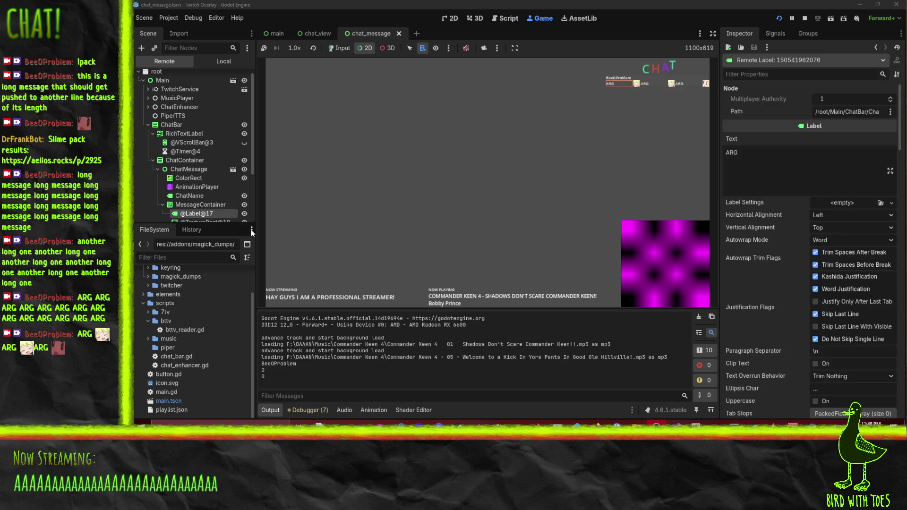
{"action": "scroll", "coordinate": [840, 328], "scroll_direction": "down", "scroll_amount": 5}
{"action": "scroll", "coordinate": [840, 328], "scroll_direction": "down", "scroll_amount": 5}
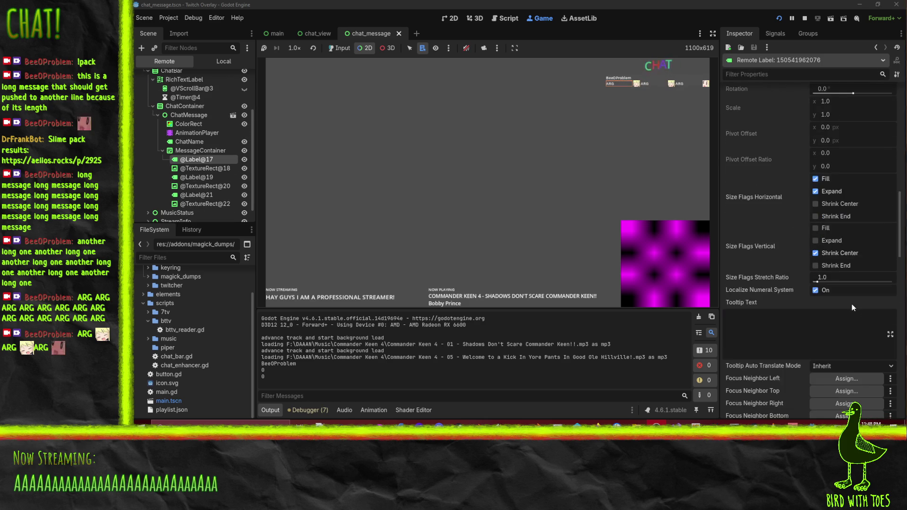
Turn off the label's horizontal Fill and Expand size flags and change its vertical flag
{"action": "left_click", "coordinate": [816, 179]}
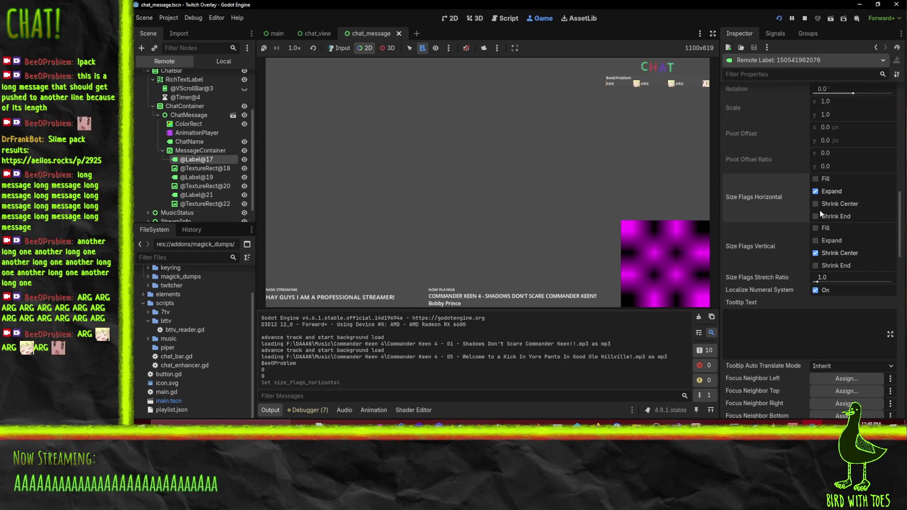
{"action": "left_click", "coordinate": [816, 192]}
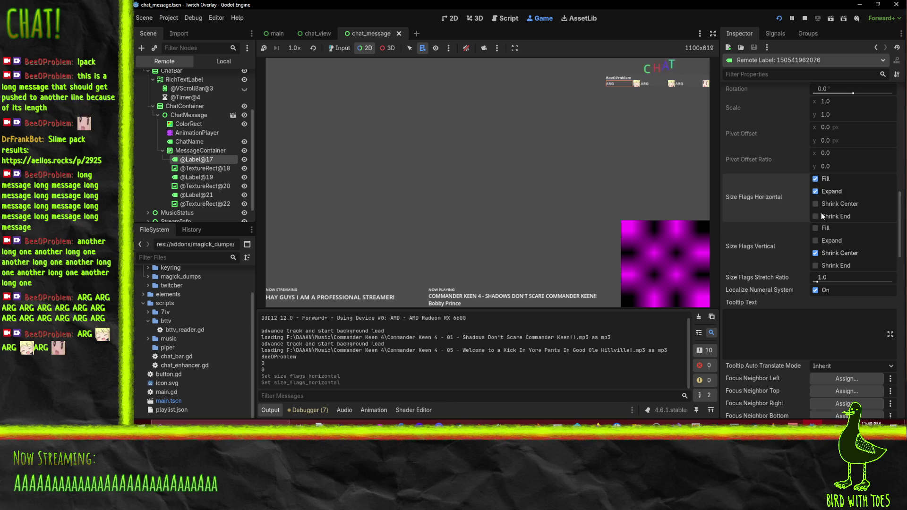
{"action": "left_click", "coordinate": [818, 214]}
{"action": "left_click", "coordinate": [815, 179]}
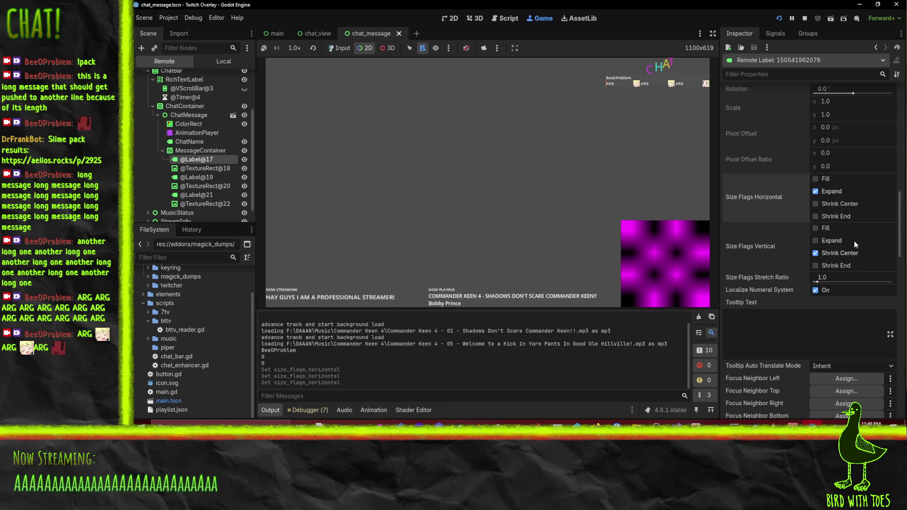
{"action": "left_click", "coordinate": [816, 228]}
{"action": "scroll", "coordinate": [858, 252], "scroll_direction": "up", "scroll_amount": 3}
{"action": "scroll", "coordinate": [858, 253], "scroll_direction": "up", "scroll_amount": 3}
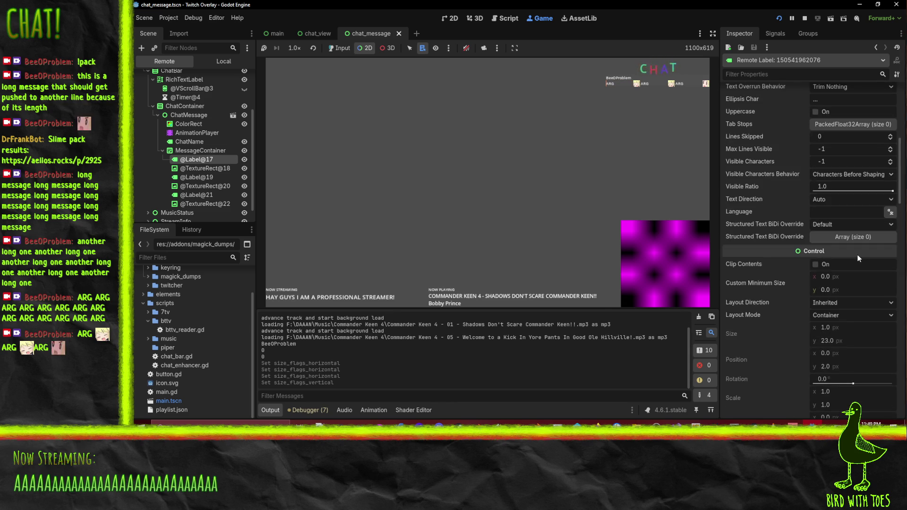
{"action": "scroll", "coordinate": [857, 256], "scroll_direction": "down", "scroll_amount": 6}
{"action": "left_click", "coordinate": [815, 191]}
{"action": "scroll", "coordinate": [837, 211], "scroll_direction": "up", "scroll_amount": 3}
{"action": "scroll", "coordinate": [846, 229], "scroll_direction": "up", "scroll_amount": 6}
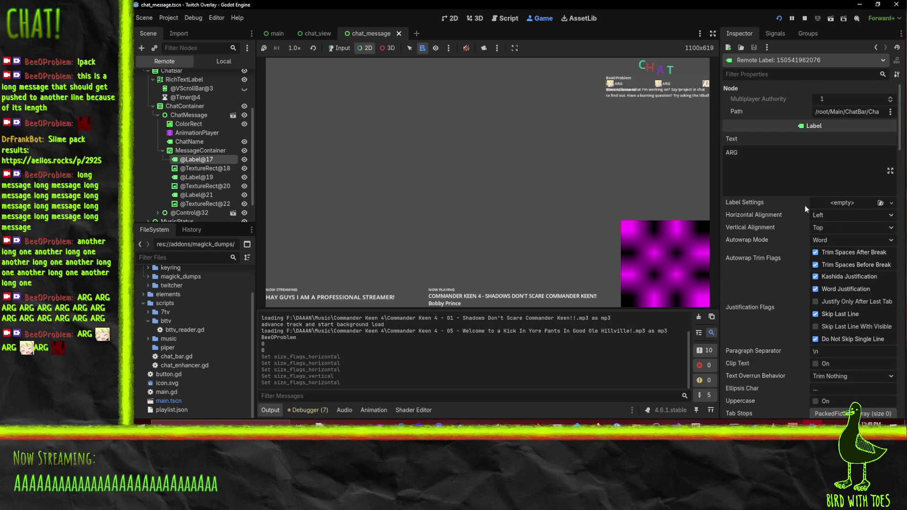
{"action": "left_click", "coordinate": [819, 375]}
{"action": "left_click", "coordinate": [724, 373]}
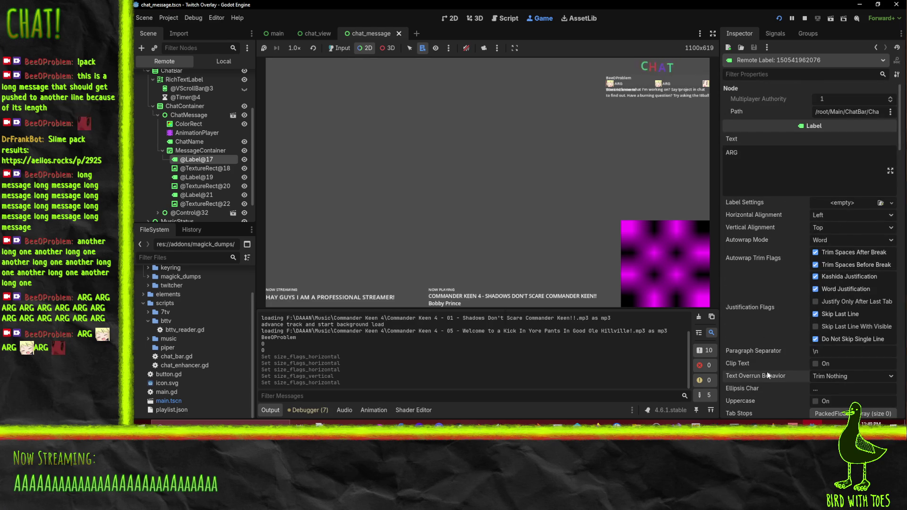
{"action": "mouse_move", "coordinate": [767, 371]}
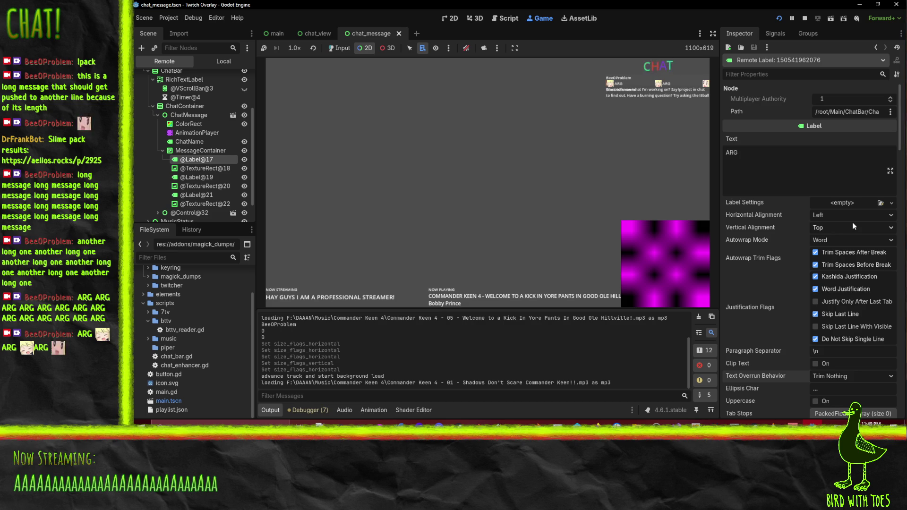
{"action": "scroll", "coordinate": [852, 224], "scroll_direction": "down", "scroll_amount": 3}
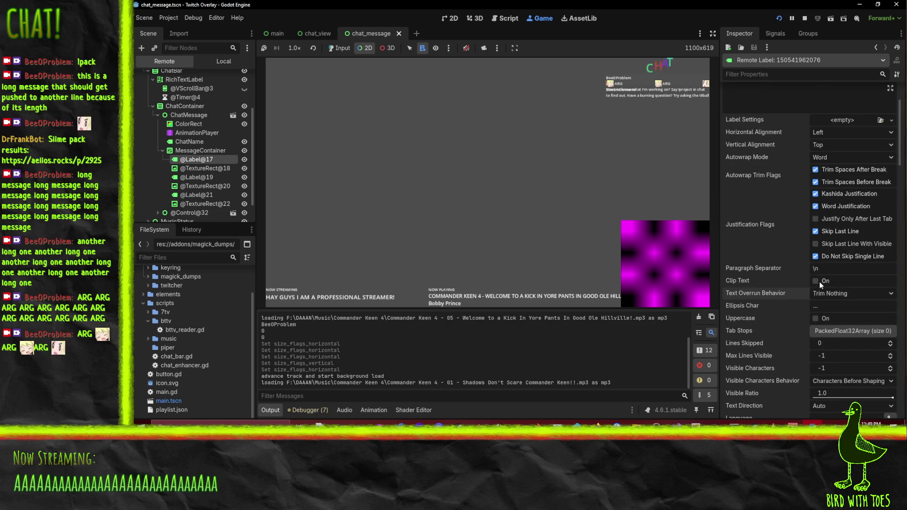
{"action": "scroll", "coordinate": [825, 289], "scroll_direction": "down", "scroll_amount": 3}
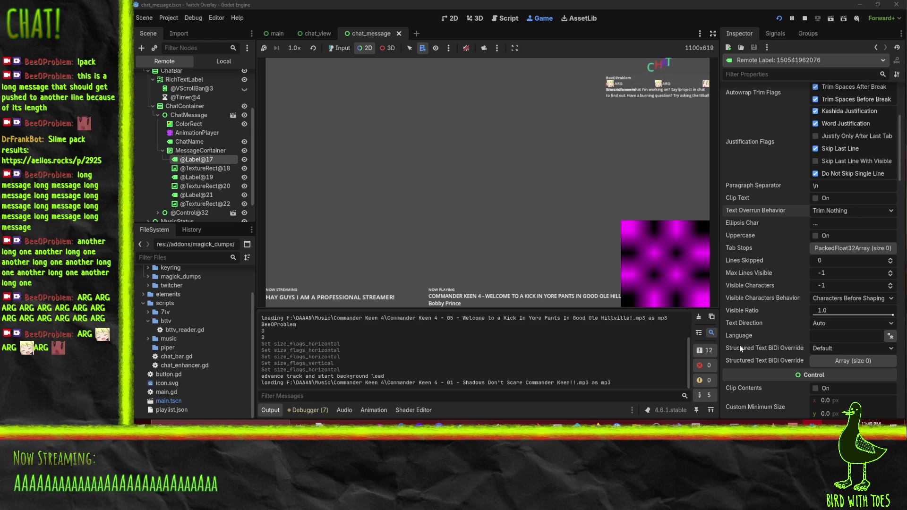
{"action": "left_click", "coordinate": [851, 299]}
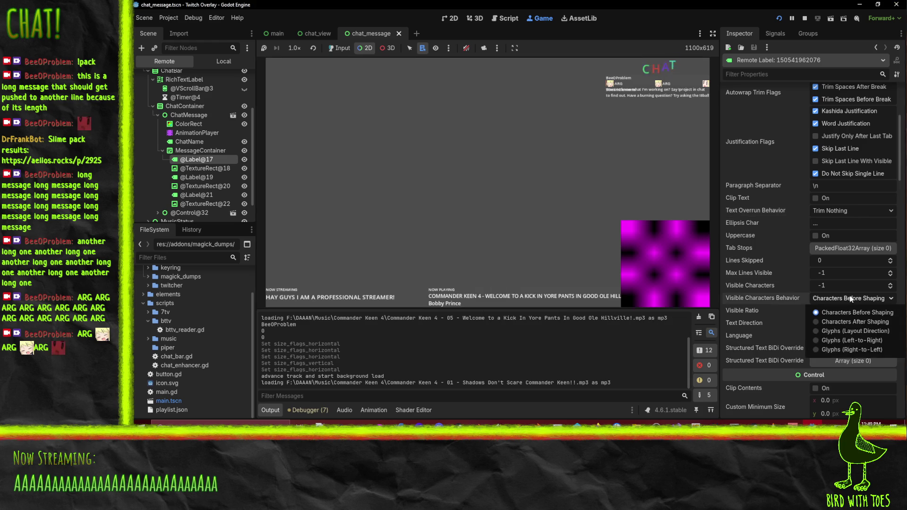
{"action": "left_click", "coordinate": [851, 299]}
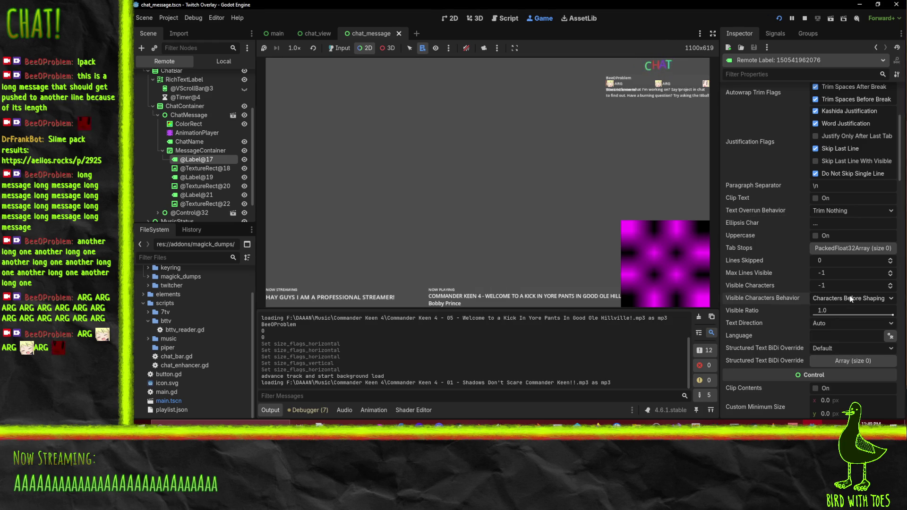
{"action": "left_click", "coordinate": [851, 298]}
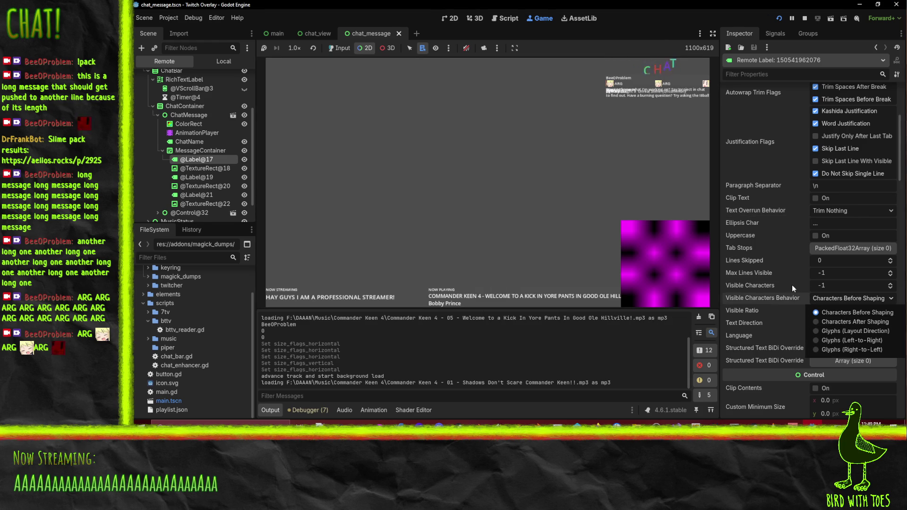
{"action": "key", "text": "alt+Tab"}
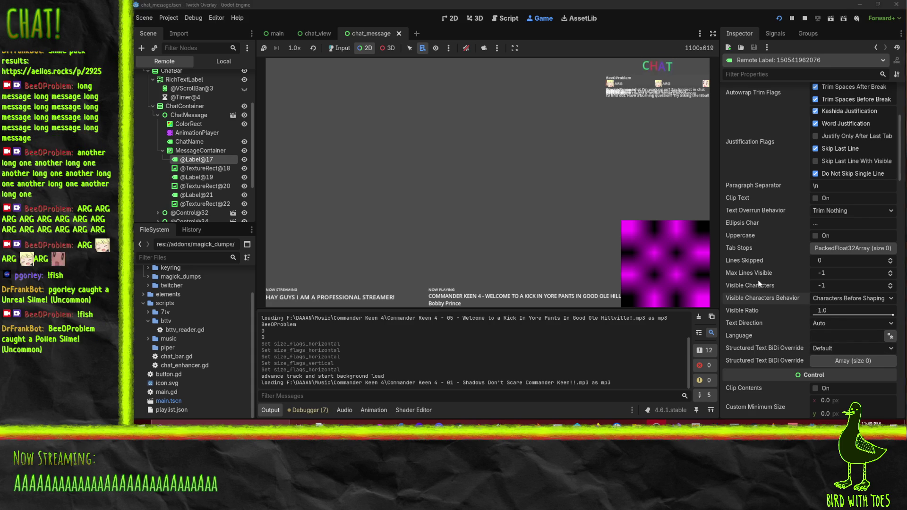
Assign a New LabelSettings resource to the ARG label's Label Settings property
{"action": "scroll", "coordinate": [763, 272], "scroll_direction": "down", "scroll_amount": 2}
{"action": "scroll", "coordinate": [764, 271], "scroll_direction": "down", "scroll_amount": 10}
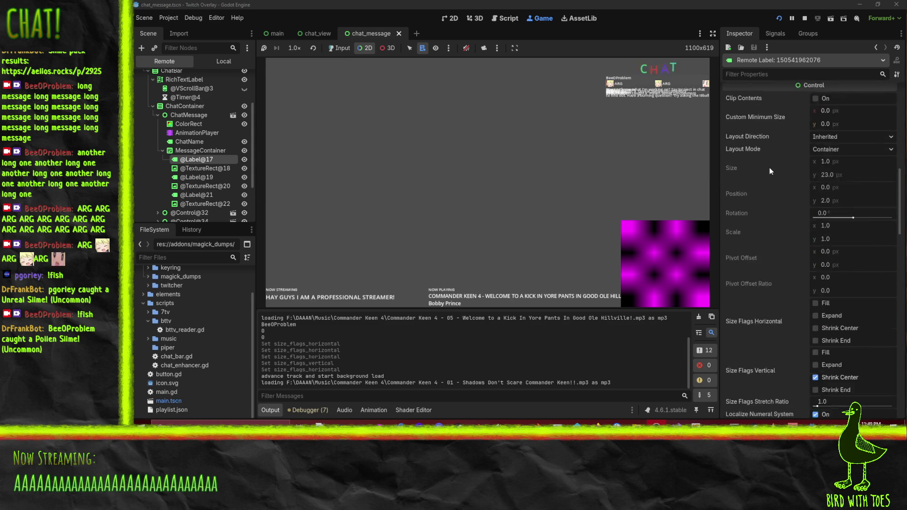
{"action": "scroll", "coordinate": [770, 171], "scroll_direction": "down", "scroll_amount": 15}
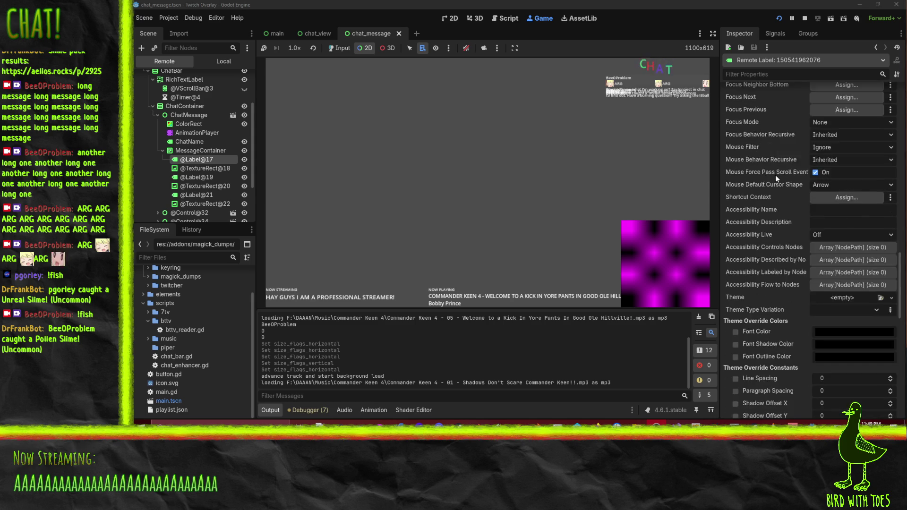
{"action": "scroll", "coordinate": [766, 243], "scroll_direction": "up", "scroll_amount": 5}
{"action": "scroll", "coordinate": [766, 242], "scroll_direction": "down", "scroll_amount": 7}
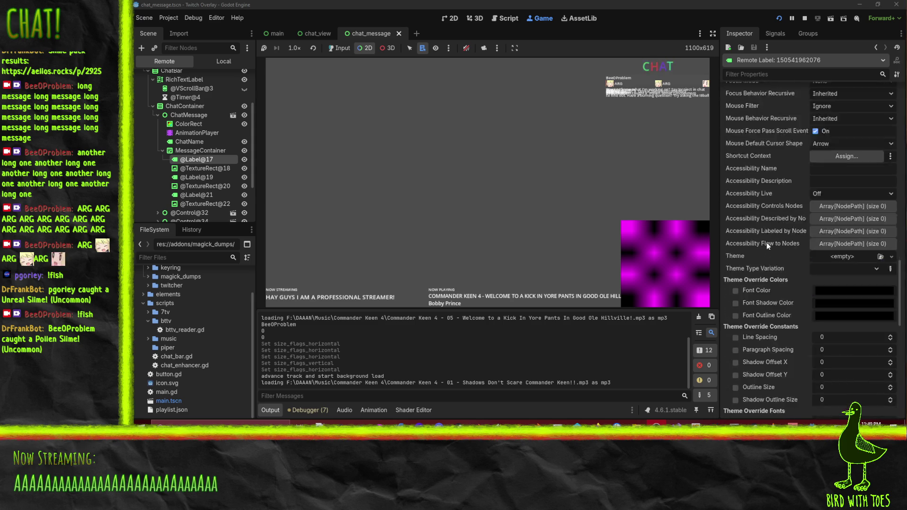
{"action": "scroll", "coordinate": [761, 234], "scroll_direction": "down", "scroll_amount": 5}
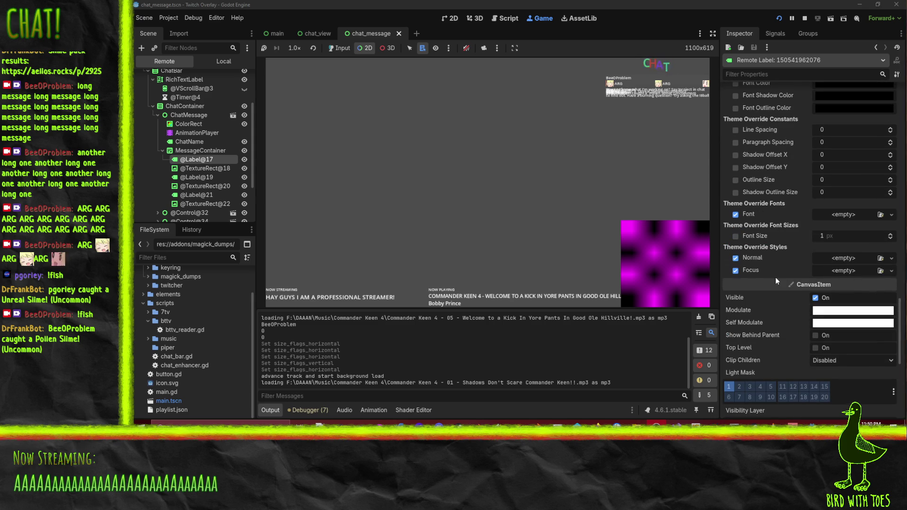
{"action": "scroll", "coordinate": [775, 279], "scroll_direction": "up", "scroll_amount": 2}
{"action": "scroll", "coordinate": [778, 257], "scroll_direction": "up", "scroll_amount": 5}
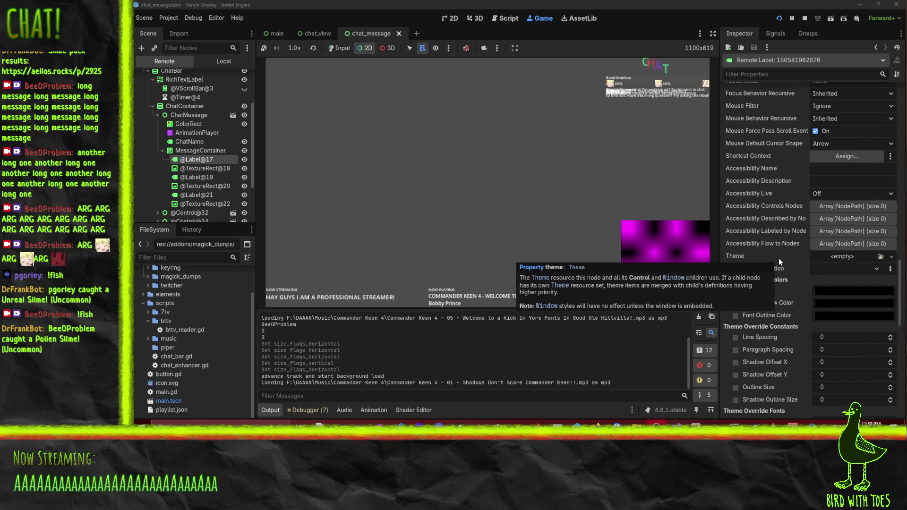
{"action": "scroll", "coordinate": [778, 258], "scroll_direction": "up", "scroll_amount": 10}
{"action": "scroll", "coordinate": [778, 264], "scroll_direction": "up", "scroll_amount": 15}
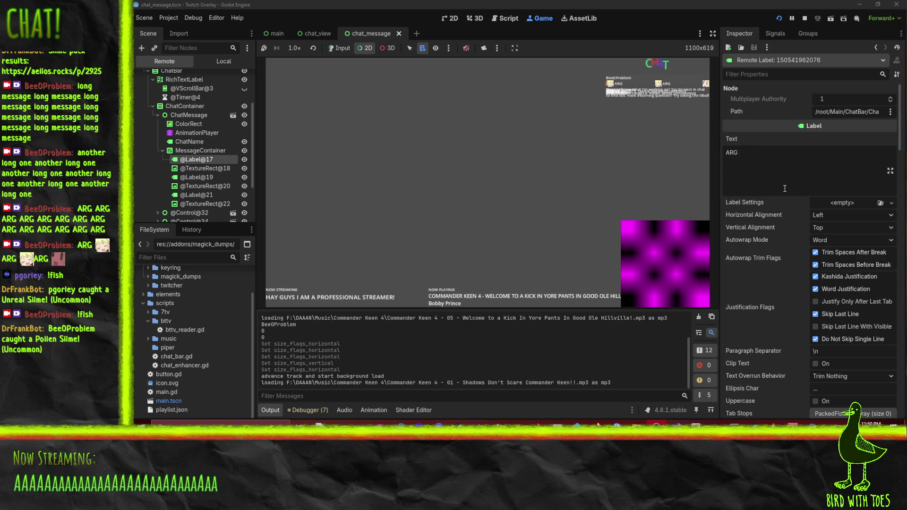
{"action": "left_click", "coordinate": [829, 202]}
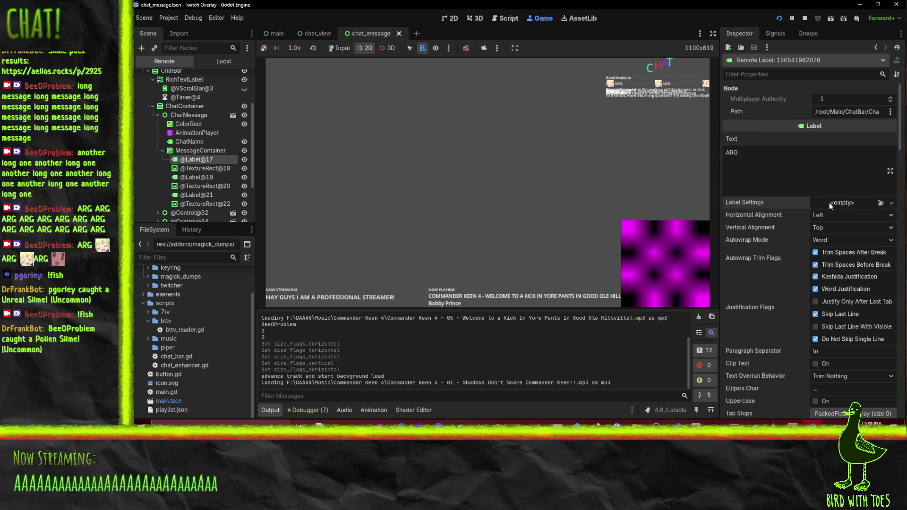
{"action": "left_click", "coordinate": [848, 226]}
{"action": "left_click", "coordinate": [838, 204]}
{"action": "left_click", "coordinate": [783, 228]}
{"action": "scroll", "coordinate": [752, 234], "scroll_direction": "down", "scroll_amount": 4}
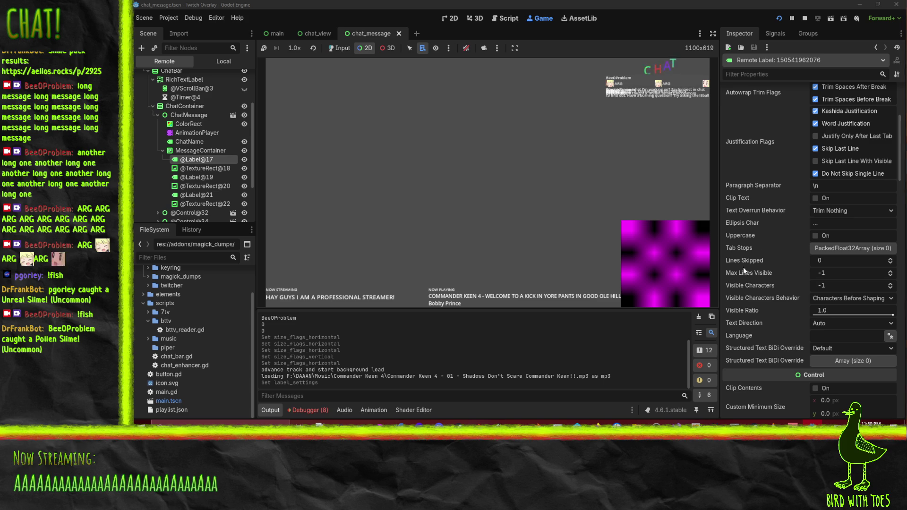
Stop the running overlay and return to the 2D editor
{"action": "left_click", "coordinate": [804, 19]}
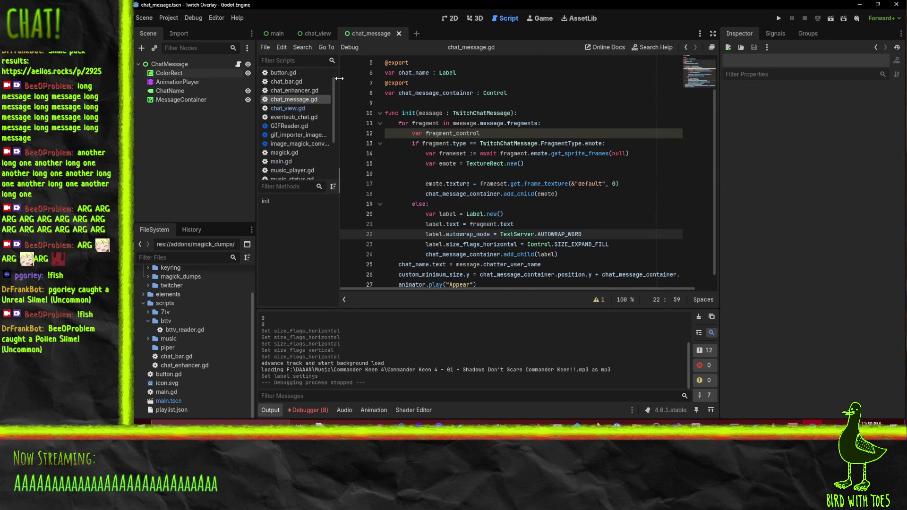
{"action": "left_click", "coordinate": [314, 33]}
{"action": "left_click", "coordinate": [368, 33]}
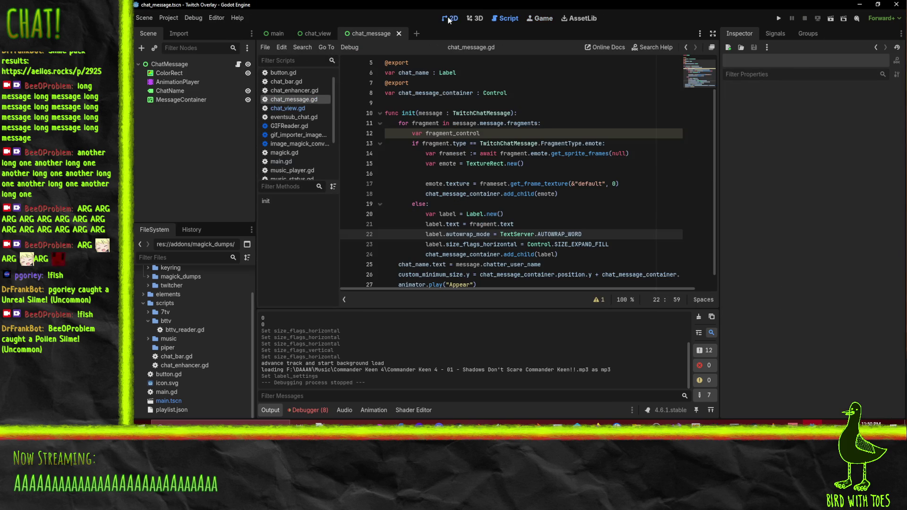
{"action": "left_click", "coordinate": [449, 20]}
Add a Label with text 'aaaaa' under MessageContainer, then switch to chat_view
{"action": "right_click", "coordinate": [177, 100]}
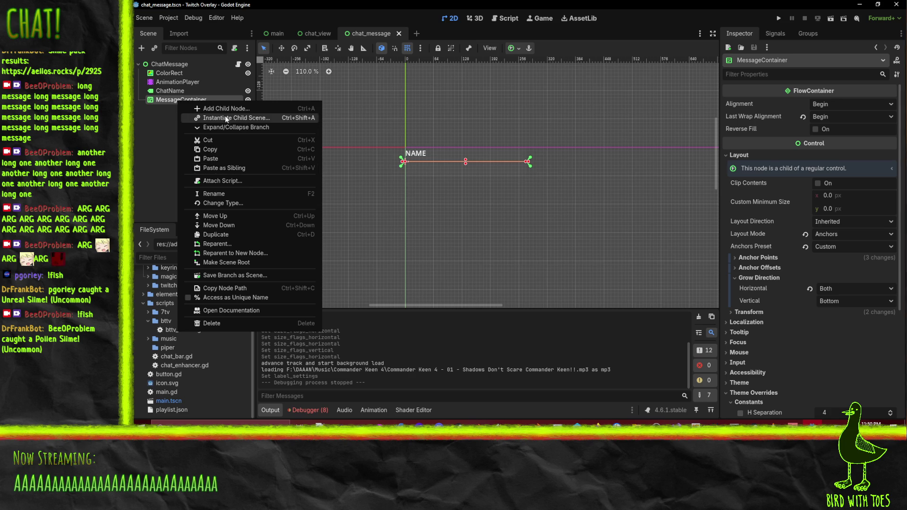
{"action": "left_click", "coordinate": [222, 107]}
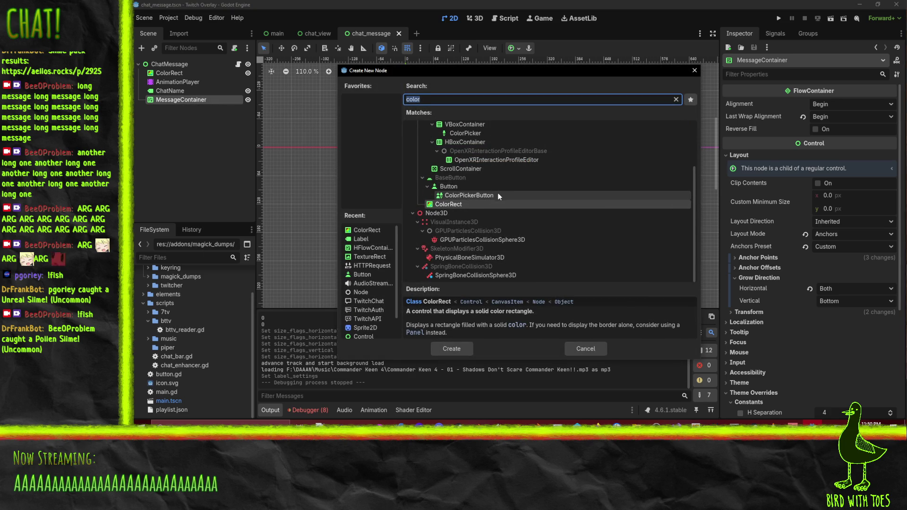
{"action": "type", "text": "label"}
{"action": "double_click", "coordinate": [453, 202]}
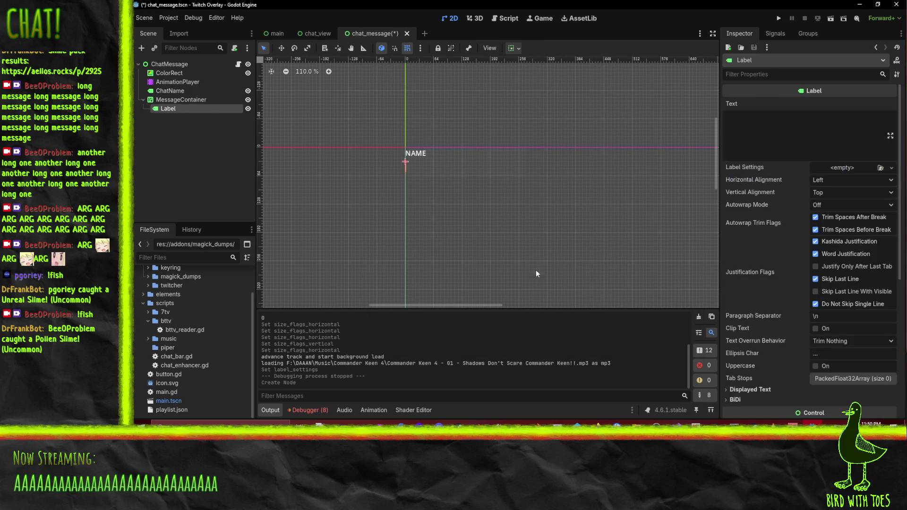
{"action": "left_click", "coordinate": [836, 129]}
{"action": "type", "text": "aaaaa"}
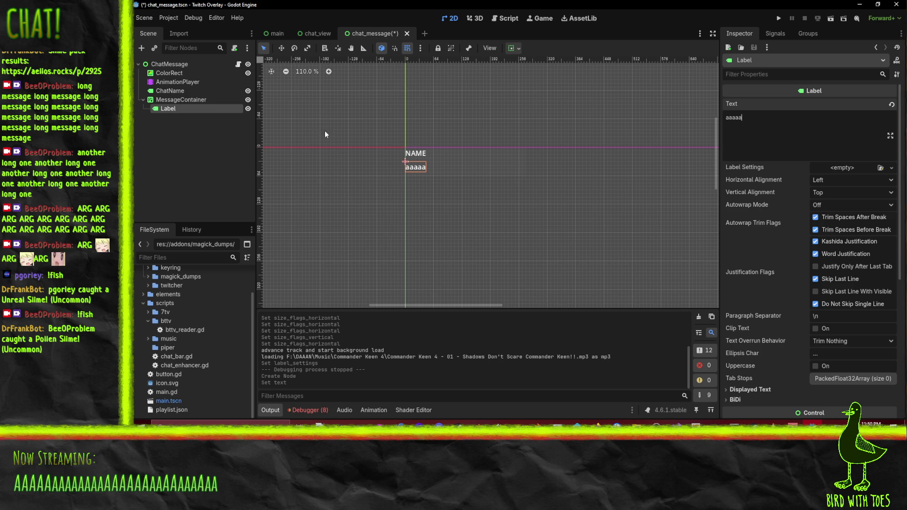
{"action": "left_click", "coordinate": [319, 30]}
{"action": "scroll", "coordinate": [449, 162], "scroll_direction": "down", "scroll_amount": 2}
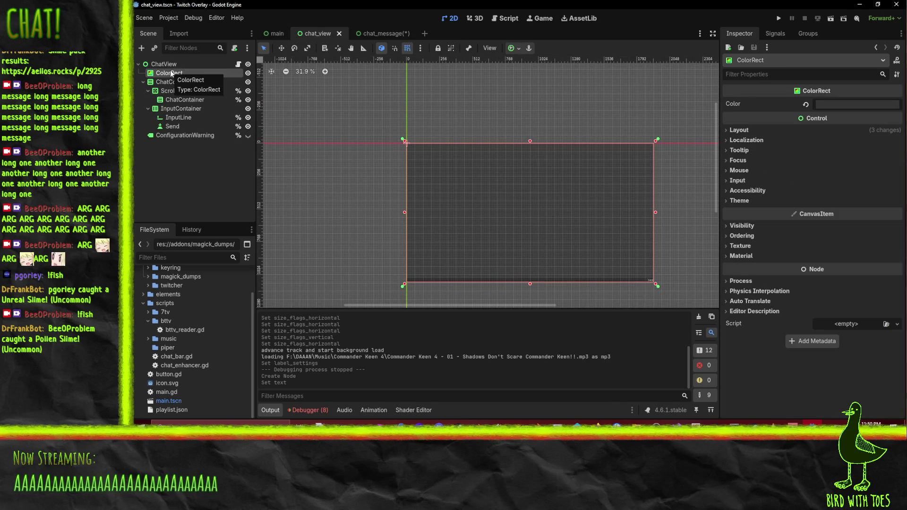
Delete the ColorRect from chat_view, then save and close that scene
{"action": "key", "text": "Delete"}
{"action": "left_click", "coordinate": [496, 226]}
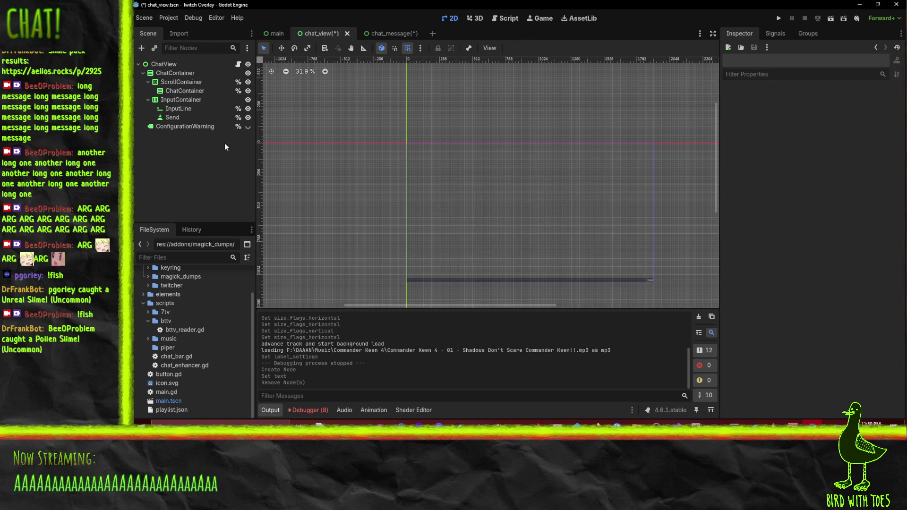
{"action": "left_click", "coordinate": [346, 33]}
{"action": "key", "text": "Return"}
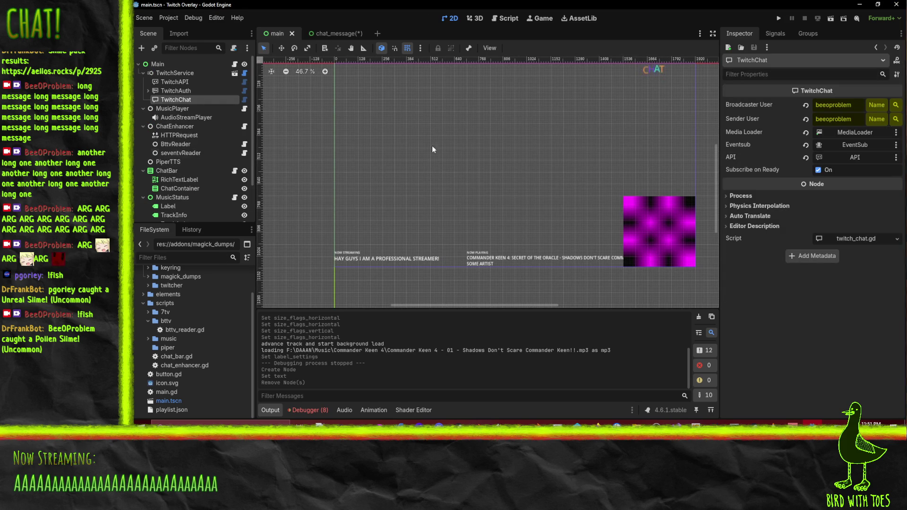
Inspect ChatBar's layout settings and select the ChatContainer node
{"action": "left_click", "coordinate": [174, 173]}
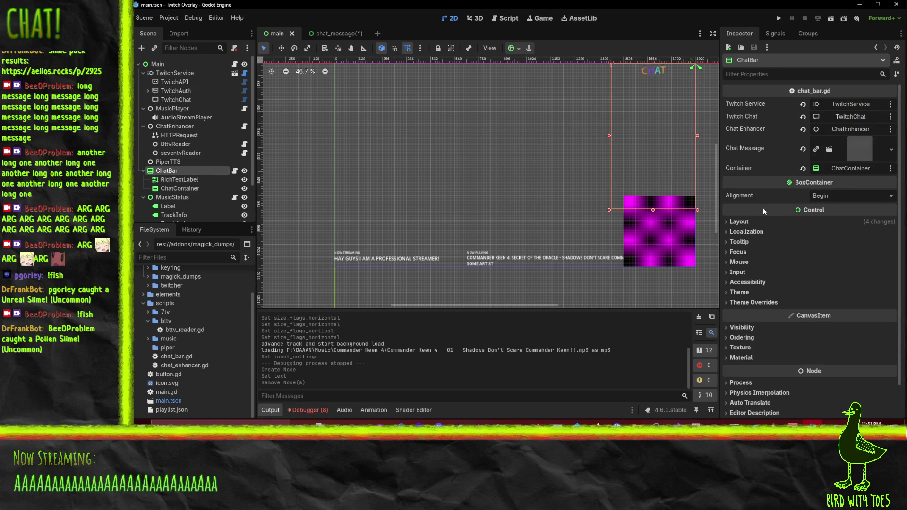
{"action": "left_click", "coordinate": [753, 223]}
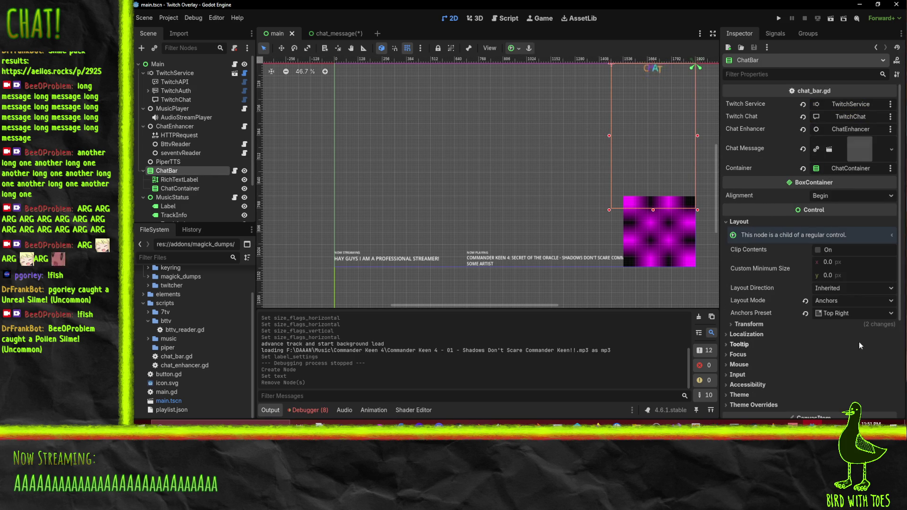
{"action": "left_click", "coordinate": [191, 183]}
{"action": "left_click", "coordinate": [197, 197]}
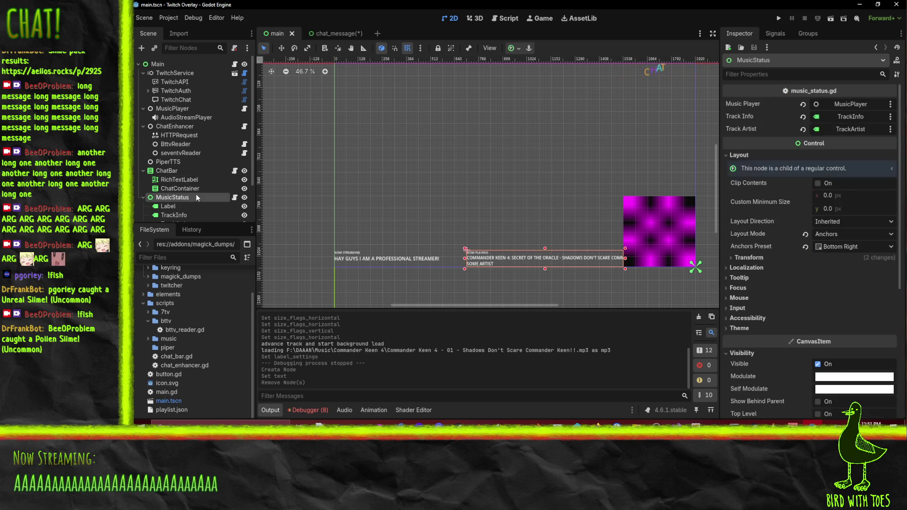
{"action": "left_click", "coordinate": [194, 189]}
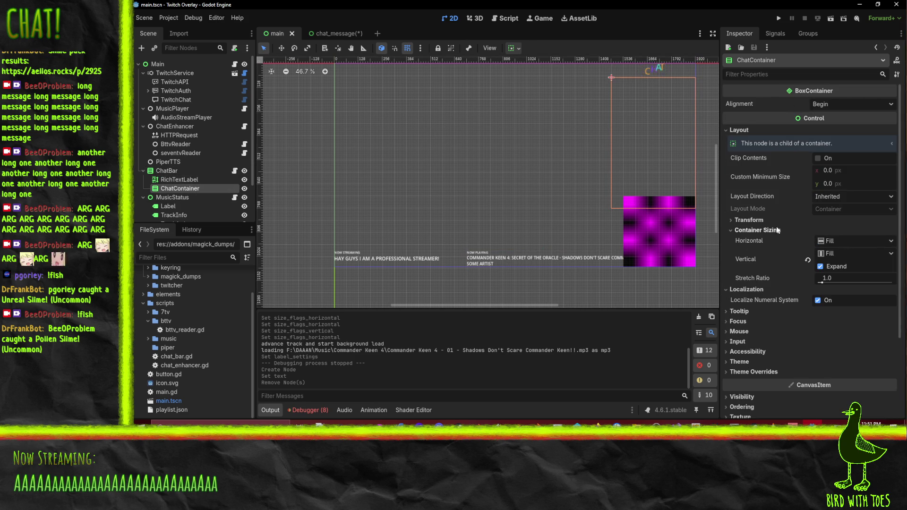
Review ChatContainer's Theme Overrides > Constants, including its Separation value
{"action": "scroll", "coordinate": [775, 275], "scroll_direction": "down", "scroll_amount": 5}
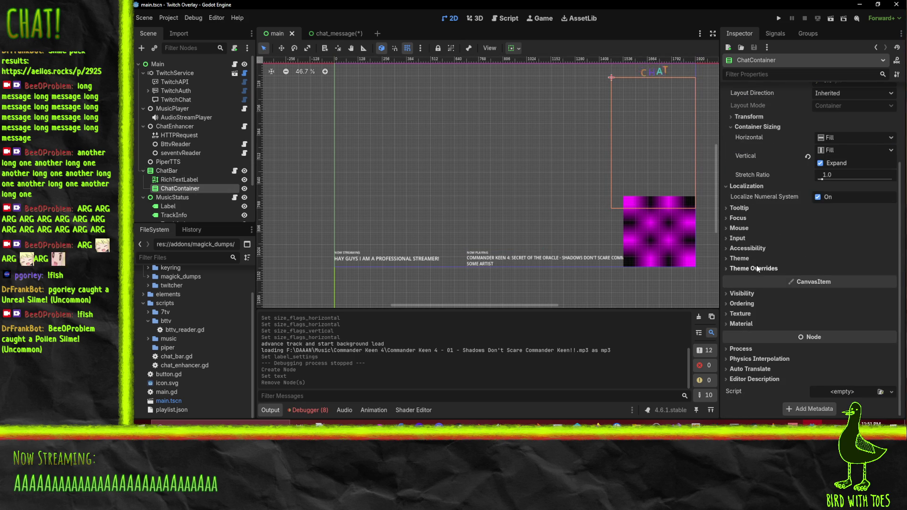
{"action": "left_click", "coordinate": [756, 267]}
{"action": "left_click", "coordinate": [747, 279]}
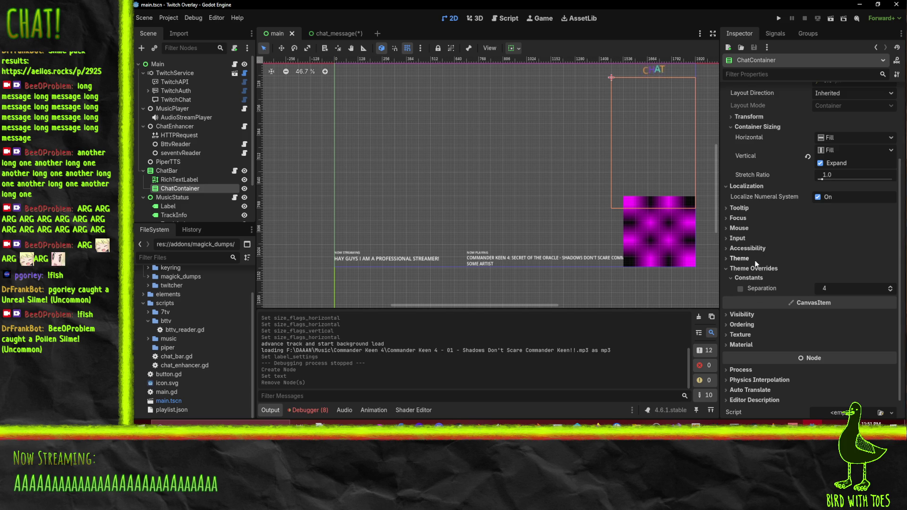
{"action": "left_click", "coordinate": [746, 260]}
{"action": "left_click", "coordinate": [746, 260]}
{"action": "left_click", "coordinate": [750, 249]}
{"action": "left_click", "coordinate": [751, 249]}
{"action": "scroll", "coordinate": [751, 236], "scroll_direction": "up", "scroll_amount": 3}
{"action": "left_click", "coordinate": [751, 220]}
{"action": "left_click", "coordinate": [752, 221]}
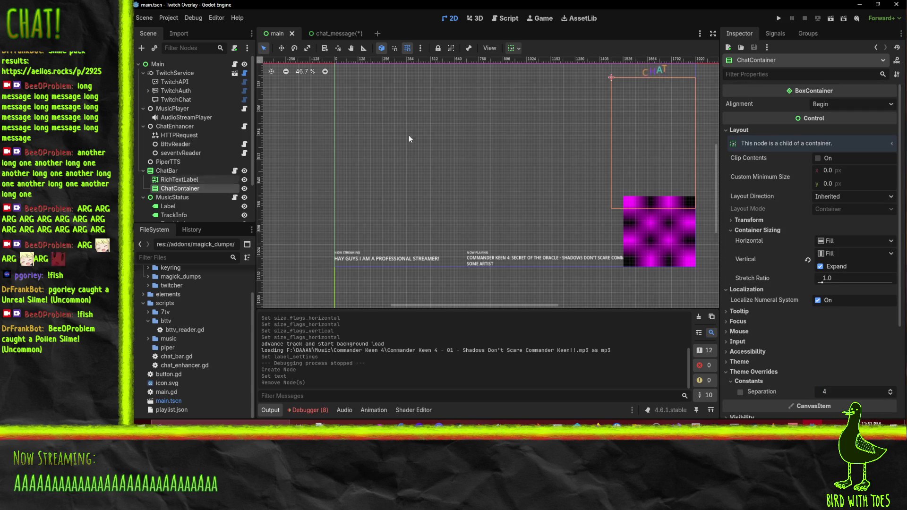
{"action": "scroll", "coordinate": [477, 132], "scroll_direction": "up", "scroll_amount": 1}
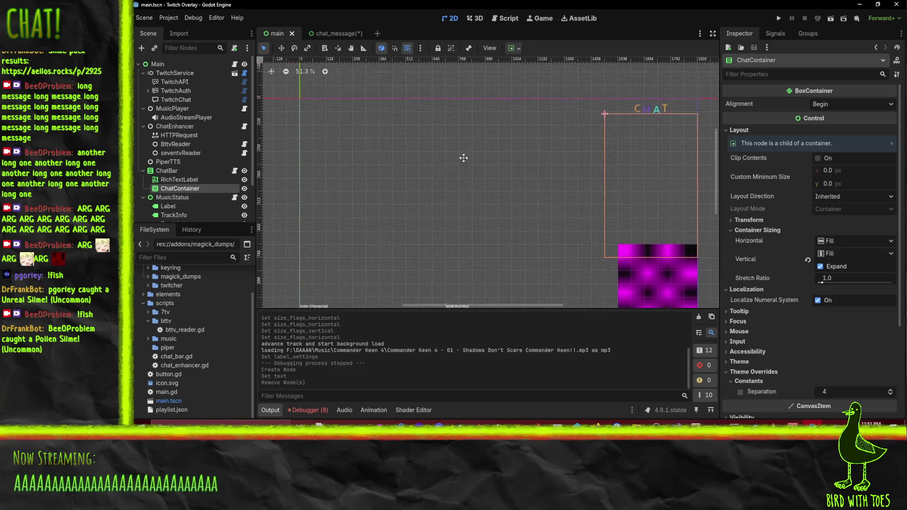
Instance chat_message.tscn from the elements folder under ChatContainer in the main scene
{"action": "left_click", "coordinate": [340, 36]}
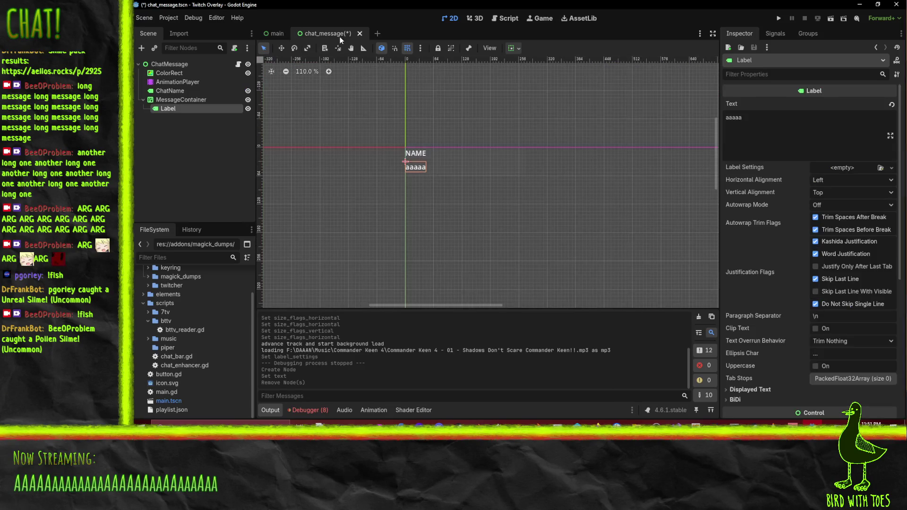
{"action": "left_click", "coordinate": [169, 64]}
{"action": "left_click", "coordinate": [276, 35]}
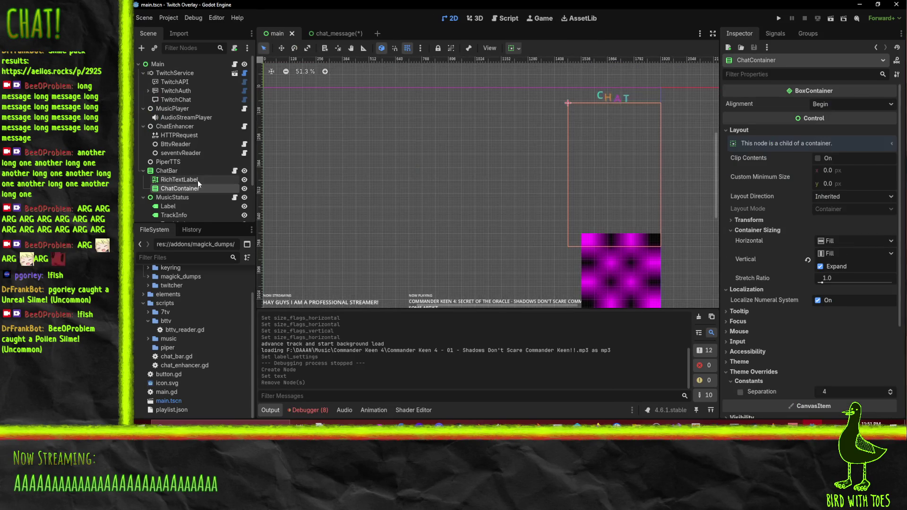
{"action": "scroll", "coordinate": [189, 338], "scroll_direction": "up", "scroll_amount": 1}
{"action": "scroll", "coordinate": [184, 298], "scroll_direction": "down", "scroll_amount": 1}
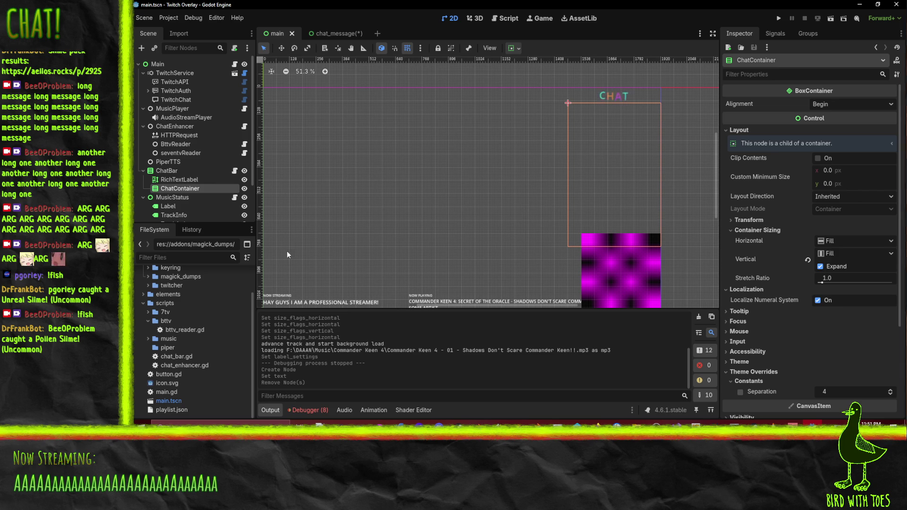
{"action": "left_click", "coordinate": [143, 304]}
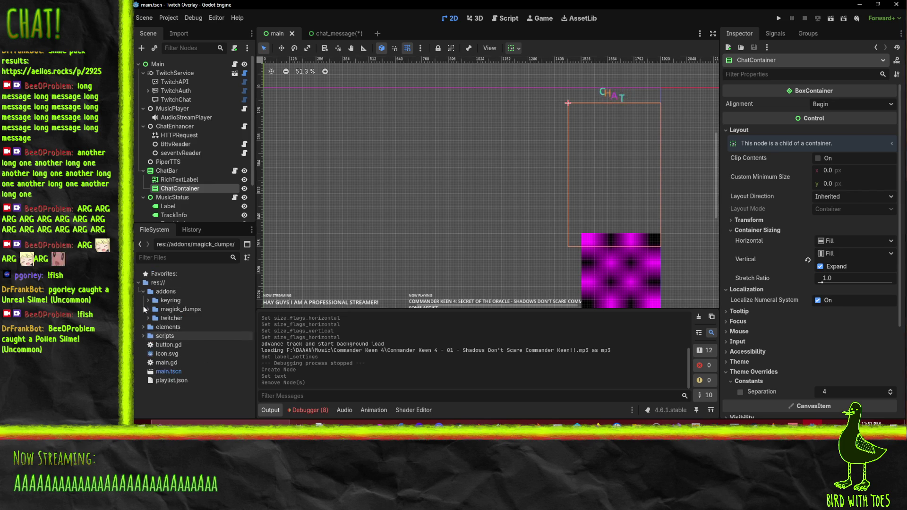
{"action": "left_click", "coordinate": [143, 327]}
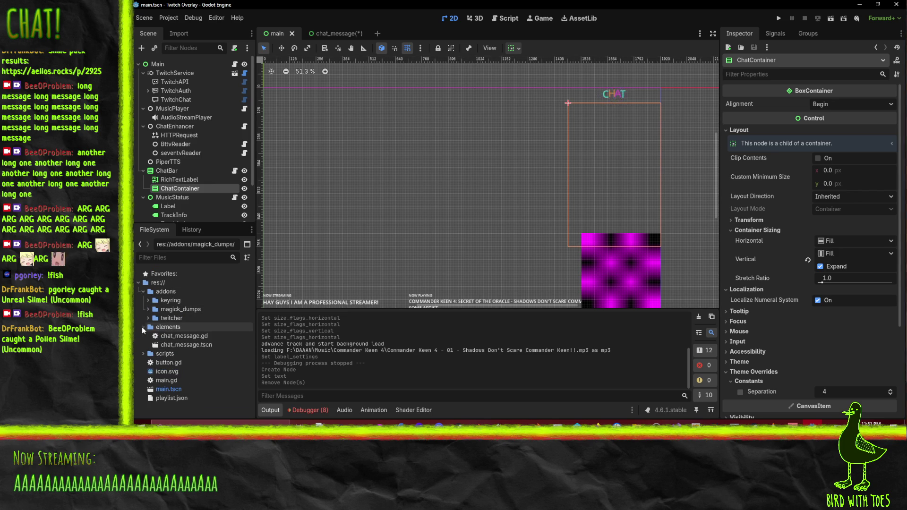
{"action": "mouse_move", "coordinate": [189, 342]}
{"action": "left_mouse_down"}
{"action": "mouse_move", "coordinate": [607, 174]}
{"action": "mouse_move", "coordinate": [253, 161]}
{"action": "mouse_move", "coordinate": [174, 191]}
{"action": "left_mouse_up"}
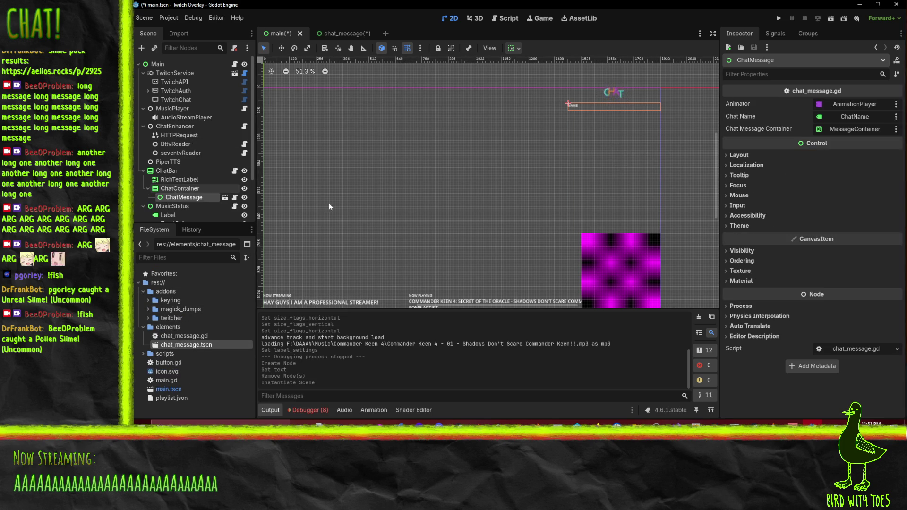
Enable Editable Children on the ChatMessage instance and select its background ColorRect
{"action": "right_click", "coordinate": [168, 197]}
{"action": "left_click", "coordinate": [220, 350]}
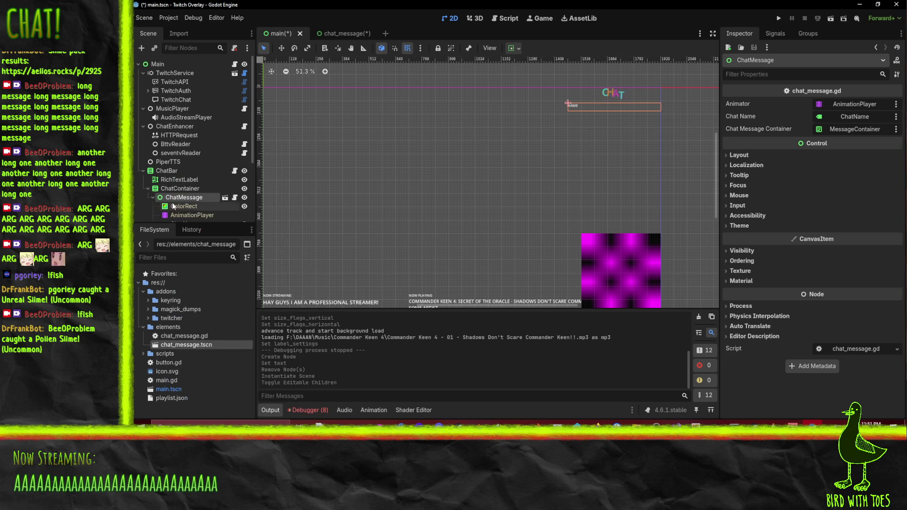
{"action": "left_click", "coordinate": [178, 210]}
{"action": "scroll", "coordinate": [179, 208], "scroll_direction": "down", "scroll_amount": 3}
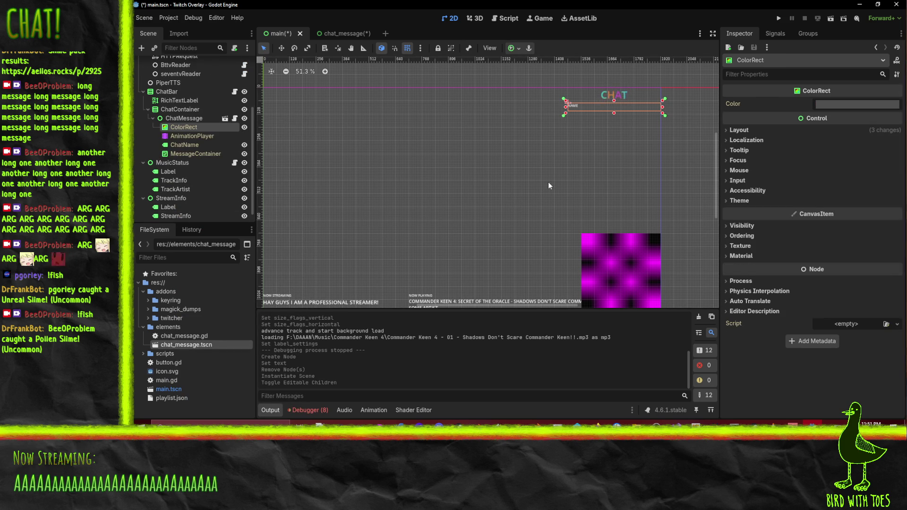
{"action": "scroll", "coordinate": [597, 115], "scroll_direction": "up", "scroll_amount": 9}
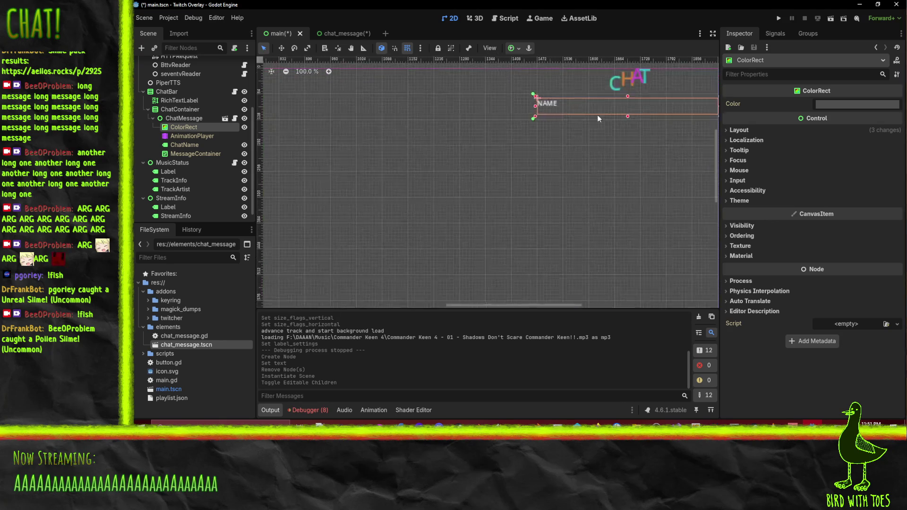
Set the chat_message ColorRect color to magenta and save the scene
{"action": "left_click", "coordinate": [335, 35]}
{"action": "left_click", "coordinate": [836, 105]}
{"action": "left_click_drag", "start_coordinate": [838, 150], "coordinate": [902, 172]}
{"action": "left_click", "coordinate": [712, 176]}
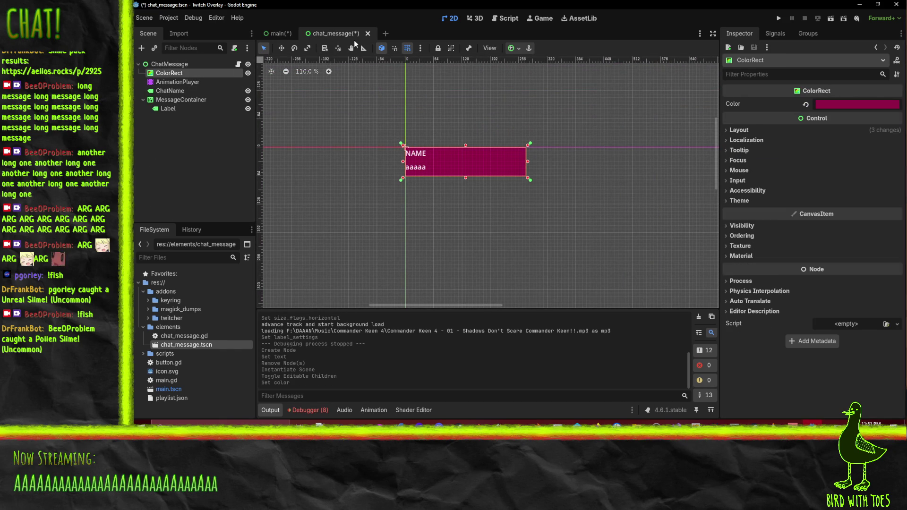
{"action": "key", "text": "ctrl+s"}
{"action": "left_click", "coordinate": [282, 35]}
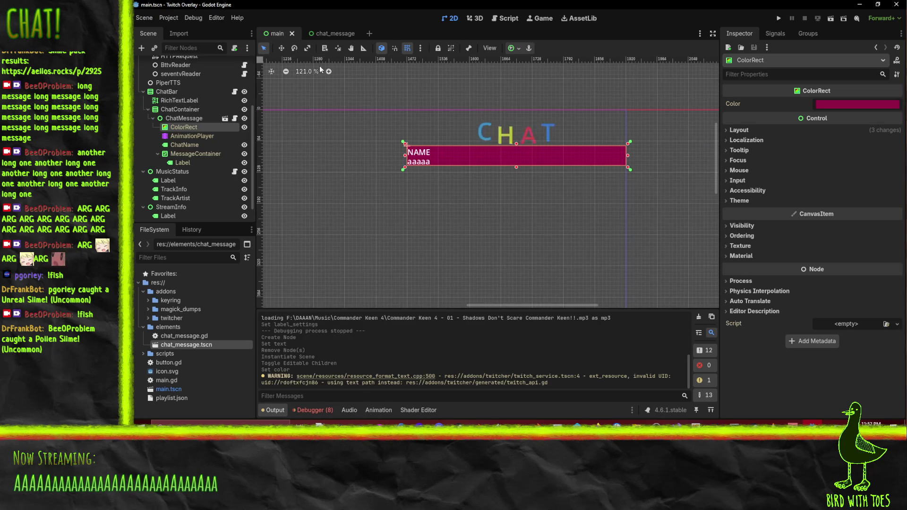
{"action": "scroll", "coordinate": [466, 177], "scroll_direction": "down", "scroll_amount": 2}
{"action": "left_click", "coordinate": [186, 181]}
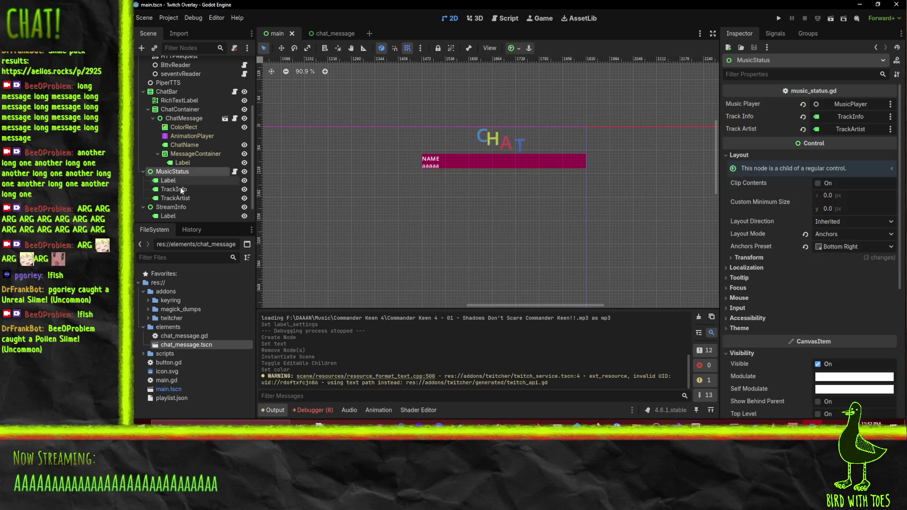
Duplicate the message Label twice and select Label2 through Label5
{"action": "left_click", "coordinate": [181, 162]}
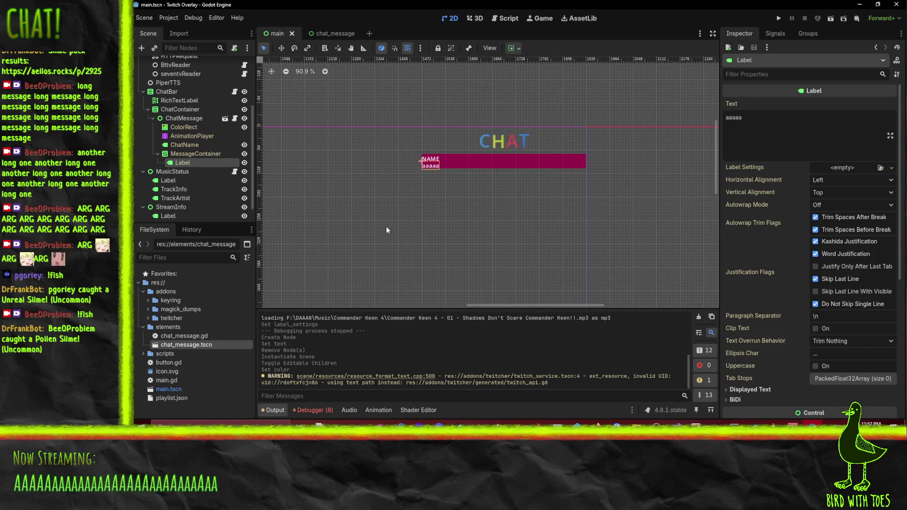
{"action": "key", "text": "ctrl+d"}
{"action": "key", "text": "ctrl+d"}
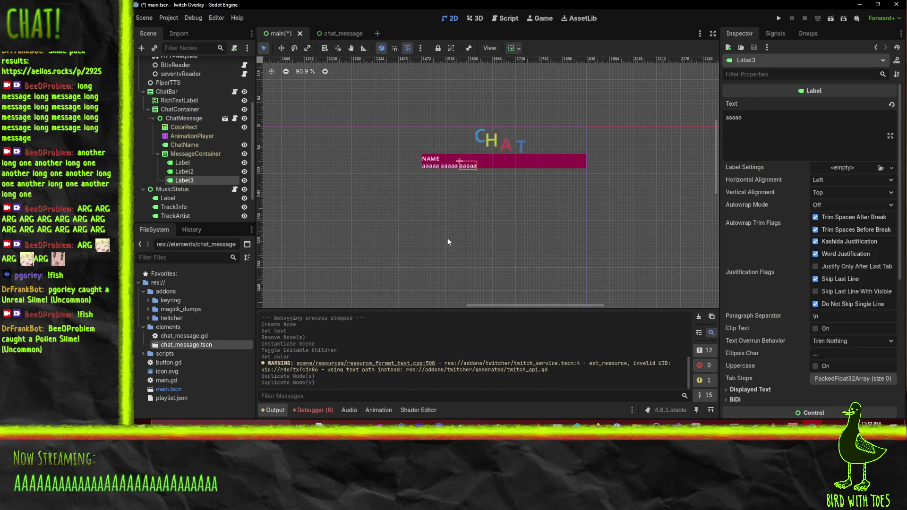
{"action": "key", "text": "ctrl+d"}
{"action": "key", "text": "ctrl+d"}
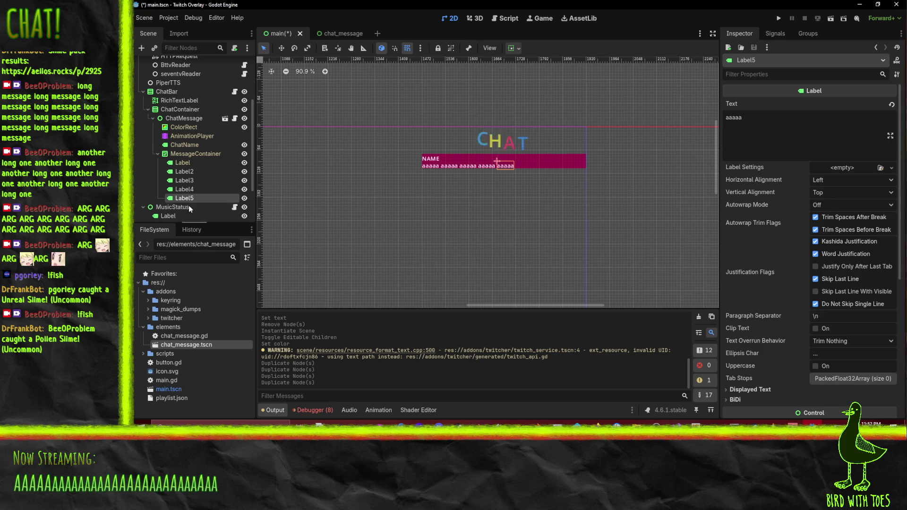
{"action": "left_click", "coordinate": [185, 170], "text": "shift"}
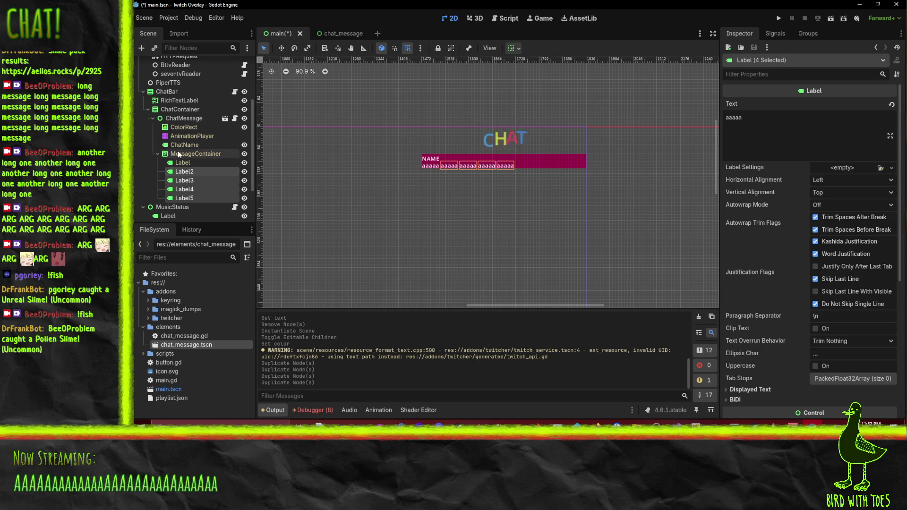
Set the ChatMessage instance's minimum height to 0
{"action": "left_click", "coordinate": [196, 153]}
{"action": "left_click", "coordinate": [183, 119]}
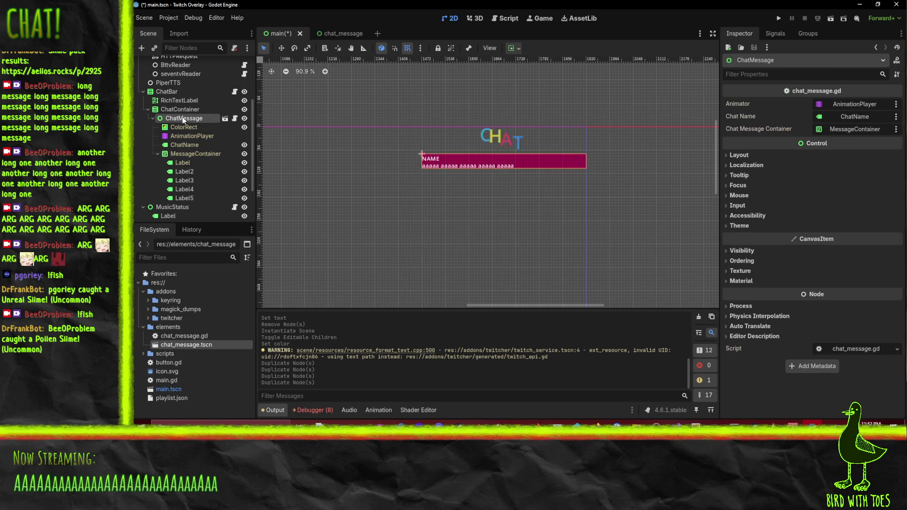
{"action": "left_click", "coordinate": [739, 155]}
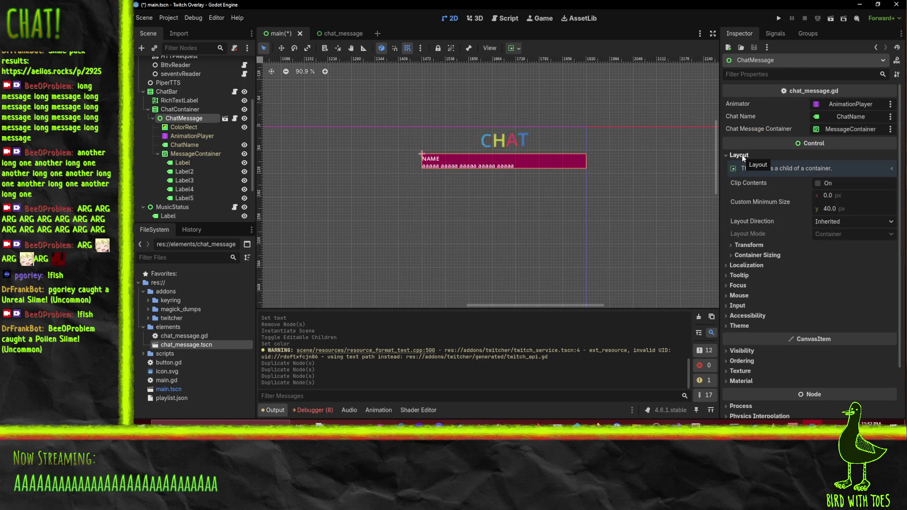
{"action": "left_click", "coordinate": [852, 209]}
{"action": "type", "text": "0"}
{"action": "key", "text": "Return"}
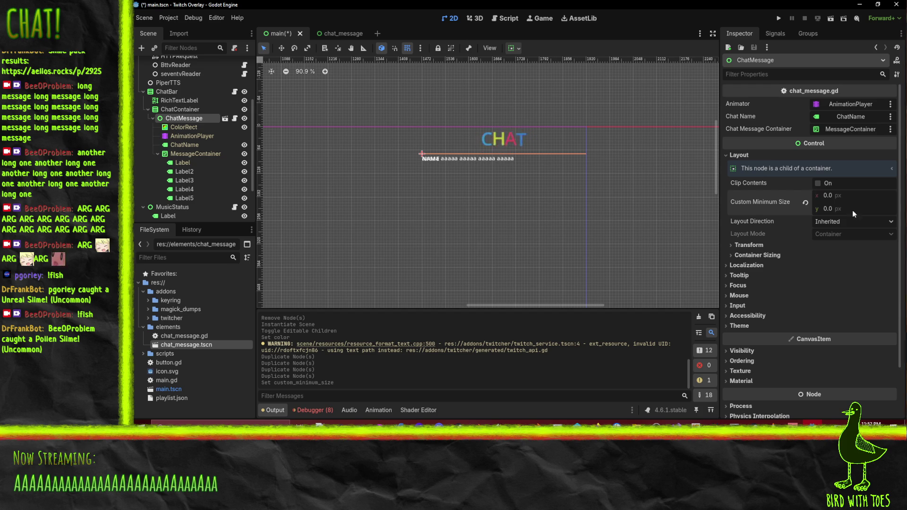
Try deleting the five Labels, then remove the ChatMessage instance from the main scene
{"action": "left_click", "coordinate": [185, 181]}
{"action": "left_click", "coordinate": [190, 196]}
{"action": "left_click", "coordinate": [190, 173]}
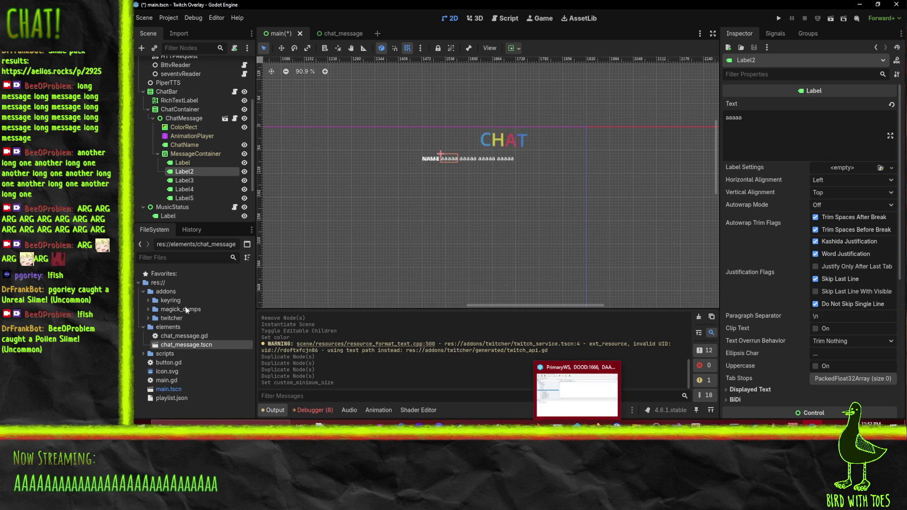
{"action": "left_click", "coordinate": [183, 165], "text": "shift"}
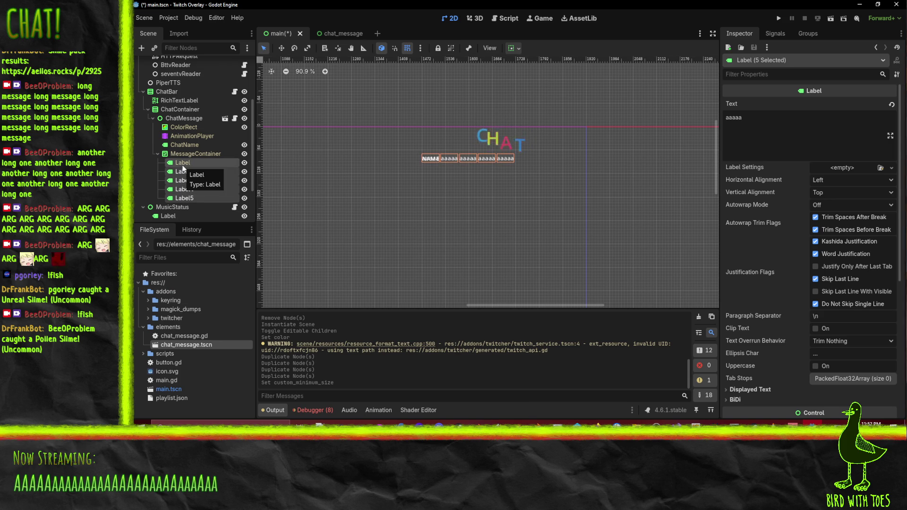
{"action": "key", "text": "Delete"}
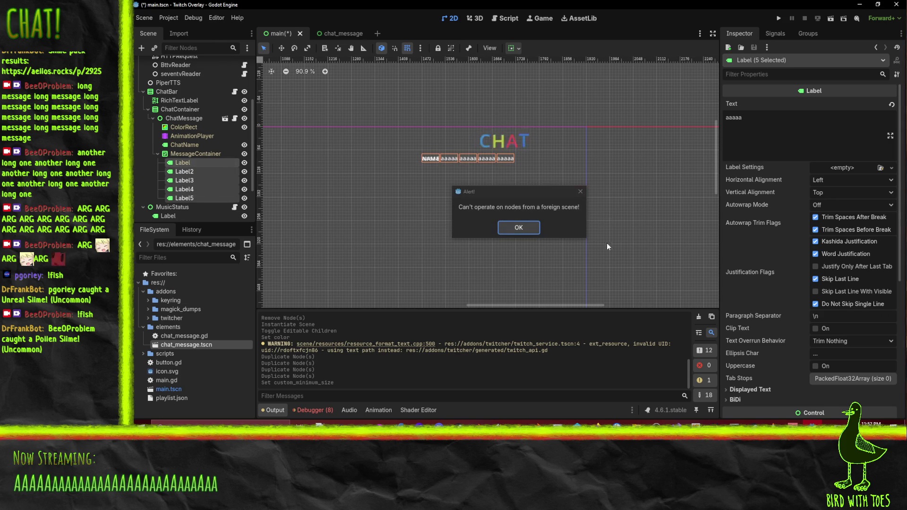
{"action": "left_click", "coordinate": [518, 228]}
{"action": "left_click", "coordinate": [191, 119]}
{"action": "key", "text": "Delete"}
{"action": "key", "text": "Return"}
Delete the leftover Label nodes in chat_message and save it
{"action": "left_click", "coordinate": [350, 34]}
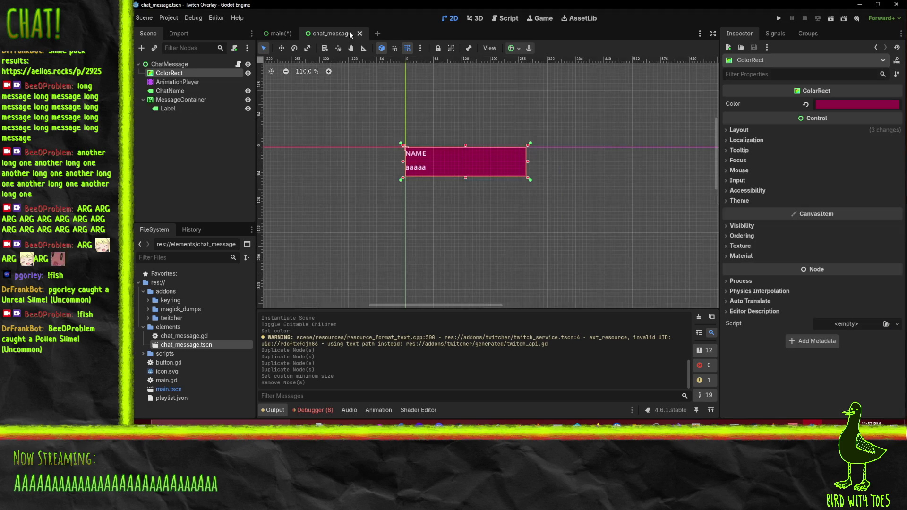
{"action": "left_click", "coordinate": [216, 109]}
{"action": "key", "text": "Delete"}
{"action": "key", "text": "Return"}
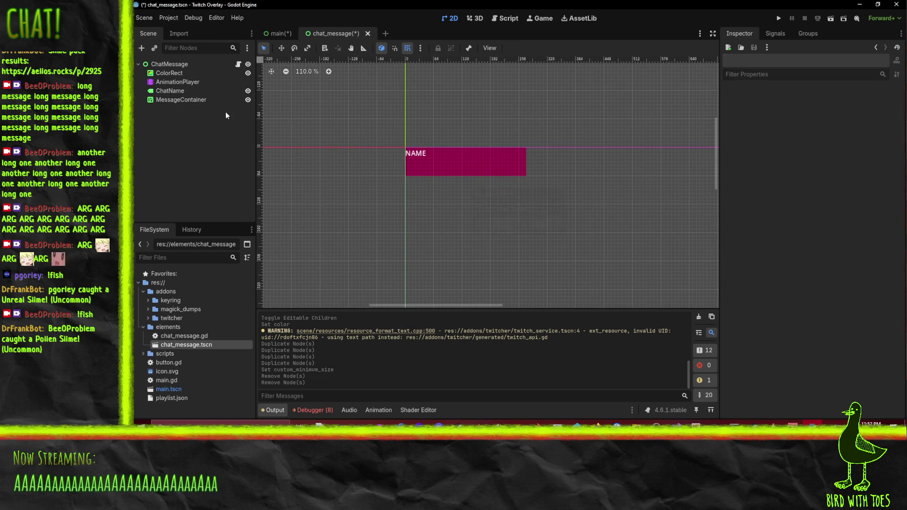
{"action": "key", "text": "ctrl+s"}
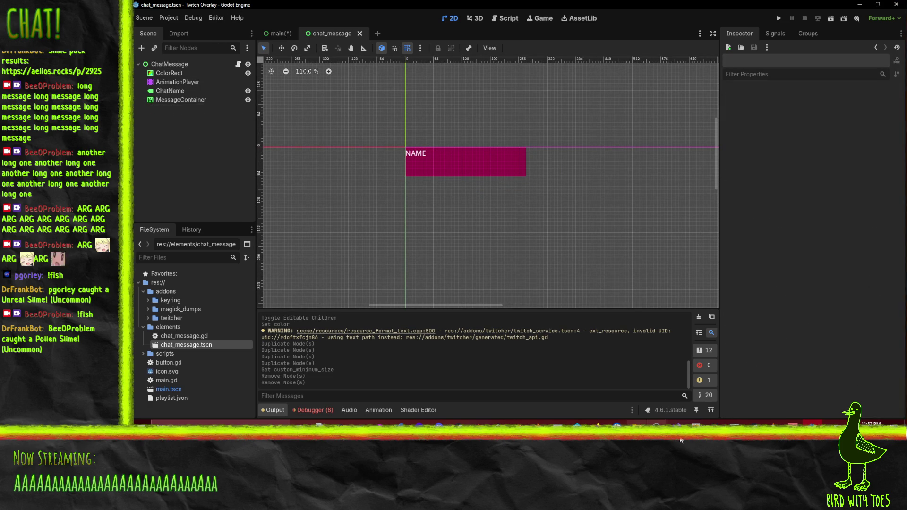
Review the custom_minimum_size line 26 in chat_message.gd
{"action": "left_click", "coordinate": [504, 18]}
{"action": "scroll", "coordinate": [658, 208], "scroll_direction": "down", "scroll_amount": 1}
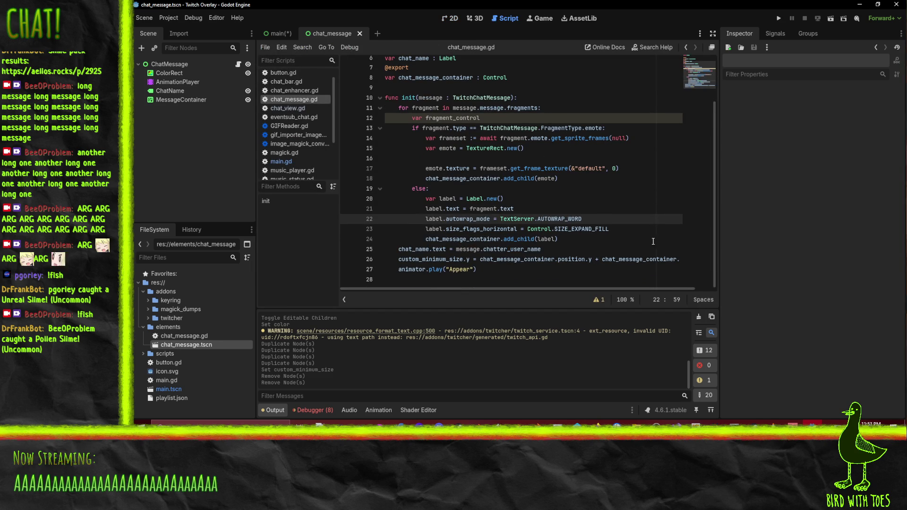
{"action": "left_click", "coordinate": [535, 259]}
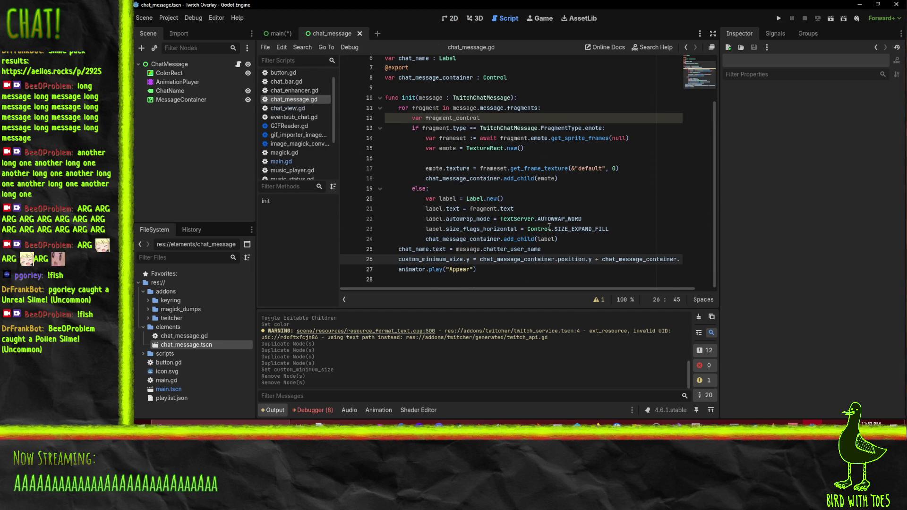
{"action": "mouse_move", "coordinate": [504, 288]}
{"action": "left_mouse_down"}
{"action": "mouse_move", "coordinate": [525, 289]}
{"action": "mouse_move", "coordinate": [500, 288]}
{"action": "left_mouse_up"}
{"action": "left_click_drag", "start_coordinate": [499, 288], "coordinate": [597, 289]}
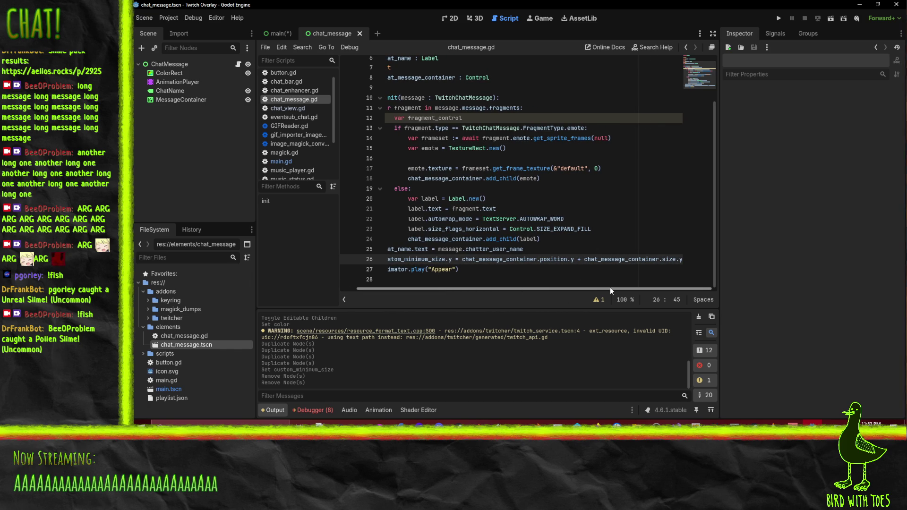
{"action": "left_click_drag", "start_coordinate": [585, 260], "coordinate": [684, 259]}
{"action": "left_click", "coordinate": [433, 260]}
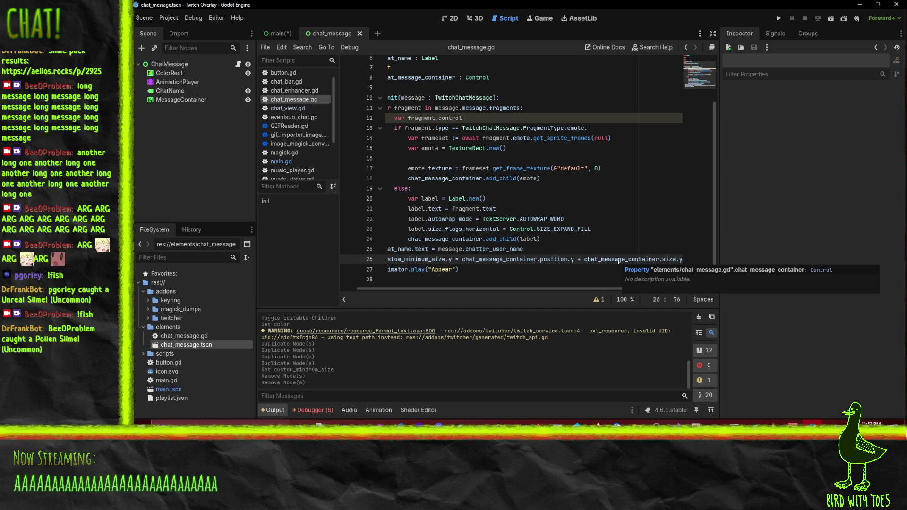
{"action": "left_click", "coordinate": [407, 269]}
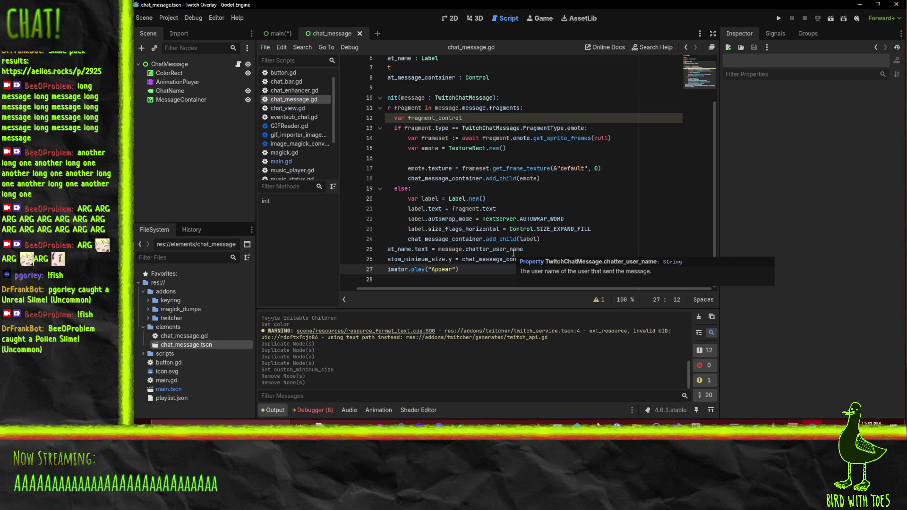
{"action": "scroll", "coordinate": [435, 288], "scroll_direction": "up", "scroll_amount": 2}
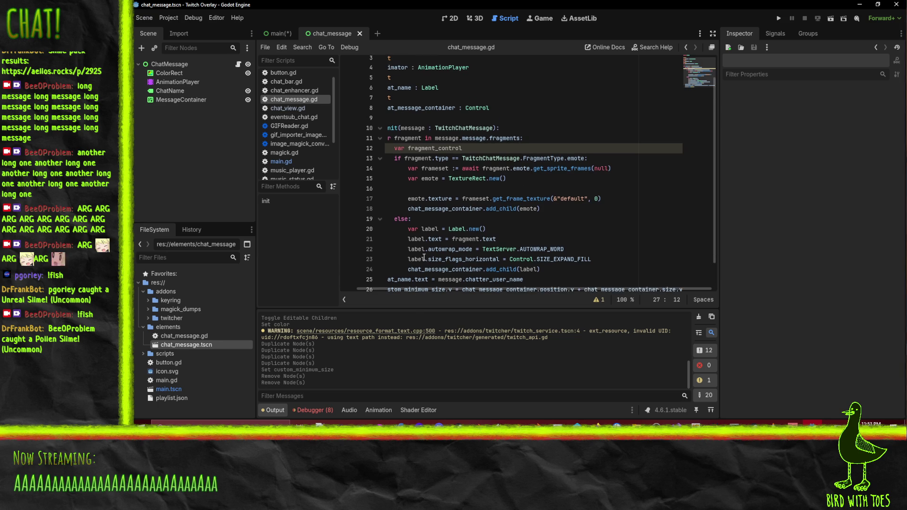
{"action": "scroll", "coordinate": [435, 288], "scroll_direction": "down", "scroll_amount": 2}
{"action": "scroll", "coordinate": [434, 288], "scroll_direction": "left", "scroll_amount": 2}
{"action": "double_click", "coordinate": [436, 259]}
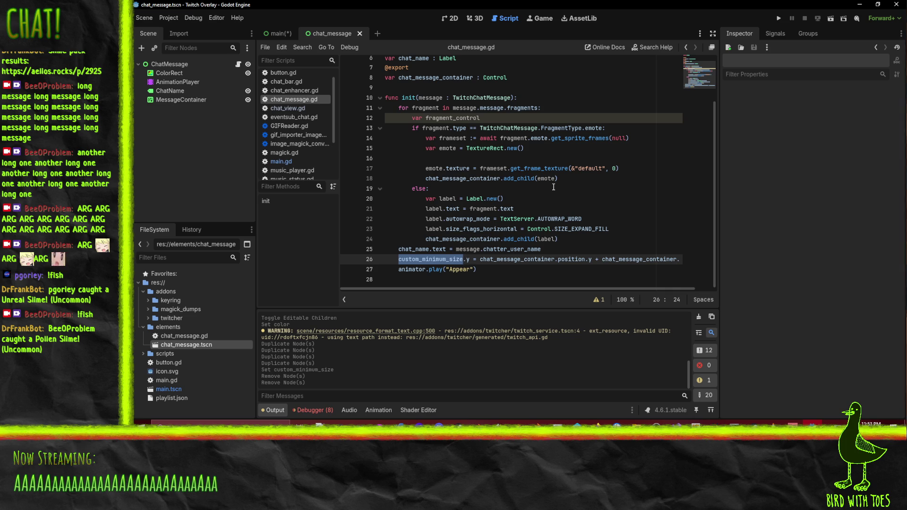
Tick Vertical Expand on the ChatMessage root, save, and run the overlay from main
{"action": "left_click", "coordinate": [277, 33]}
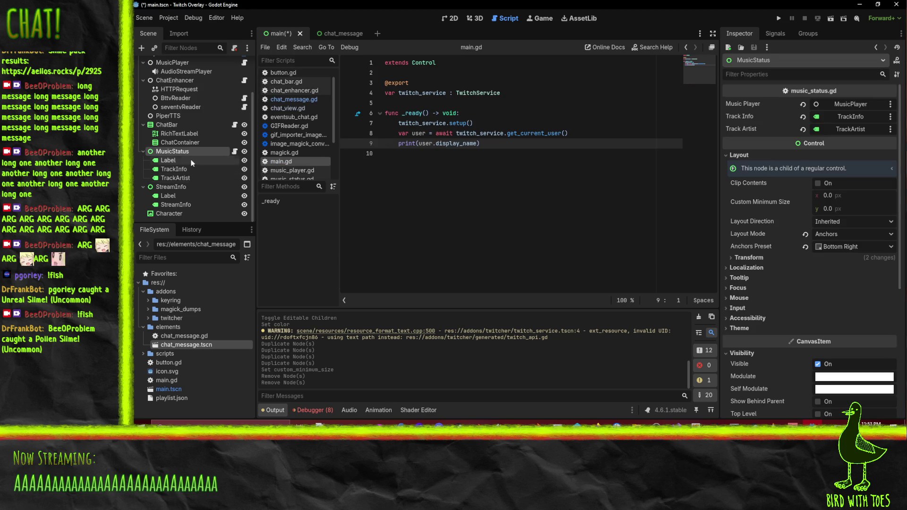
{"action": "left_click", "coordinate": [333, 34]}
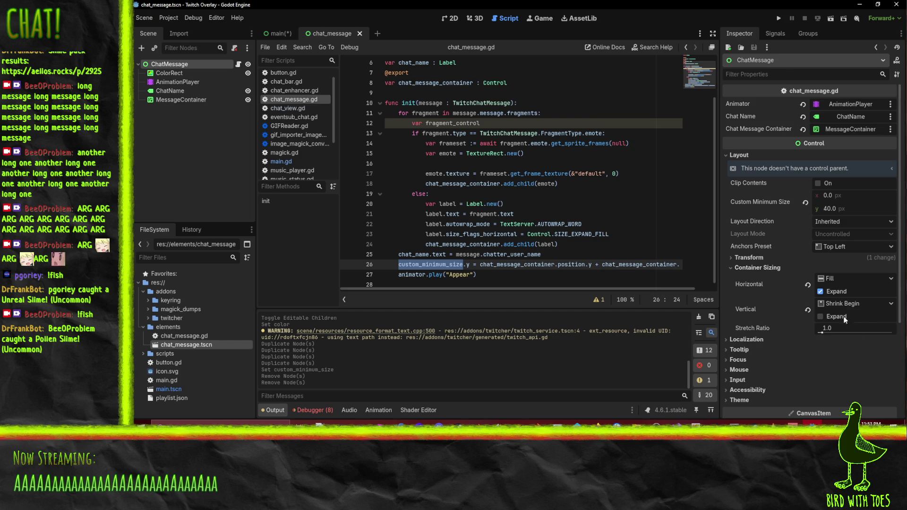
{"action": "left_click", "coordinate": [820, 317]}
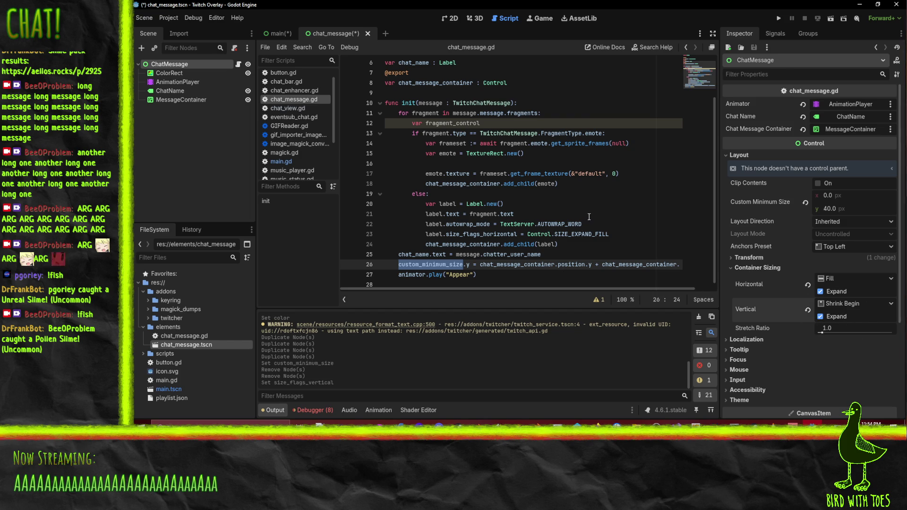
{"action": "key", "text": "ctrl+s"}
{"action": "left_click", "coordinate": [277, 33]}
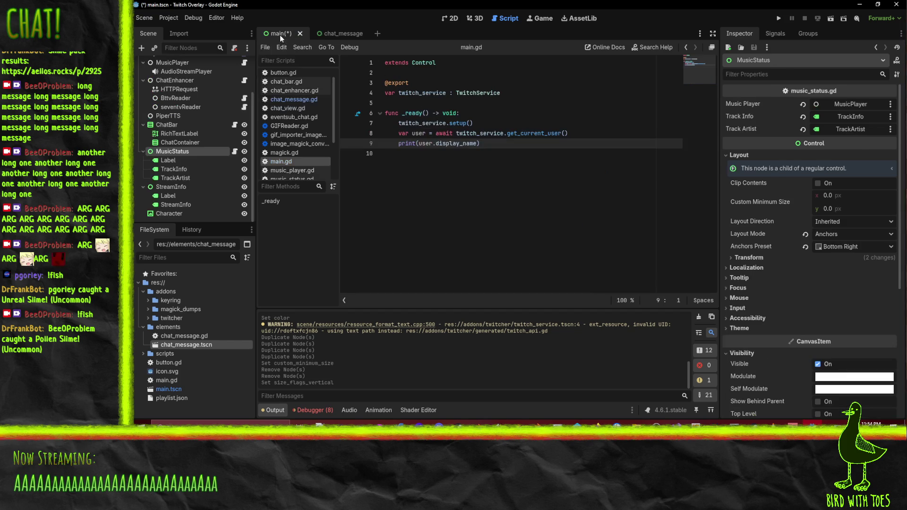
{"action": "left_click", "coordinate": [777, 18]}
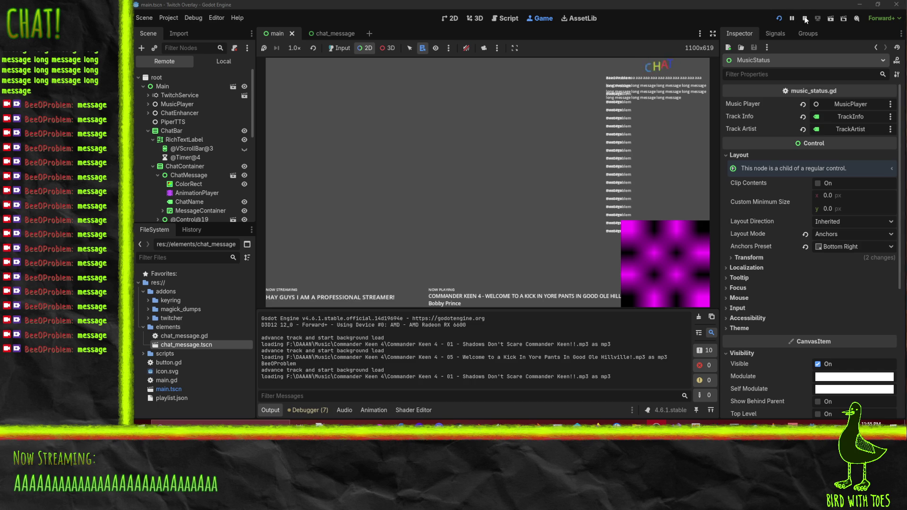
Stop the running overlay with F8 after watching the stacked chat messages
{"action": "key", "text": "F8"}
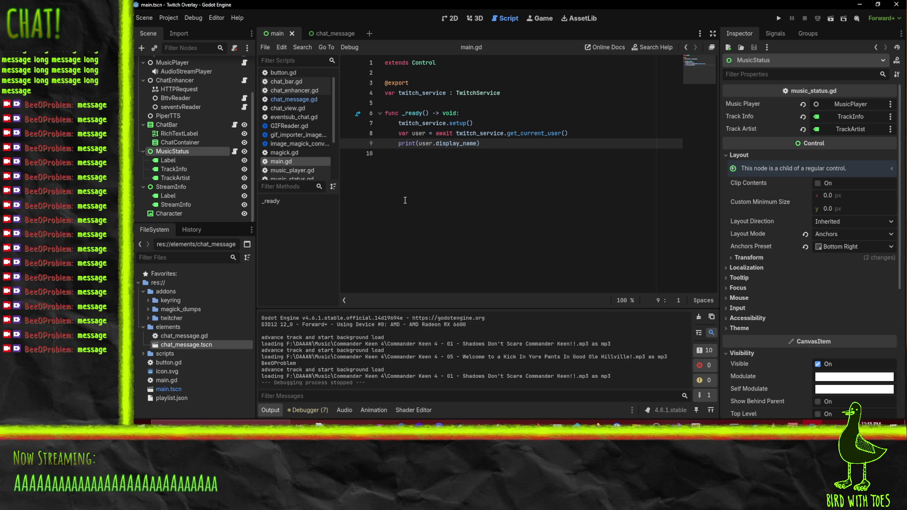
{"action": "left_click", "coordinate": [752, 258]}
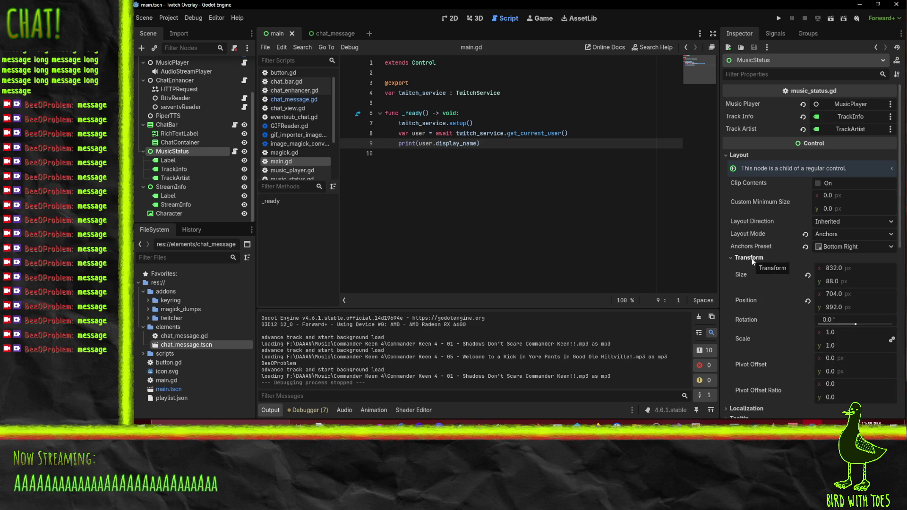
{"action": "left_click", "coordinate": [752, 258]}
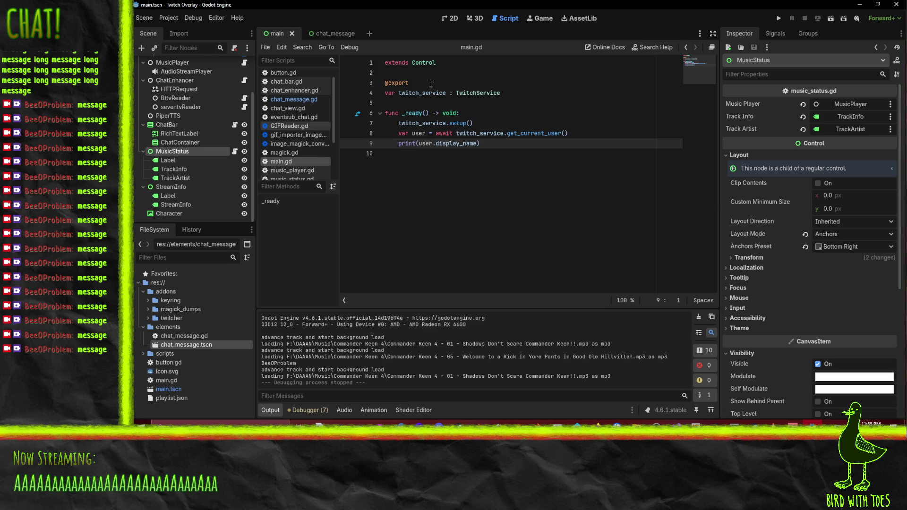
Set ChatMessage's vertical Container Sizing to Custom with only Expand checked
{"action": "left_click", "coordinate": [331, 34]}
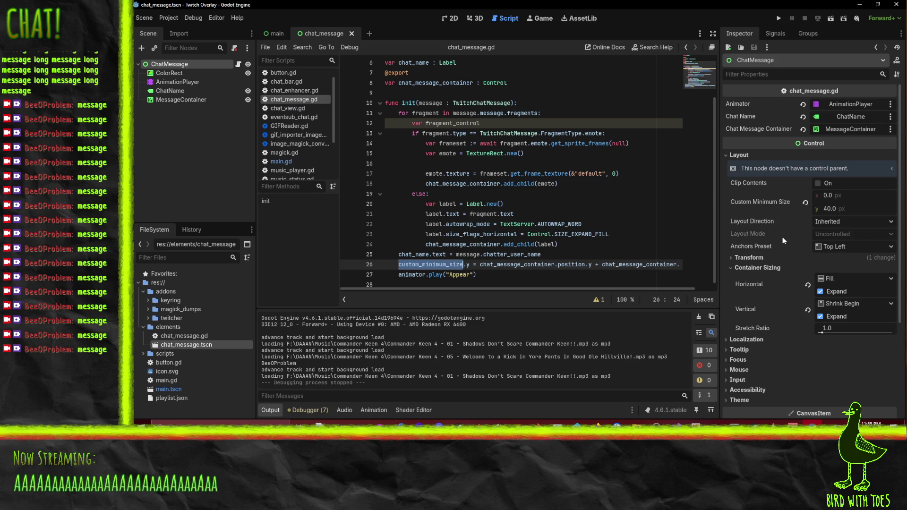
{"action": "scroll", "coordinate": [782, 237], "scroll_direction": "down", "scroll_amount": 2}
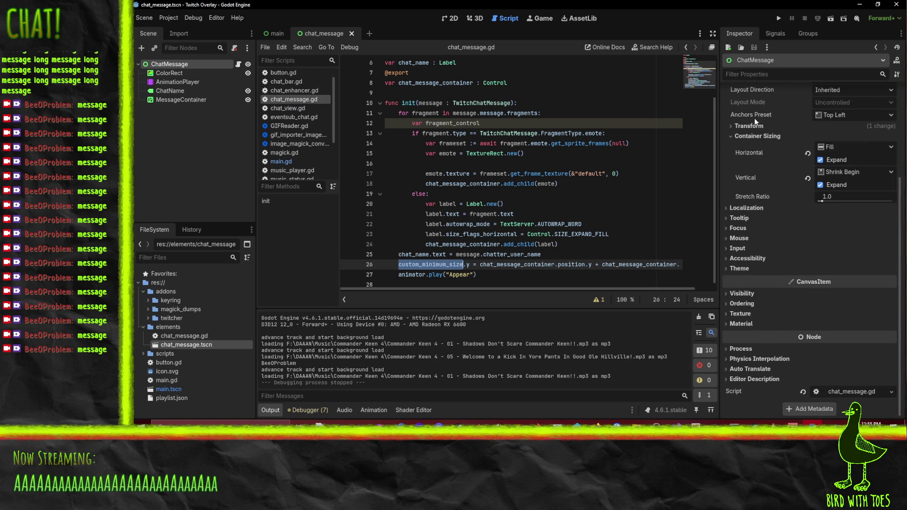
{"action": "scroll", "coordinate": [785, 191], "scroll_direction": "up", "scroll_amount": 2}
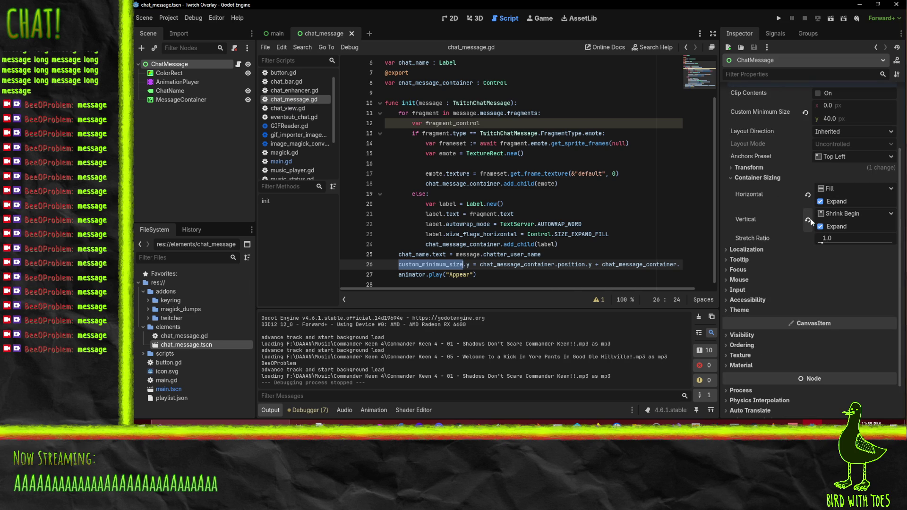
{"action": "left_click", "coordinate": [843, 214]}
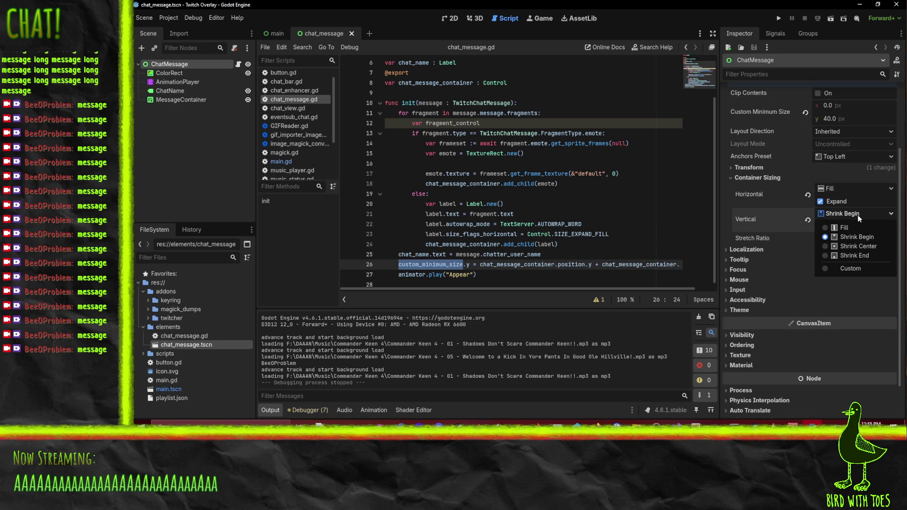
{"action": "left_click", "coordinate": [831, 268]}
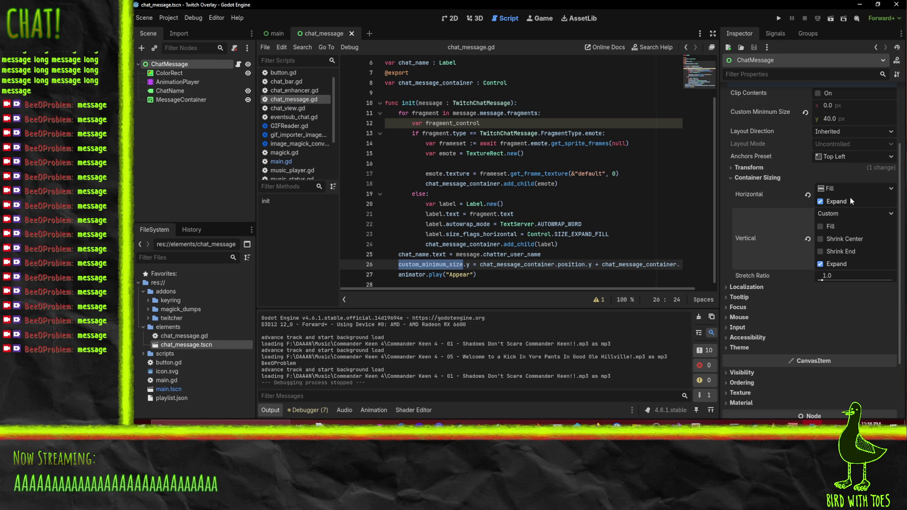
Run the overlay again and inspect the live ChatContainer, ChatMessage, ColorRect, ChatName and MessageContainer nodes
{"action": "left_click", "coordinate": [778, 19]}
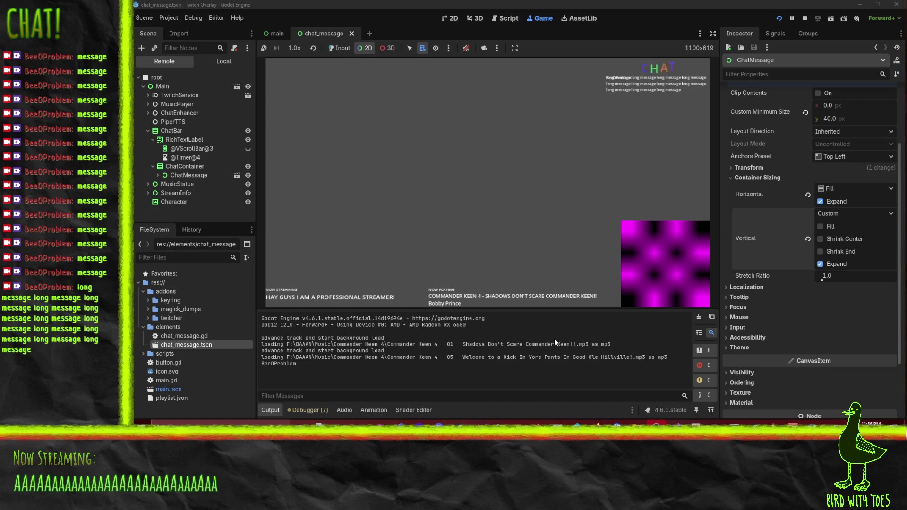
{"action": "left_click", "coordinate": [187, 168]}
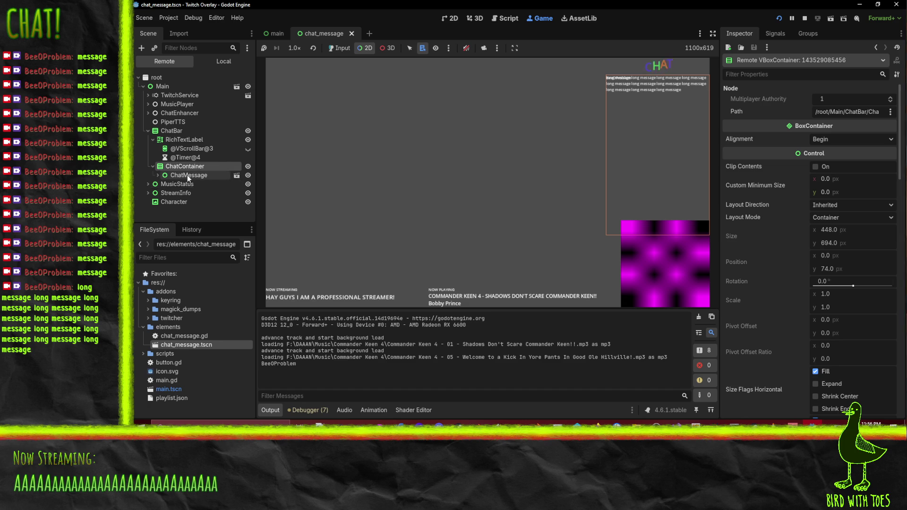
{"action": "left_click", "coordinate": [187, 175]}
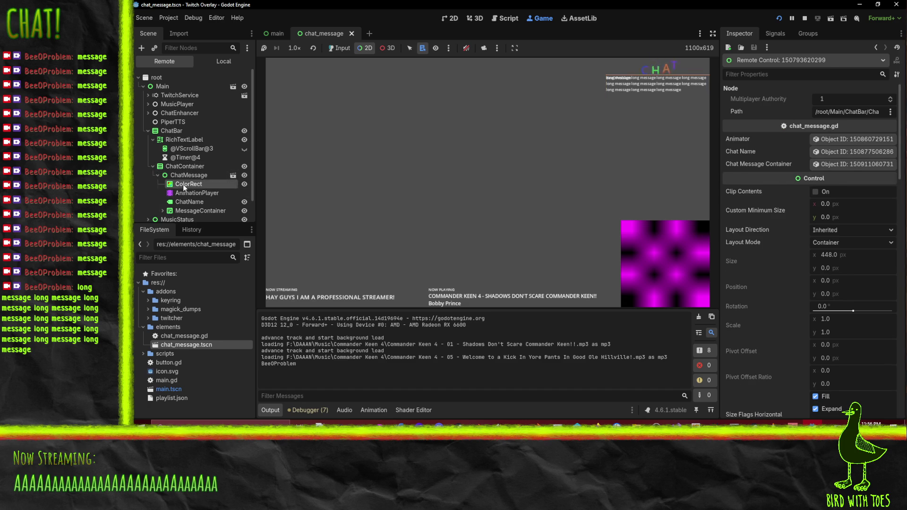
{"action": "left_click", "coordinate": [184, 185]}
{"action": "left_click", "coordinate": [189, 203]}
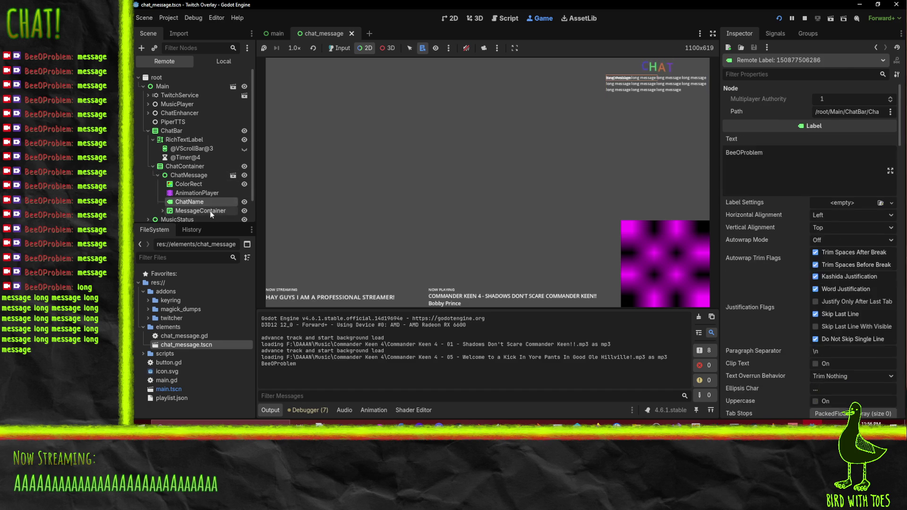
{"action": "left_click", "coordinate": [211, 212]}
Toggle Clip Contents on and back off for the live ChatMessage node
{"action": "left_click", "coordinate": [196, 175]}
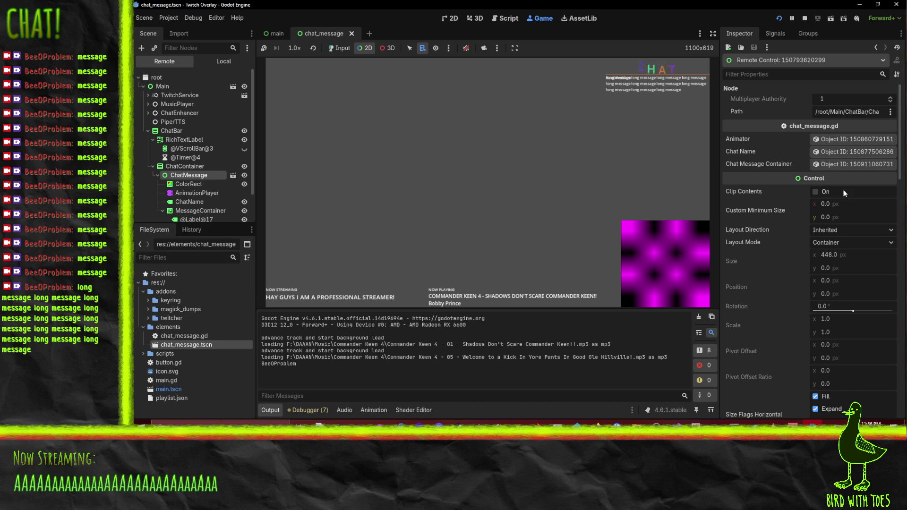
{"action": "left_click", "coordinate": [818, 191]}
{"action": "left_click", "coordinate": [819, 192]}
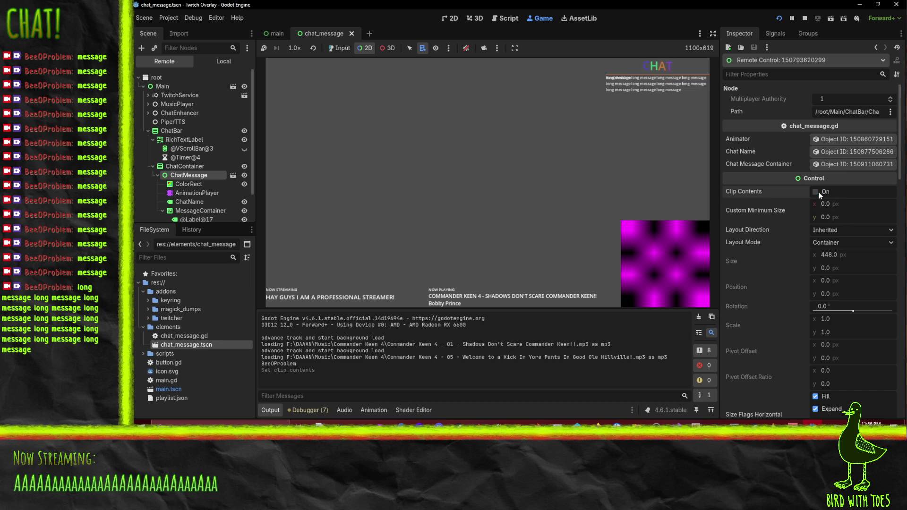
Toggle the live MessageContainer's Vertical Expand on and back off, then select ChatMessage
{"action": "left_click", "coordinate": [180, 185]}
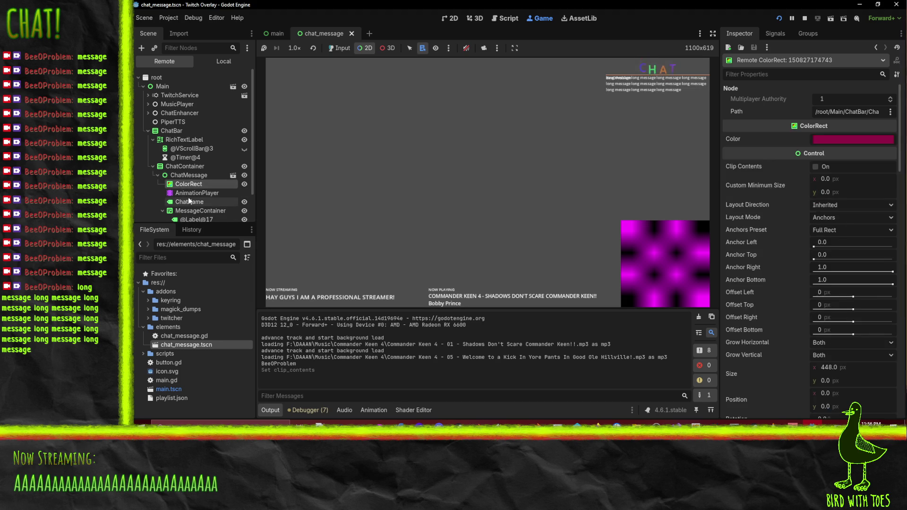
{"action": "left_click", "coordinate": [189, 202]}
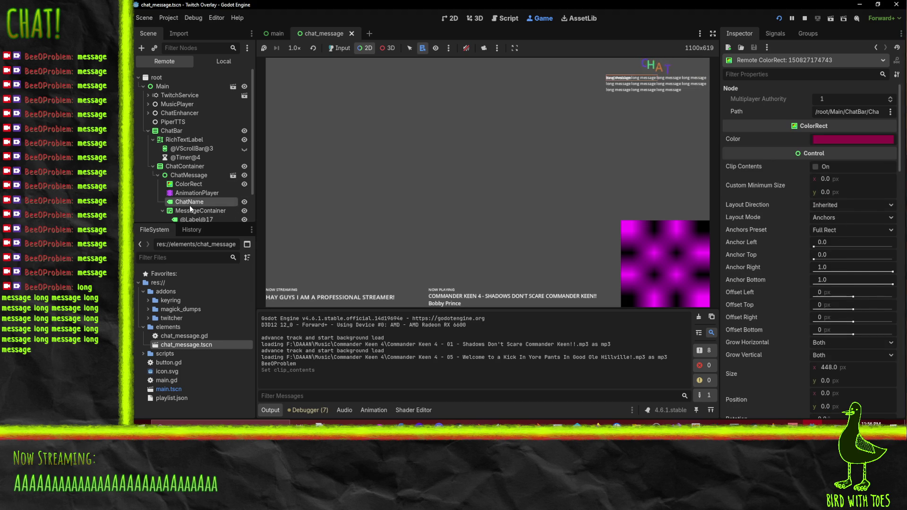
{"action": "left_click", "coordinate": [197, 211]}
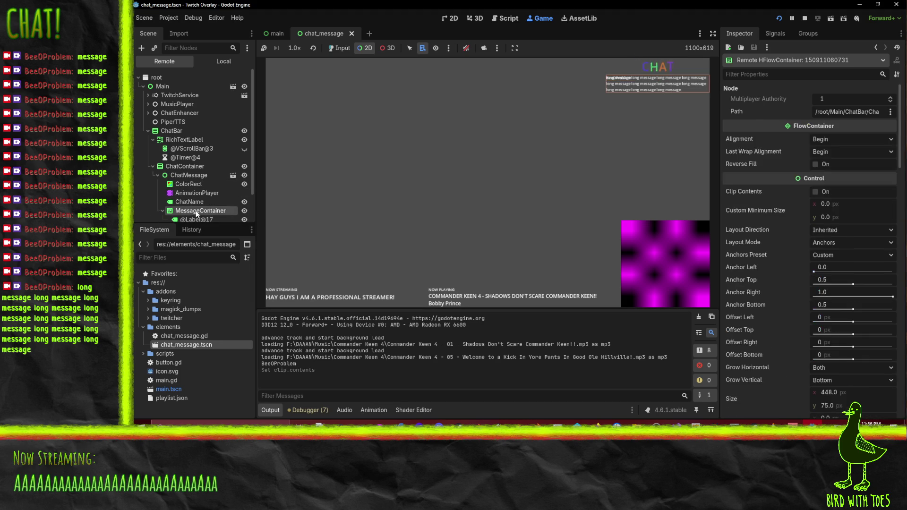
{"action": "scroll", "coordinate": [795, 219], "scroll_direction": "down", "scroll_amount": 10}
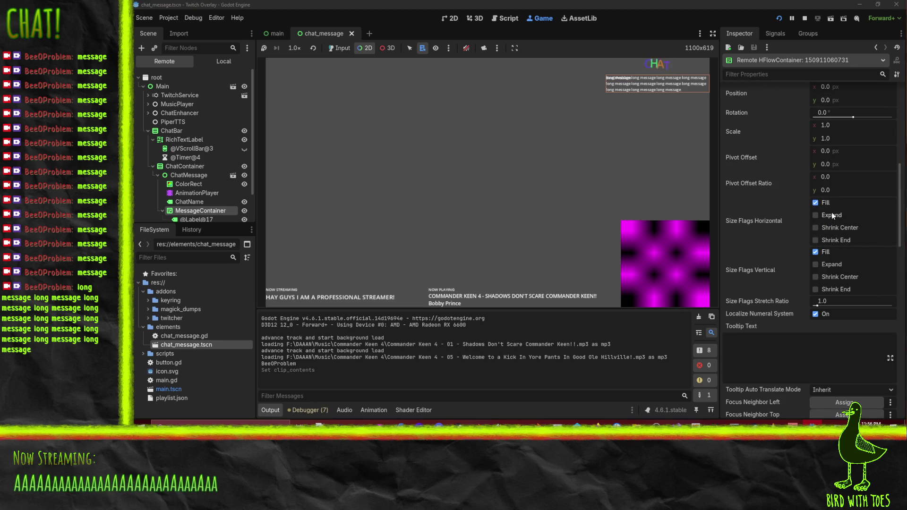
{"action": "left_click", "coordinate": [815, 264]}
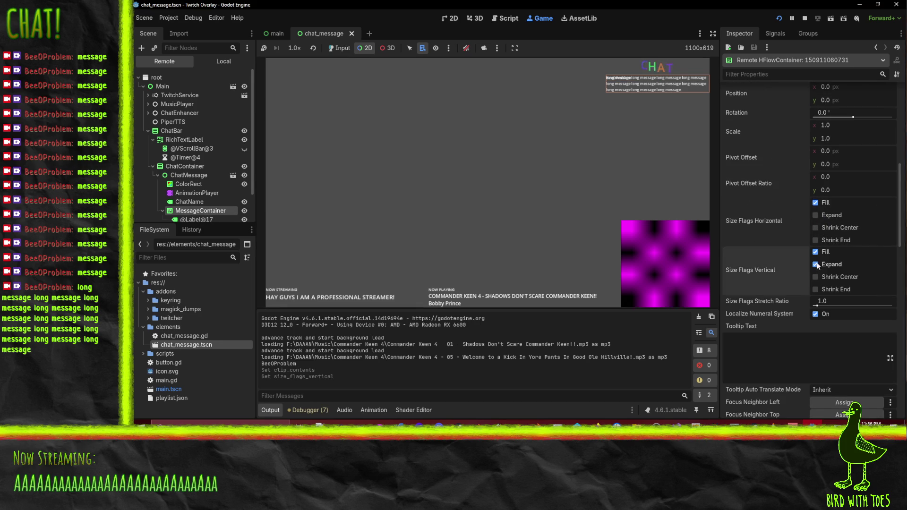
{"action": "left_click", "coordinate": [815, 264]}
{"action": "scroll", "coordinate": [764, 220], "scroll_direction": "up", "scroll_amount": 8}
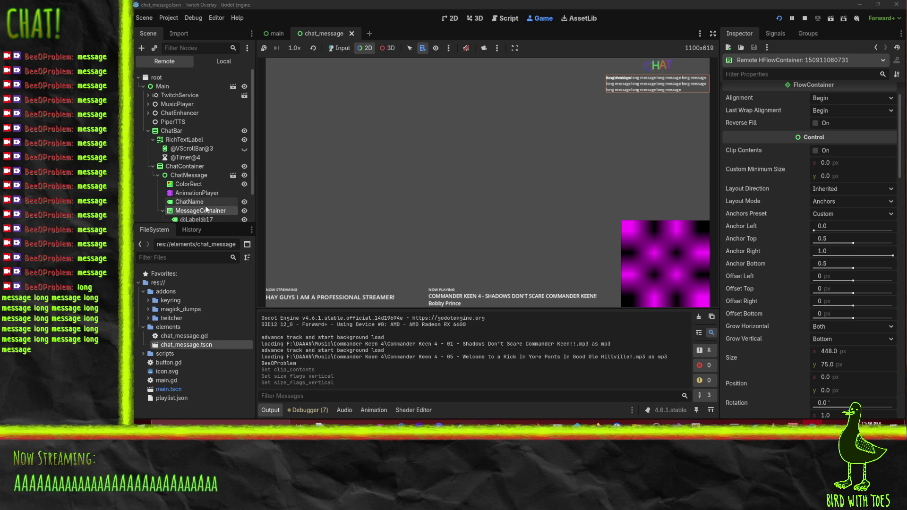
{"action": "left_click", "coordinate": [189, 176]}
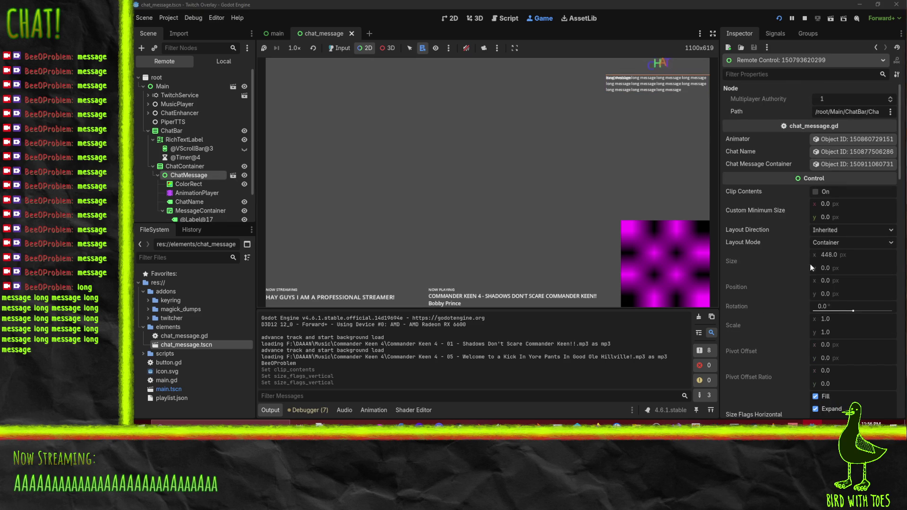
{"action": "scroll", "coordinate": [803, 250], "scroll_direction": "down", "scroll_amount": 5}
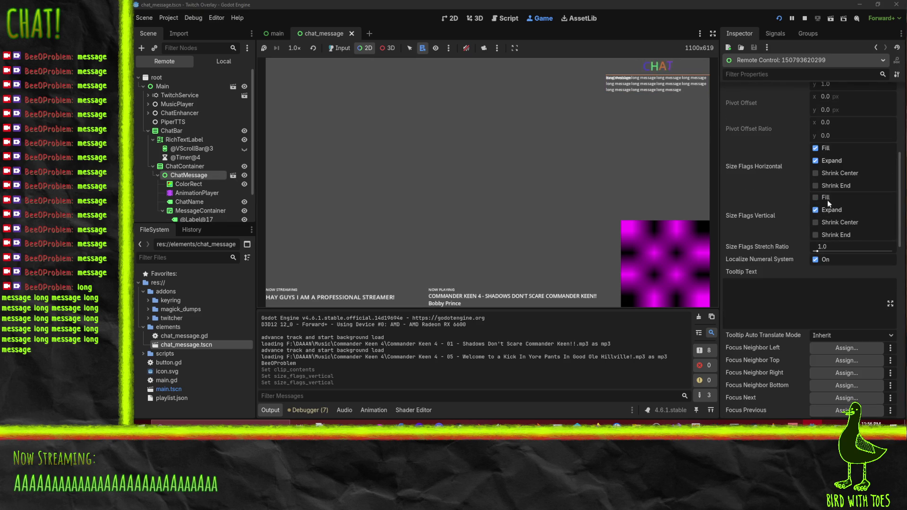
{"action": "left_click", "coordinate": [819, 197]}
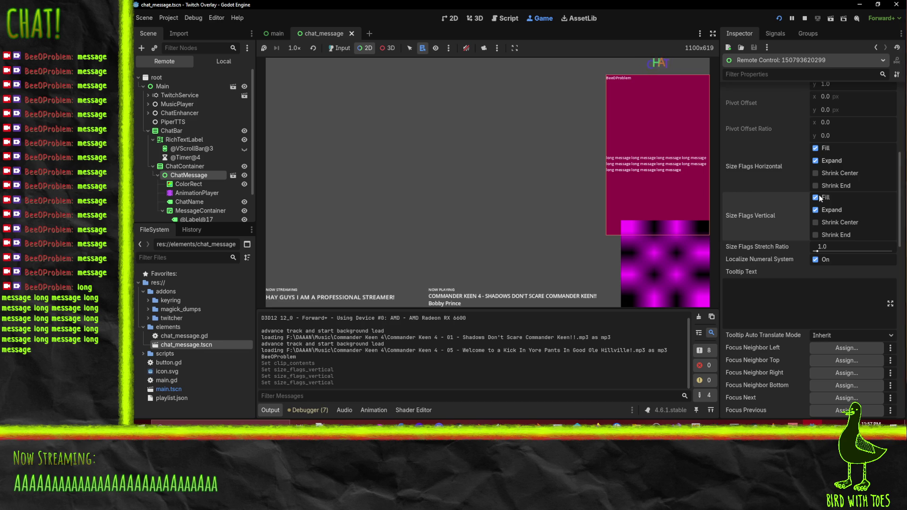
{"action": "left_click", "coordinate": [818, 194]}
{"action": "left_click", "coordinate": [822, 223]}
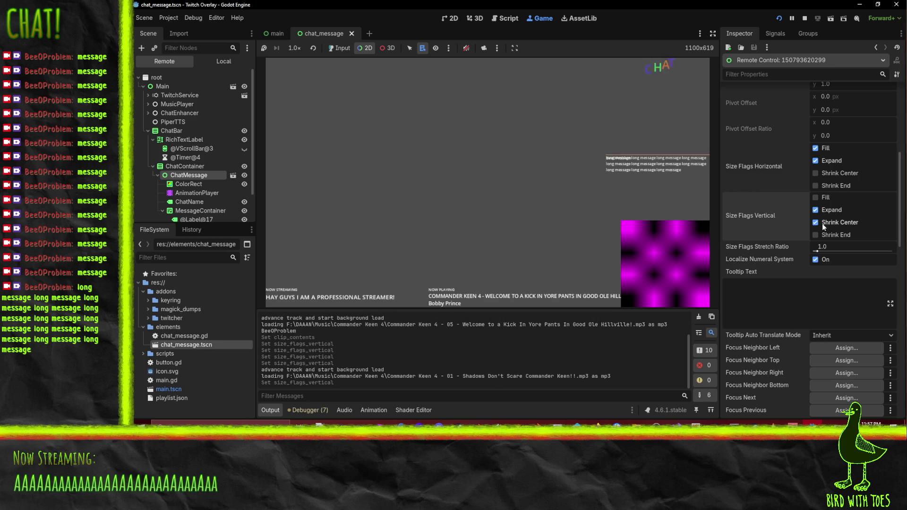
{"action": "left_click", "coordinate": [820, 235]}
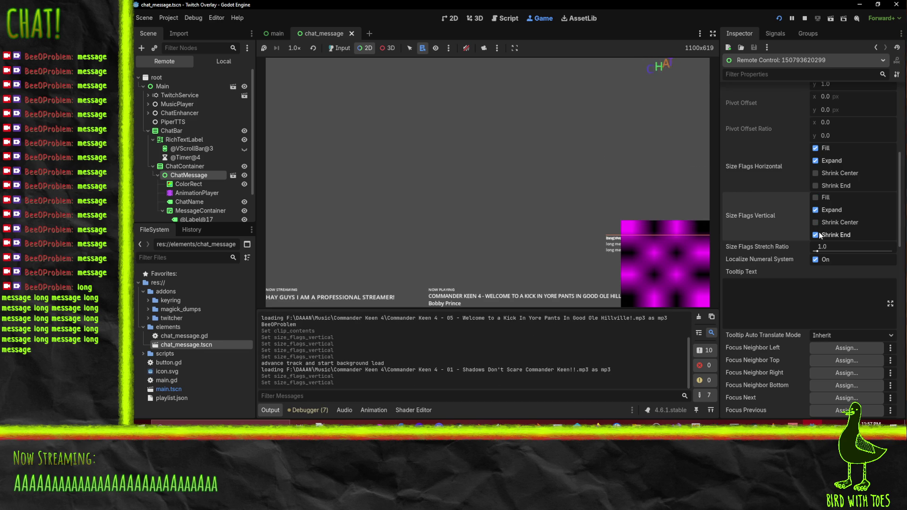
{"action": "left_click", "coordinate": [820, 235]}
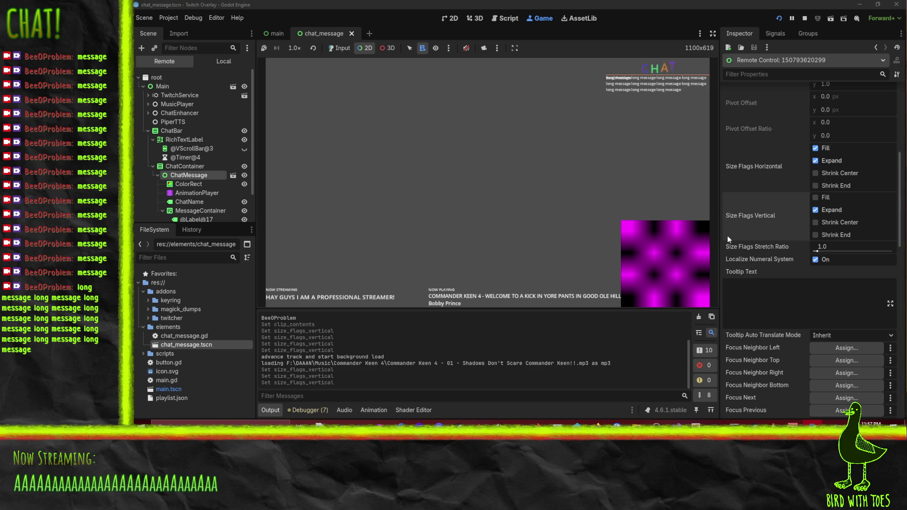
{"action": "scroll", "coordinate": [764, 244], "scroll_direction": "up", "scroll_amount": 2}
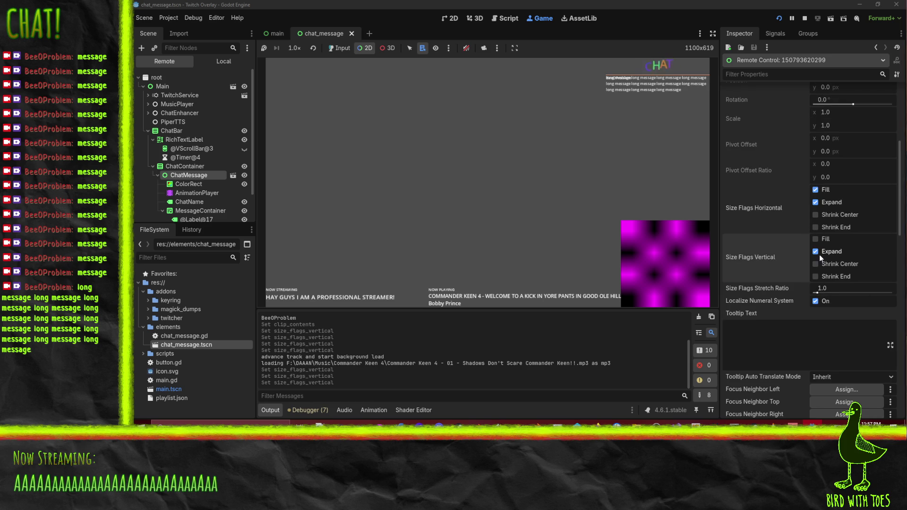
{"action": "left_click", "coordinate": [816, 190]}
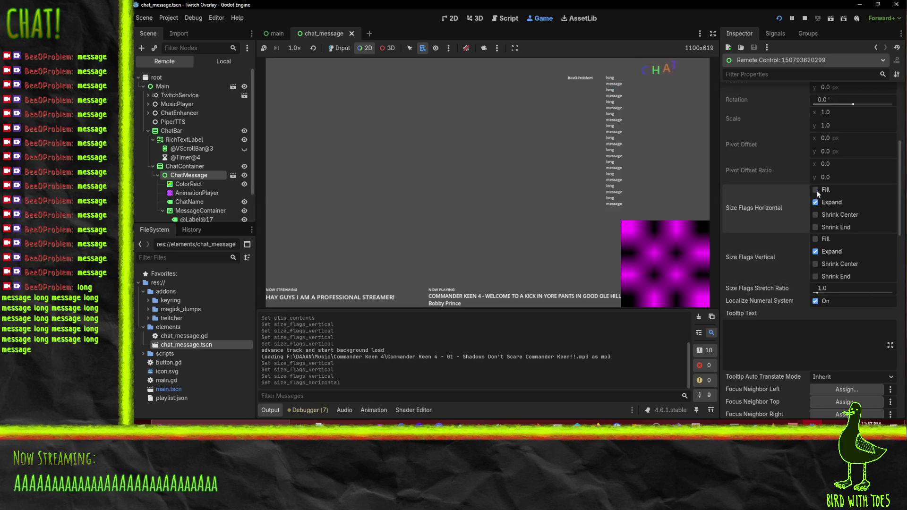
{"action": "left_click", "coordinate": [816, 190]}
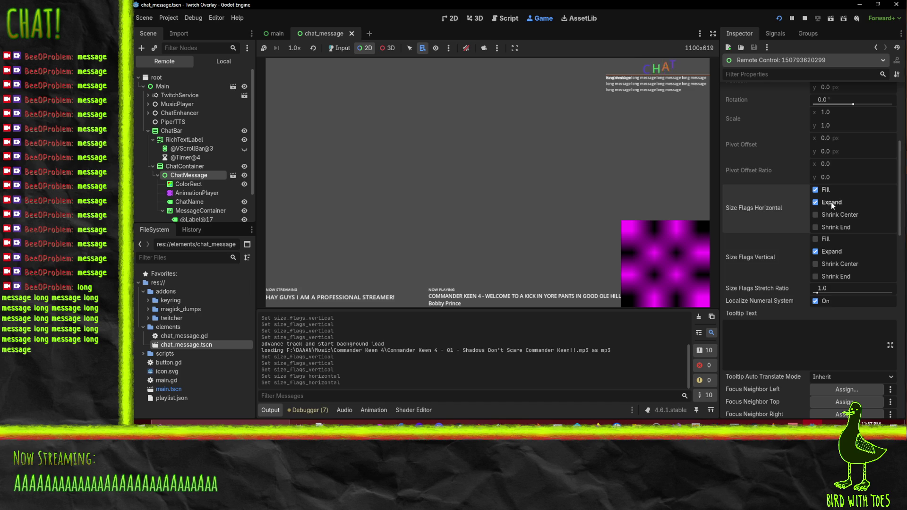
{"action": "left_click", "coordinate": [818, 250]}
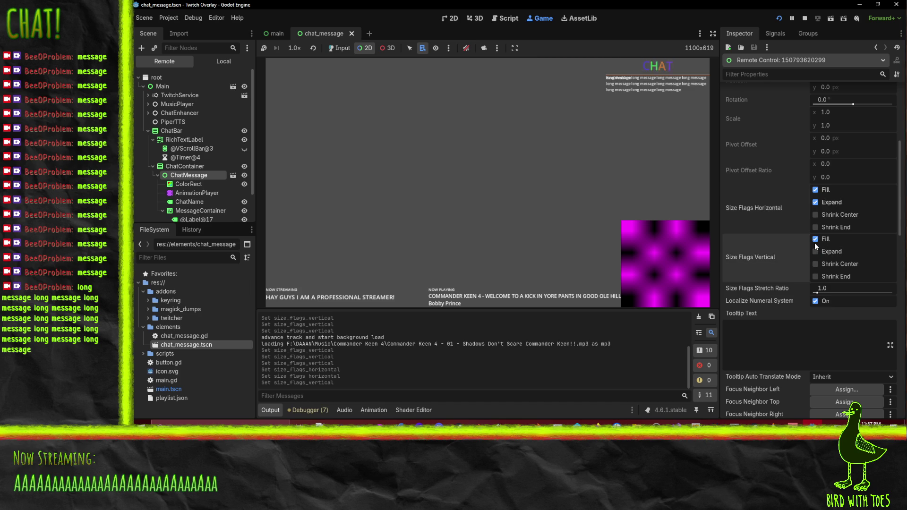
{"action": "left_click", "coordinate": [815, 239]}
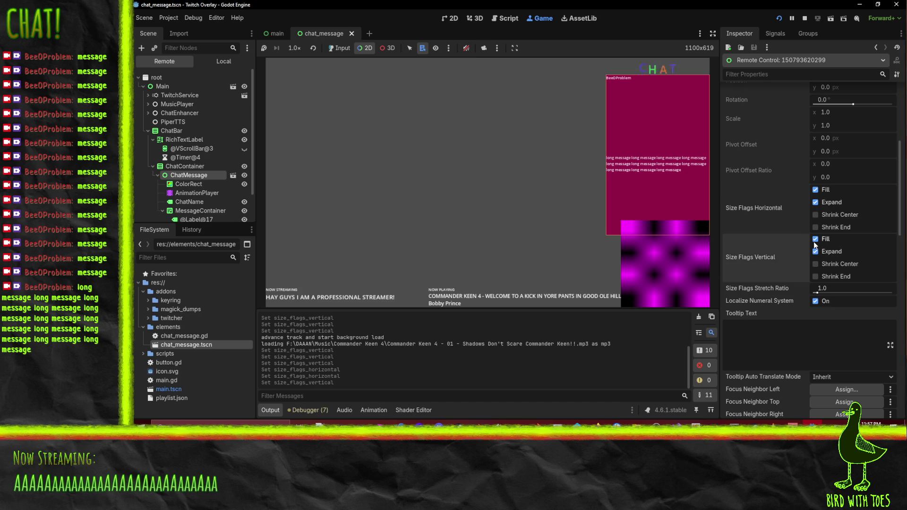
{"action": "left_click", "coordinate": [815, 240]}
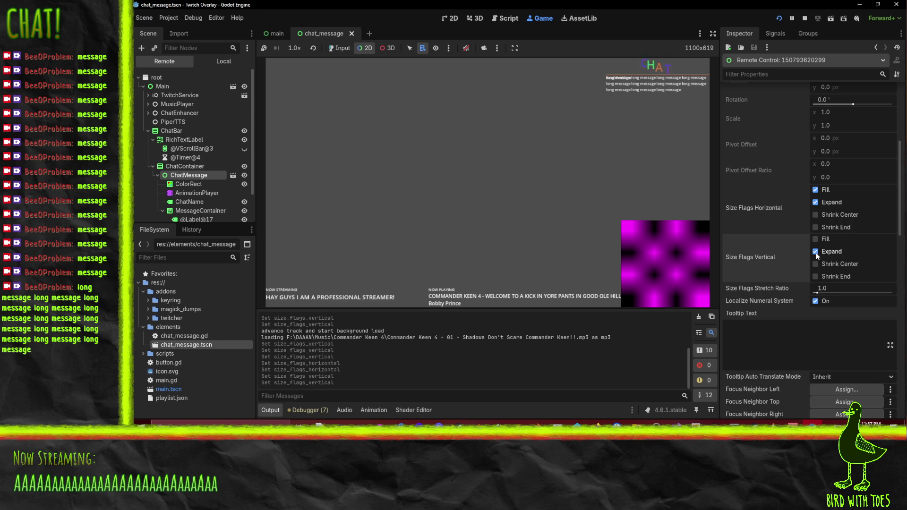
{"action": "left_click", "coordinate": [477, 198]}
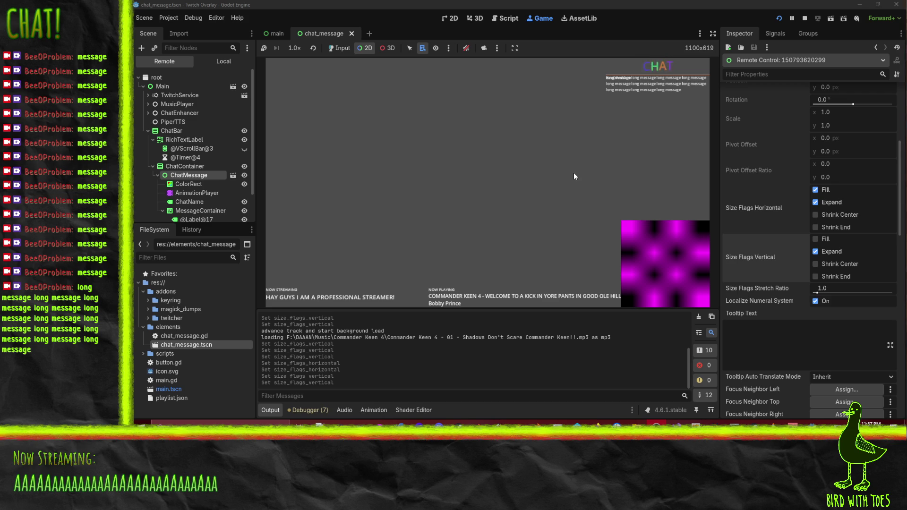
Raise the live MessageContainer's custom minimum height, then lower it to 87.02
{"action": "left_click", "coordinate": [183, 167]}
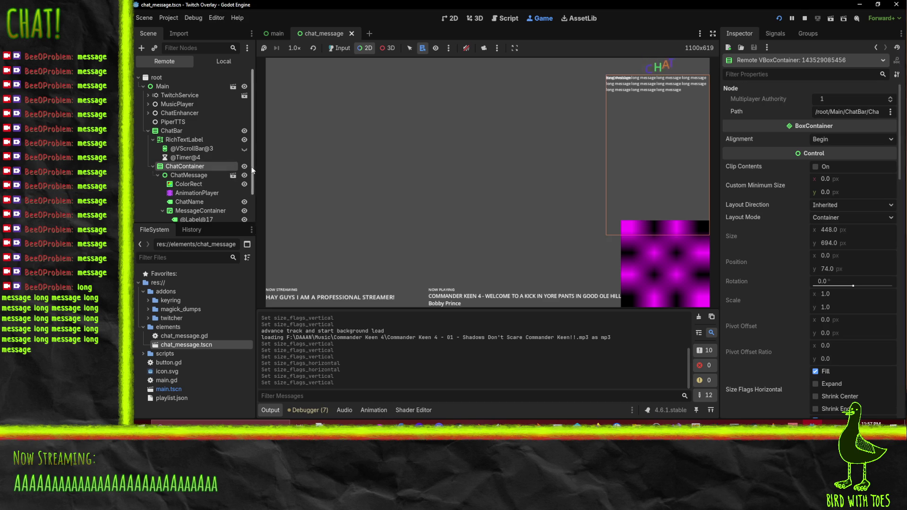
{"action": "left_click", "coordinate": [491, 181]}
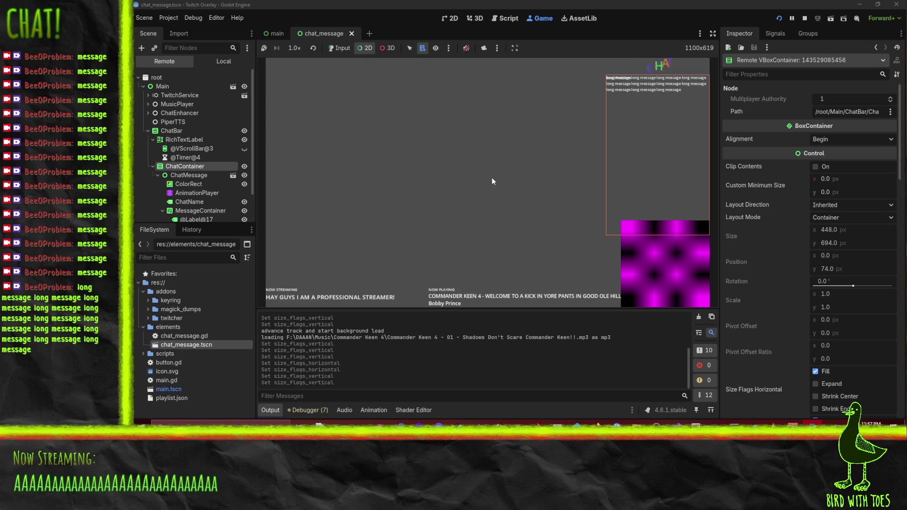
{"action": "left_click", "coordinate": [202, 211]}
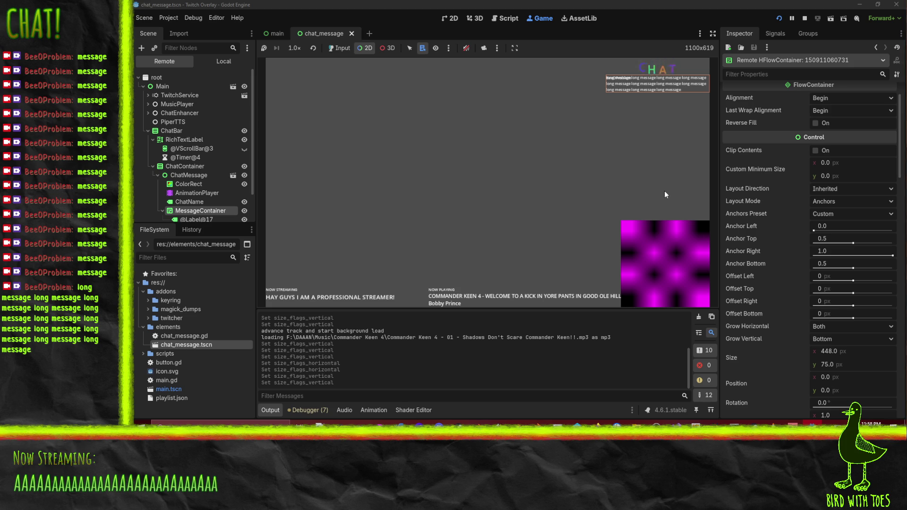
{"action": "left_click_drag", "start_coordinate": [835, 176], "coordinate": [867, 175]}
{"action": "left_click", "coordinate": [308, 220]}
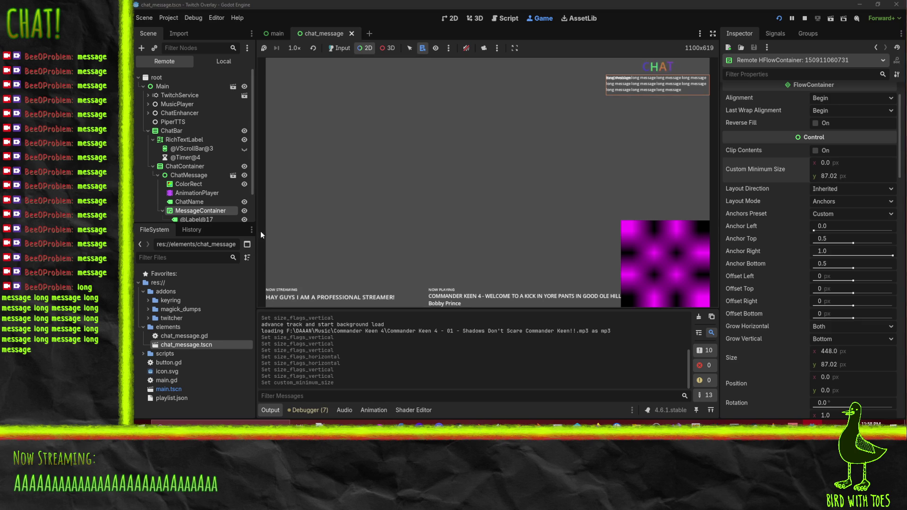
{"action": "scroll", "coordinate": [215, 189], "scroll_direction": "down", "scroll_amount": 3}
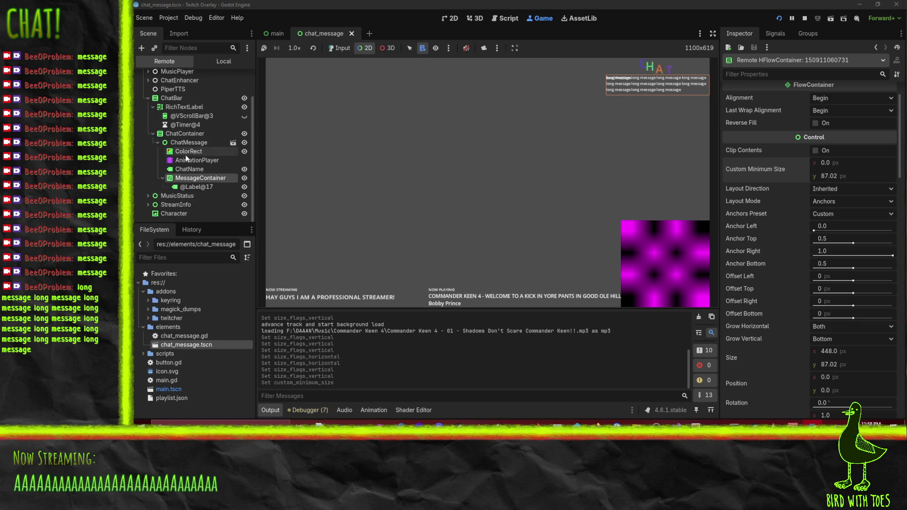
Raise the live ChatMessage node's custom minimum height
{"action": "left_click", "coordinate": [185, 134]}
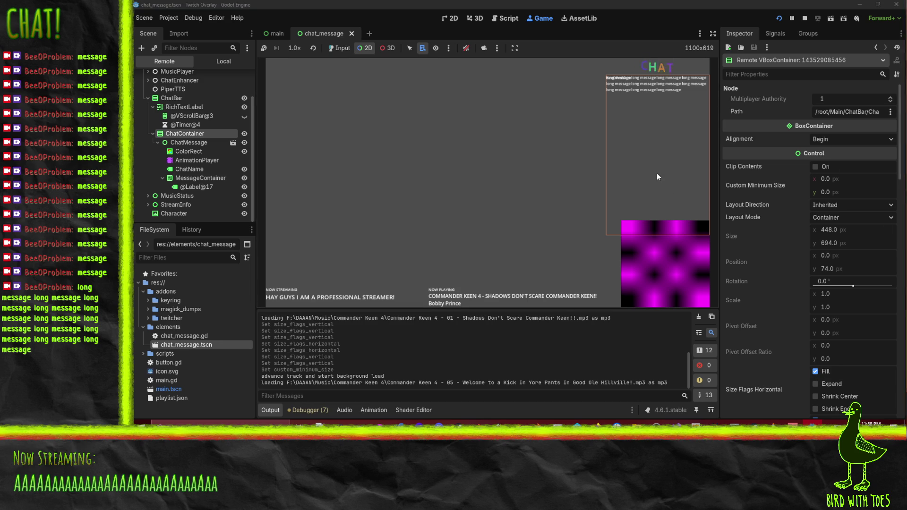
{"action": "left_click", "coordinate": [187, 142]}
{"action": "scroll", "coordinate": [813, 232], "scroll_direction": "up", "scroll_amount": 5}
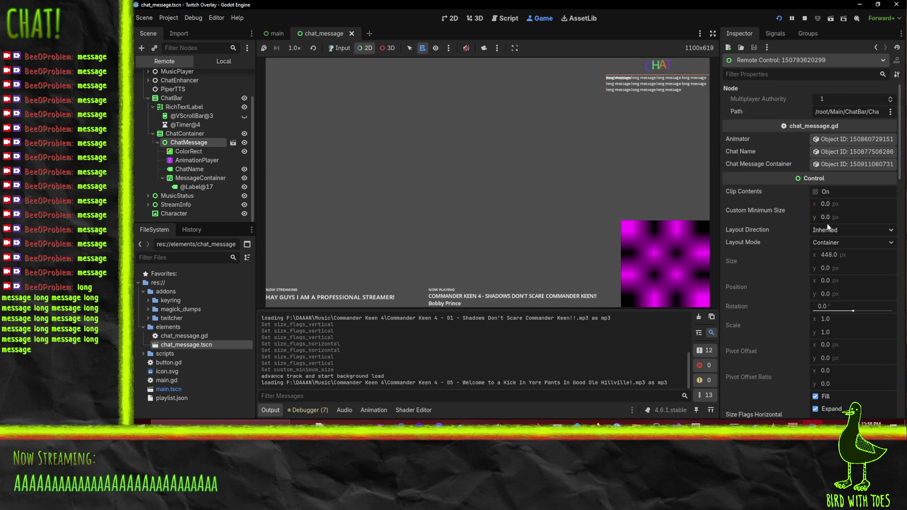
{"action": "left_click_drag", "start_coordinate": [835, 217], "coordinate": [835, 216]}
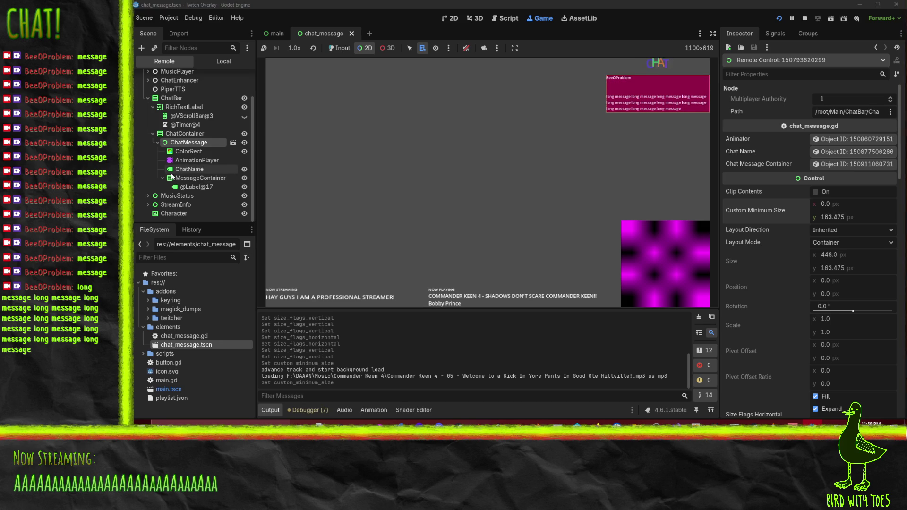
Reset MessageContainer's minimum height to 0 and slightly reduce ChatMessage's minimum height
{"action": "left_click", "coordinate": [200, 177]}
{"action": "left_click", "coordinate": [862, 178]}
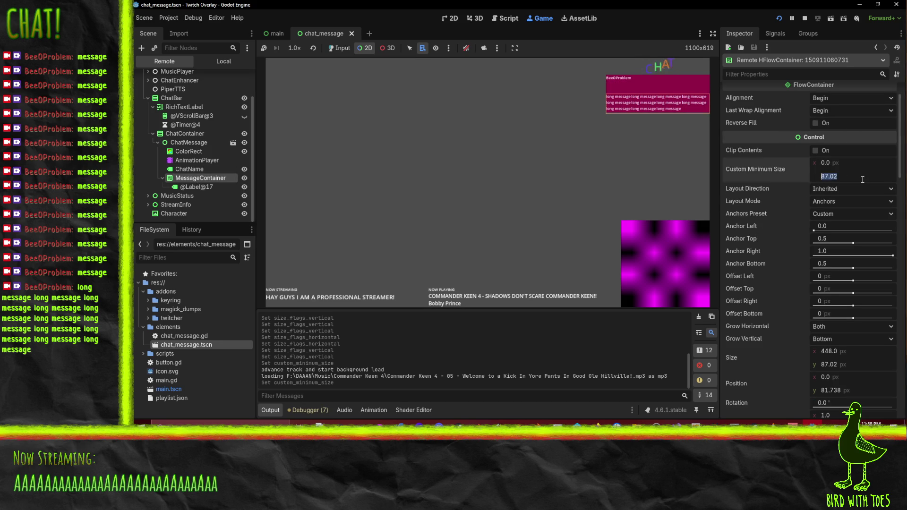
{"action": "type", "text": "0"}
{"action": "key", "text": "Return"}
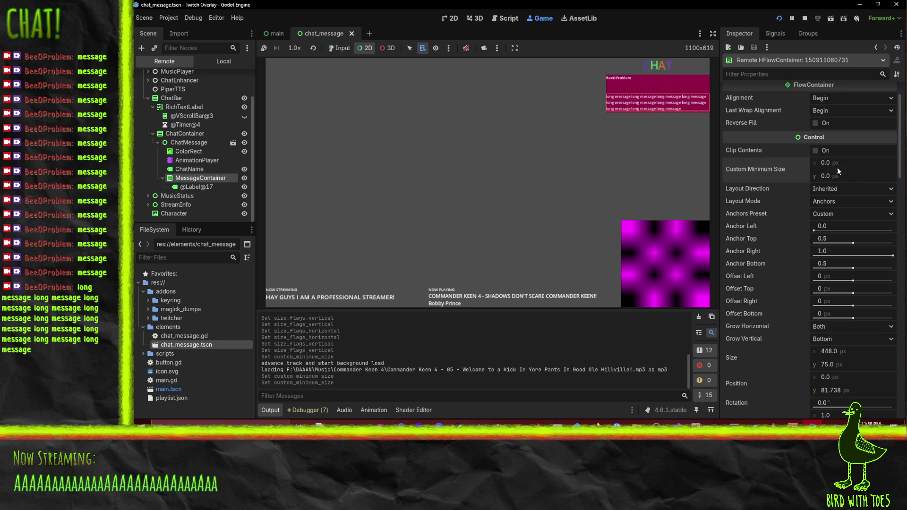
{"action": "left_click", "coordinate": [191, 141]}
{"action": "left_click_drag", "start_coordinate": [832, 217], "coordinate": [808, 217]}
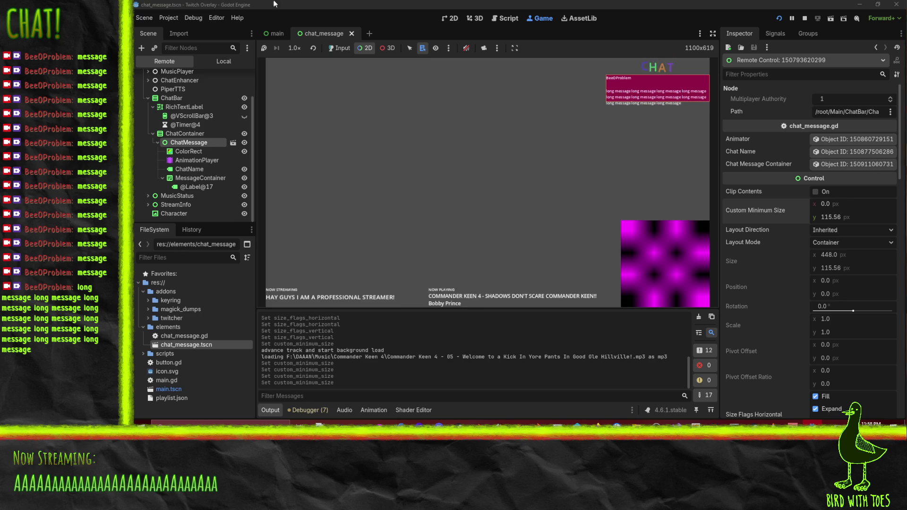
Pick MessageContainer in game, review its anchor preset and Layout Mode unchanged, and stop the overlay
{"action": "right_click", "coordinate": [664, 99]}
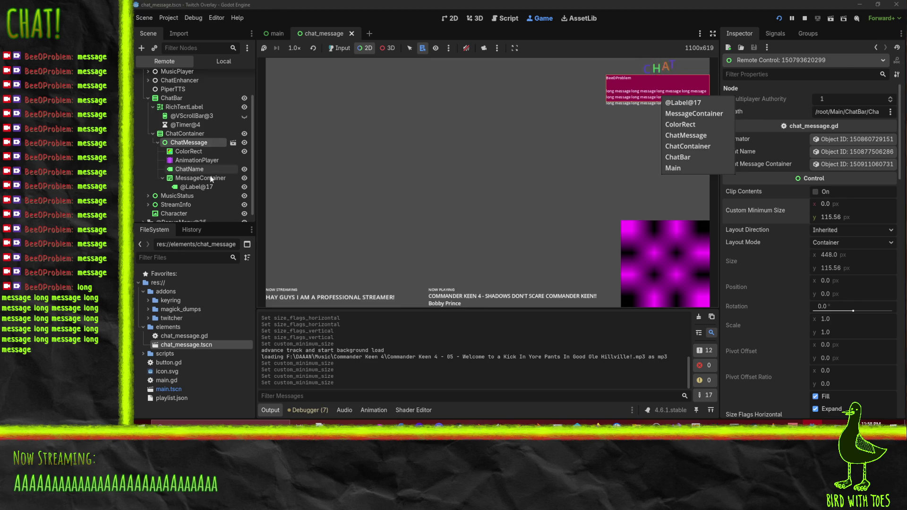
{"action": "left_click", "coordinate": [636, 100]}
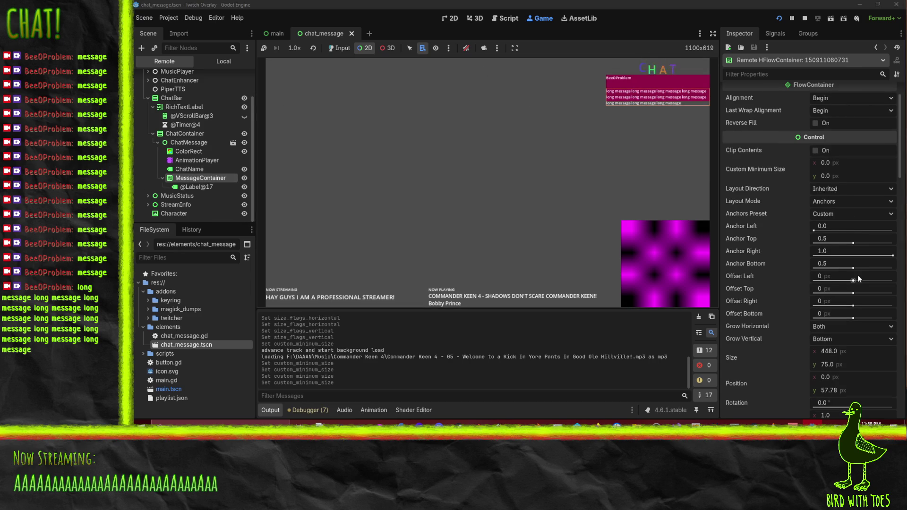
{"action": "left_click", "coordinate": [847, 215]}
{"action": "left_click", "coordinate": [846, 214]}
{"action": "left_click", "coordinate": [847, 202]}
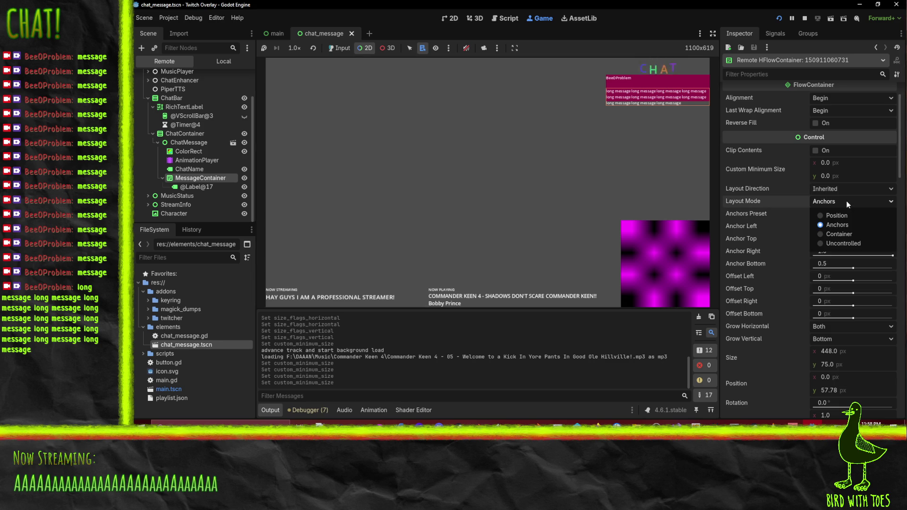
{"action": "left_click", "coordinate": [846, 200]}
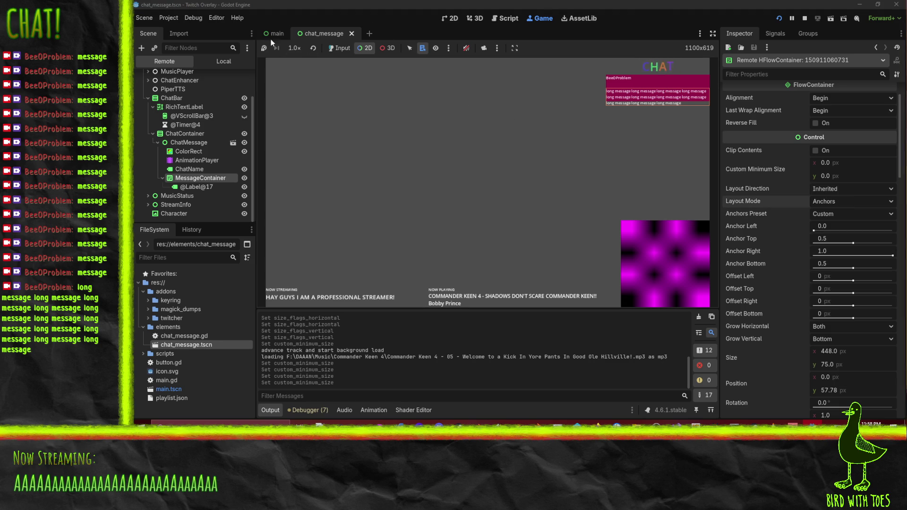
{"action": "left_click", "coordinate": [802, 21]}
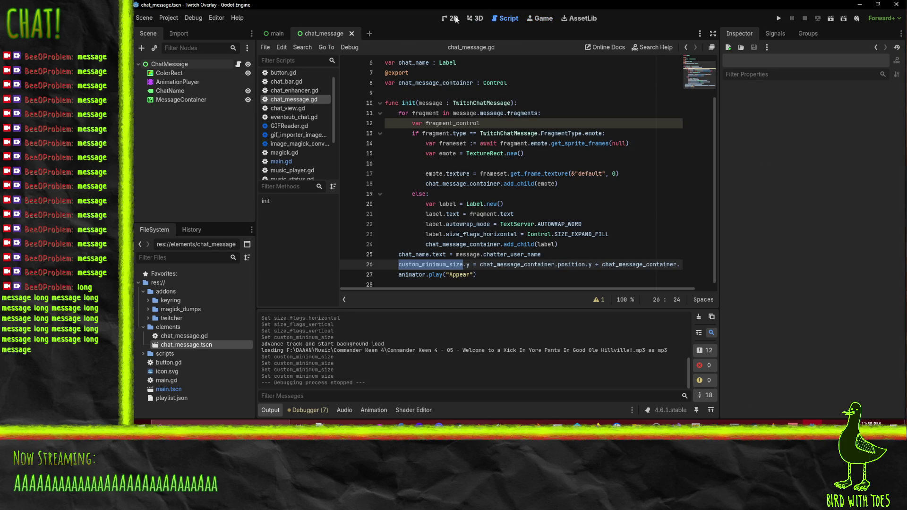
In the 2D view, move MessageContainer's top and bottom anchors up to the box's top edge
{"action": "left_click", "coordinate": [451, 18]}
{"action": "left_click", "coordinate": [181, 99]}
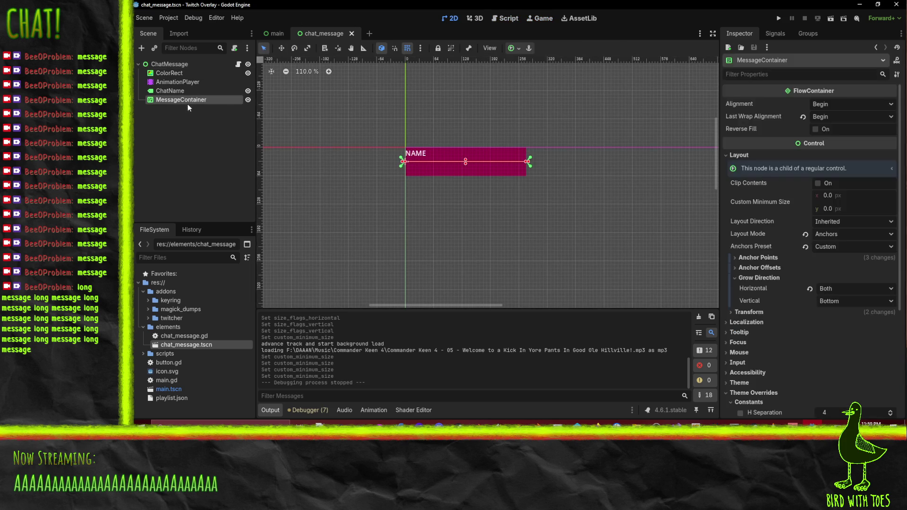
{"action": "scroll", "coordinate": [404, 163], "scroll_direction": "up", "scroll_amount": 4}
{"action": "left_click_drag", "start_coordinate": [404, 162], "coordinate": [403, 117]}
{"action": "left_click_drag", "start_coordinate": [428, 161], "coordinate": [426, 126]}
Save chat_message.tscn and bring up the chat_message.gd script
{"action": "scroll", "coordinate": [511, 152], "scroll_direction": "down", "scroll_amount": 5}
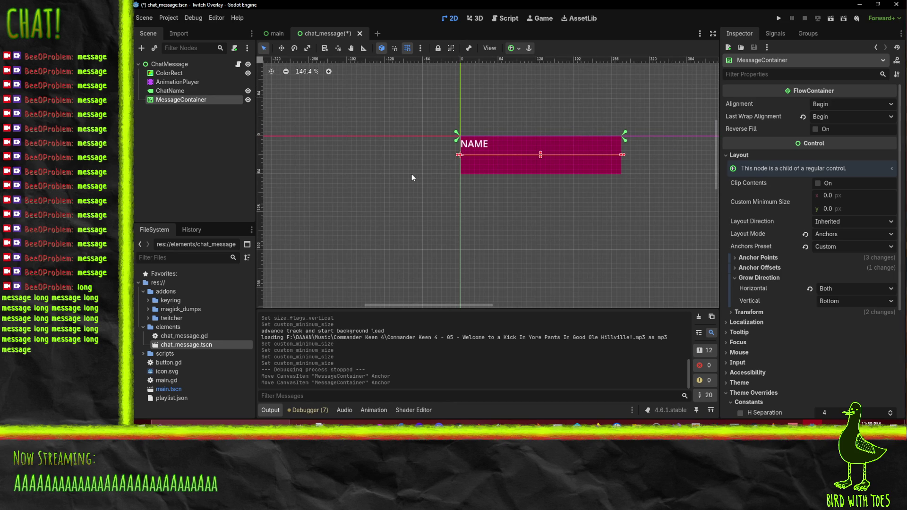
{"action": "key", "text": "ctrl+s"}
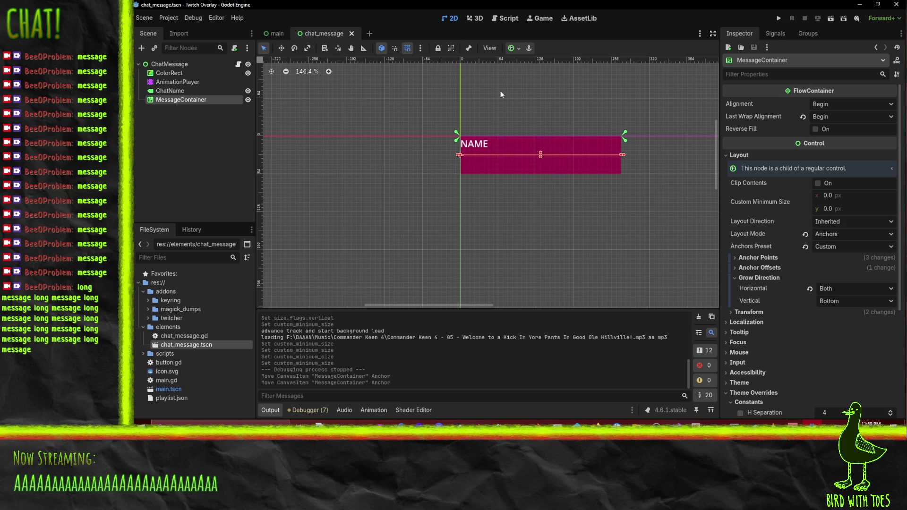
{"action": "left_click", "coordinate": [506, 18]}
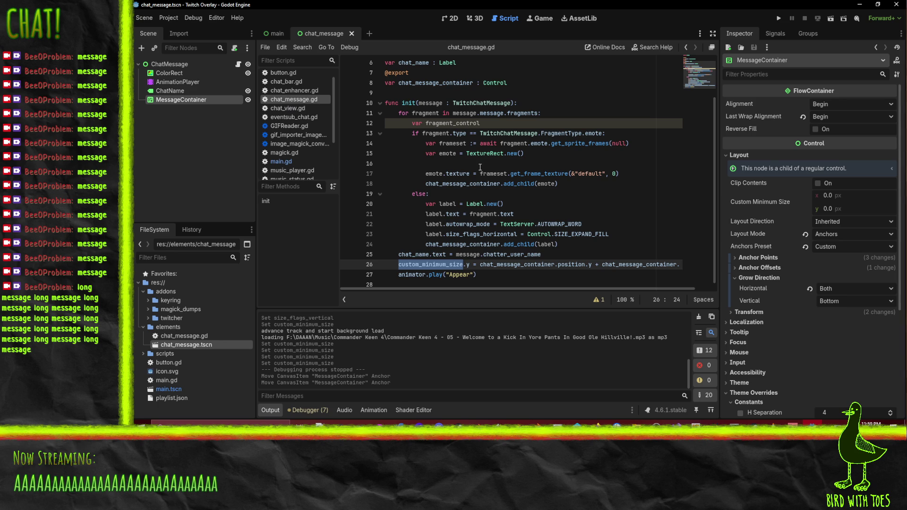
{"action": "left_click_drag", "start_coordinate": [520, 288], "coordinate": [537, 288]}
{"action": "mouse_move", "coordinate": [584, 260]}
{"action": "left_mouse_down"}
{"action": "mouse_move", "coordinate": [623, 261]}
{"action": "mouse_move", "coordinate": [552, 274]}
{"action": "left_mouse_up"}
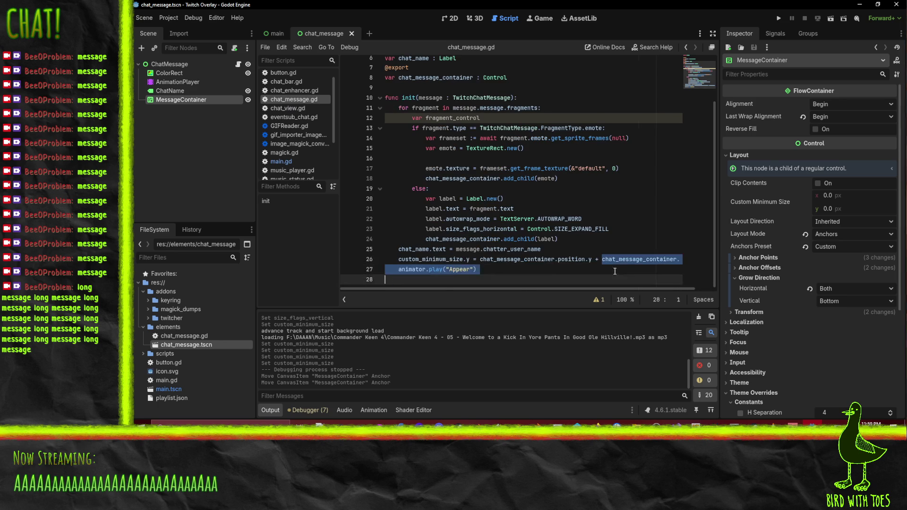
{"action": "left_click", "coordinate": [544, 249]}
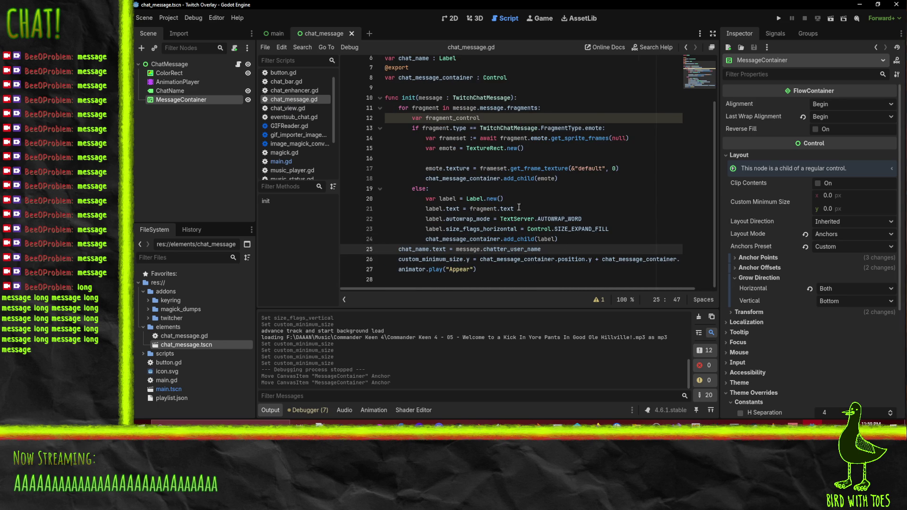
{"action": "left_click", "coordinate": [276, 34]}
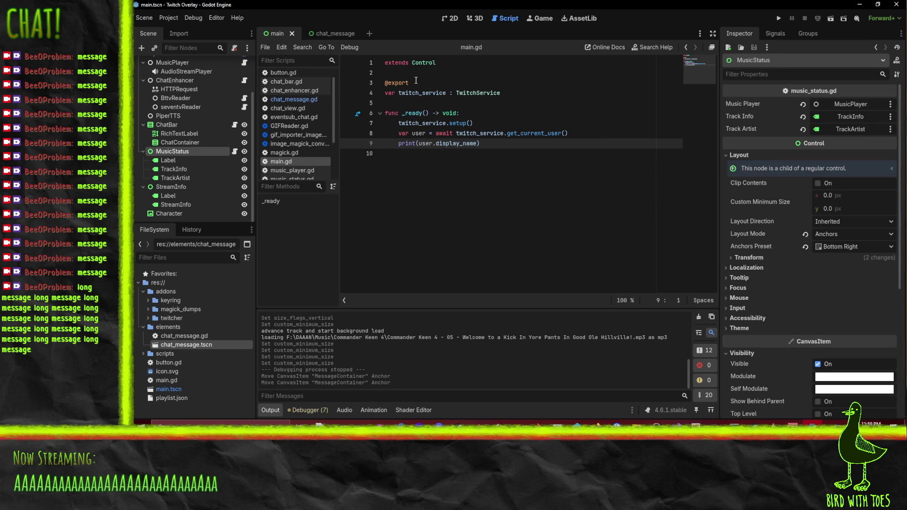
{"action": "left_click", "coordinate": [329, 34]}
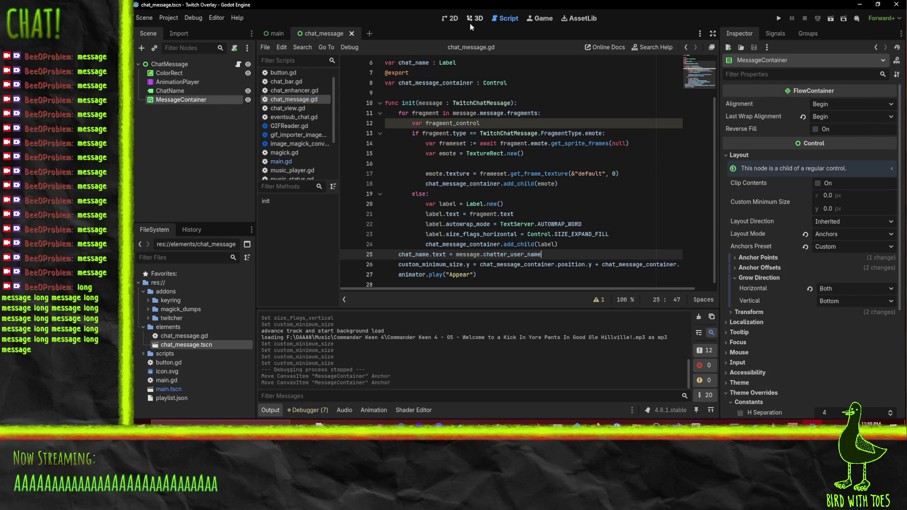
{"action": "left_click", "coordinate": [451, 19]}
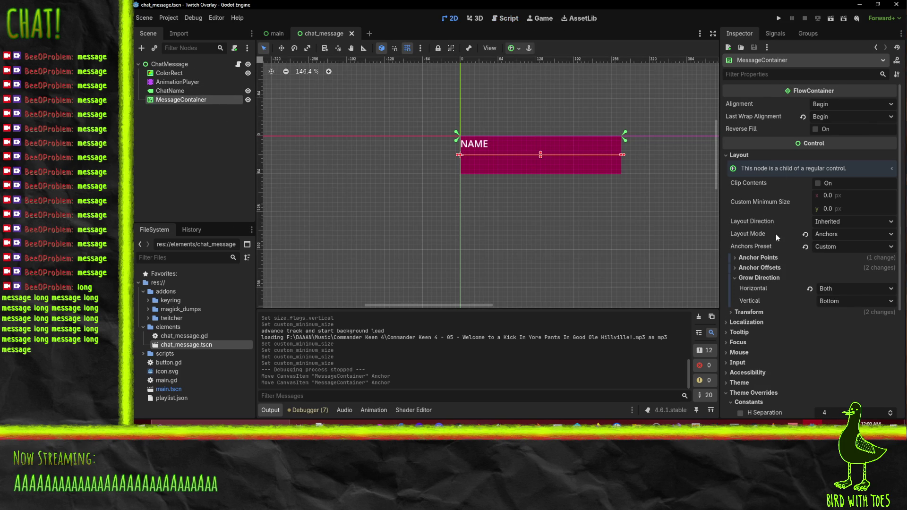
{"action": "scroll", "coordinate": [843, 248], "scroll_direction": "down", "scroll_amount": 3}
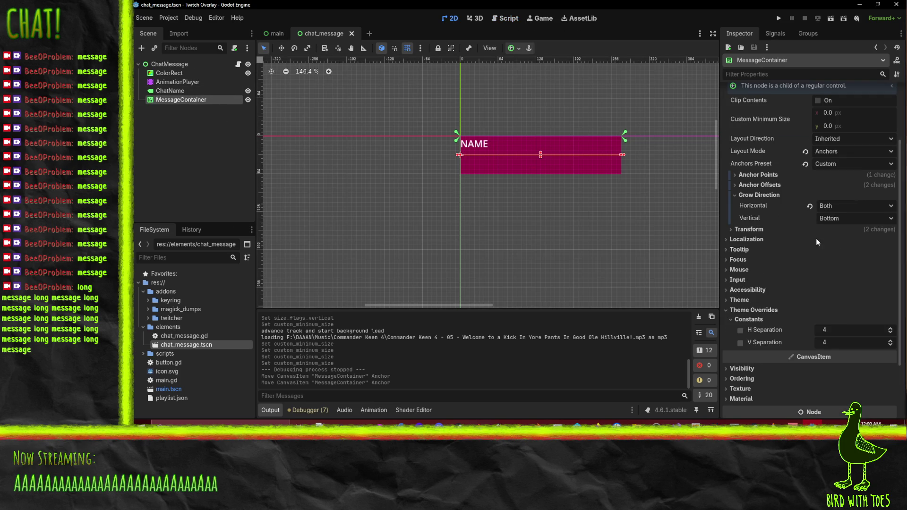
{"action": "left_click", "coordinate": [766, 186]}
{"action": "left_click", "coordinate": [765, 174]}
{"action": "left_click", "coordinate": [765, 174]}
{"action": "left_click", "coordinate": [765, 178]}
{"action": "left_click", "coordinate": [764, 178]}
{"action": "left_click", "coordinate": [763, 186]}
{"action": "left_click", "coordinate": [753, 312]}
{"action": "left_click", "coordinate": [753, 311]}
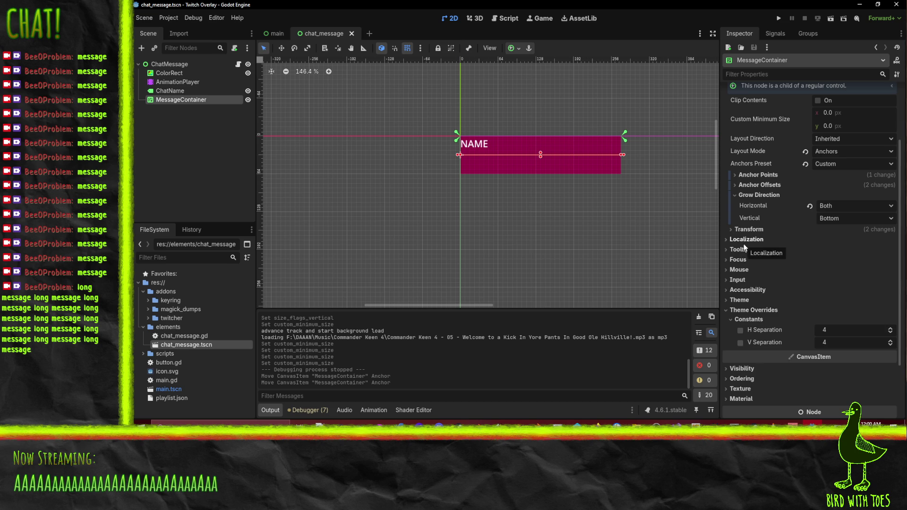
{"action": "scroll", "coordinate": [765, 214], "scroll_direction": "up", "scroll_amount": 3}
{"action": "left_click", "coordinate": [831, 221]}
{"action": "left_click", "coordinate": [831, 222]}
{"action": "left_click", "coordinate": [831, 234]}
{"action": "left_click", "coordinate": [832, 231]}
{"action": "left_click", "coordinate": [839, 222]}
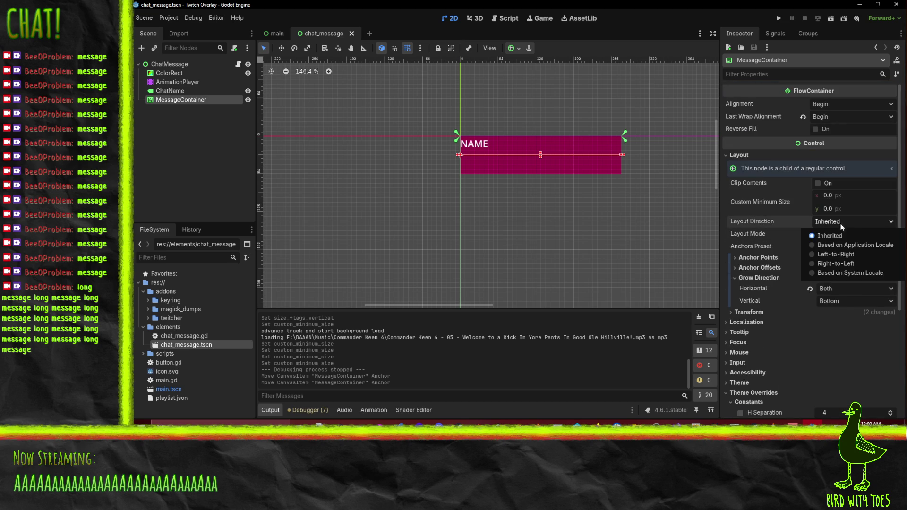
{"action": "left_click", "coordinate": [839, 221]}
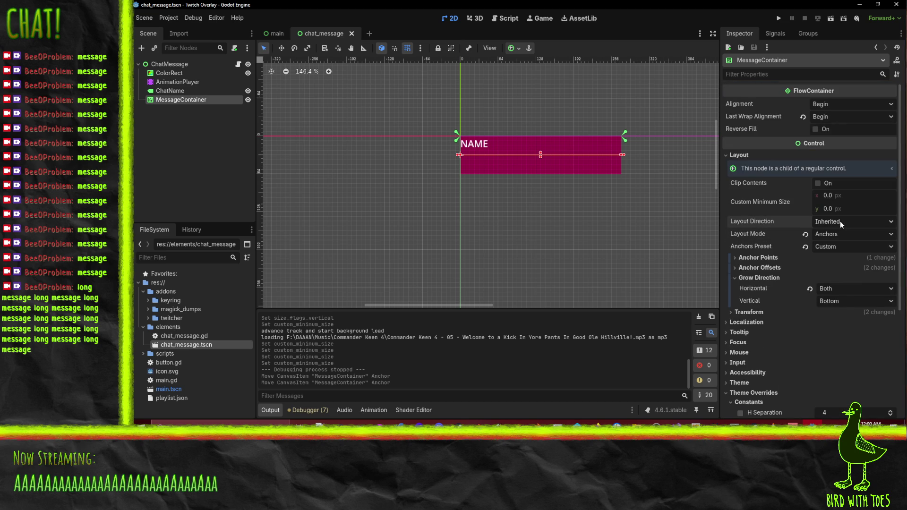
{"action": "left_click", "coordinate": [179, 64]}
Convert the root ChatMessage node to a VBoxContainer through Change Type, searching 'vb'
{"action": "right_click", "coordinate": [179, 63]}
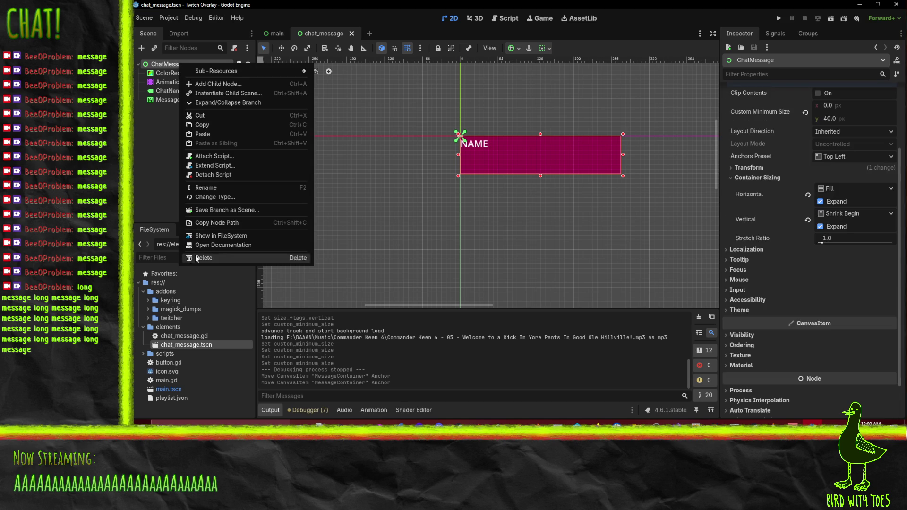
{"action": "left_click", "coordinate": [227, 197]}
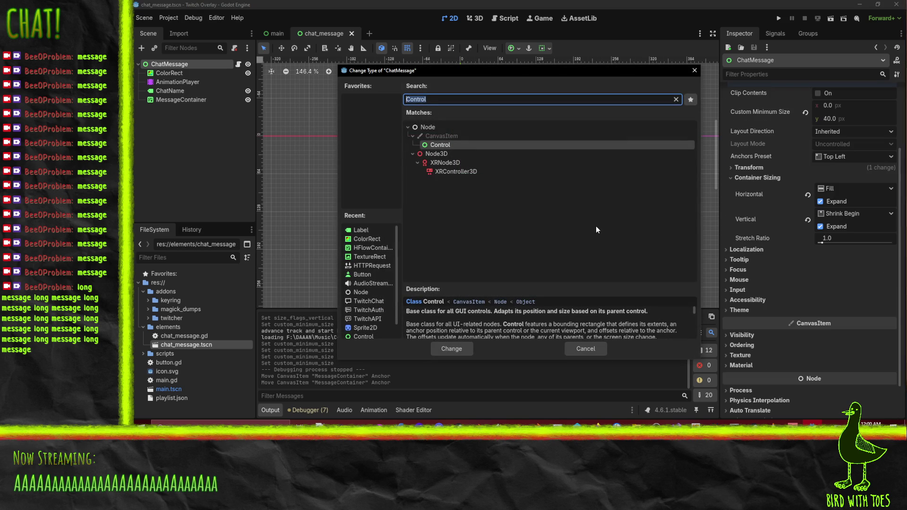
{"action": "type", "text": "hb"}
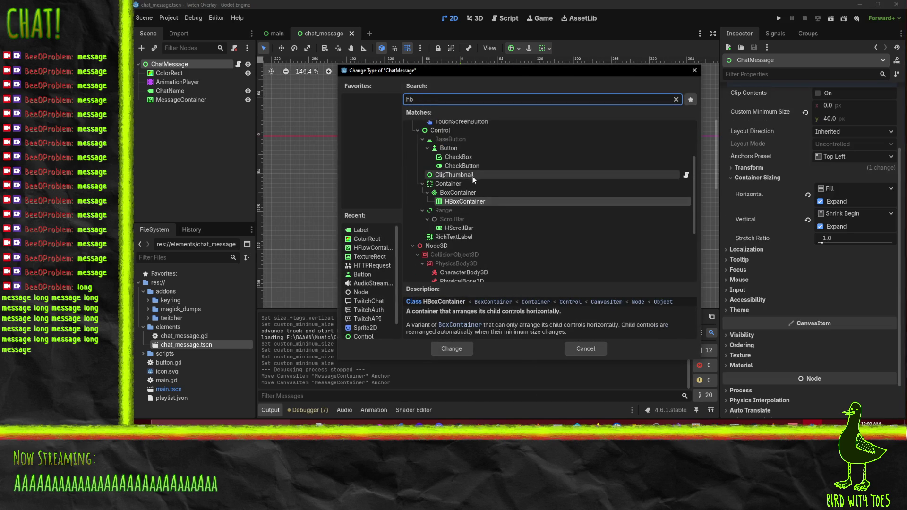
{"action": "key", "text": "BackSpace"}
{"action": "key", "text": "BackSpace"}
{"action": "type", "text": "v"}
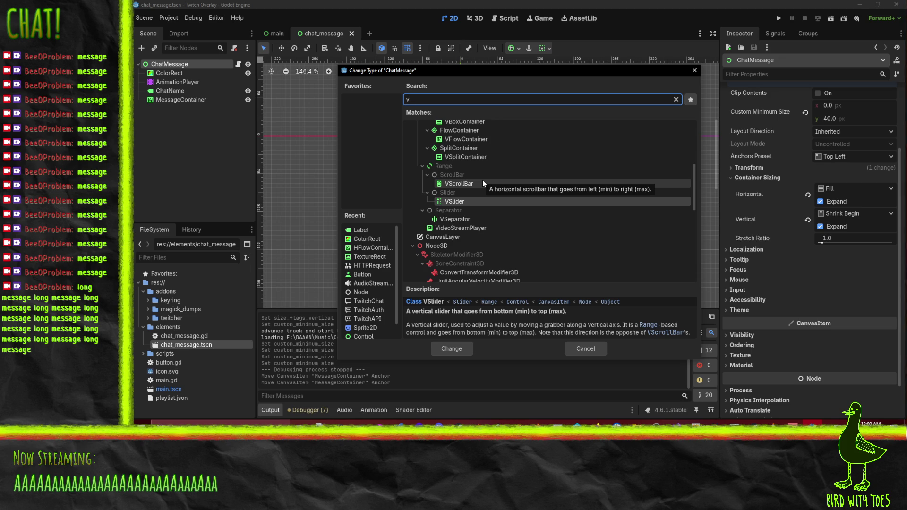
{"action": "type", "text": "b"}
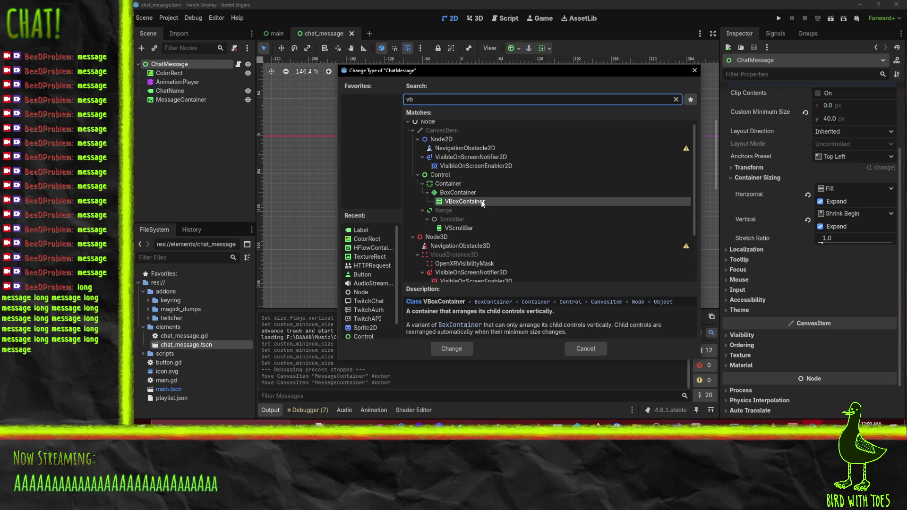
{"action": "double_click", "coordinate": [474, 202]}
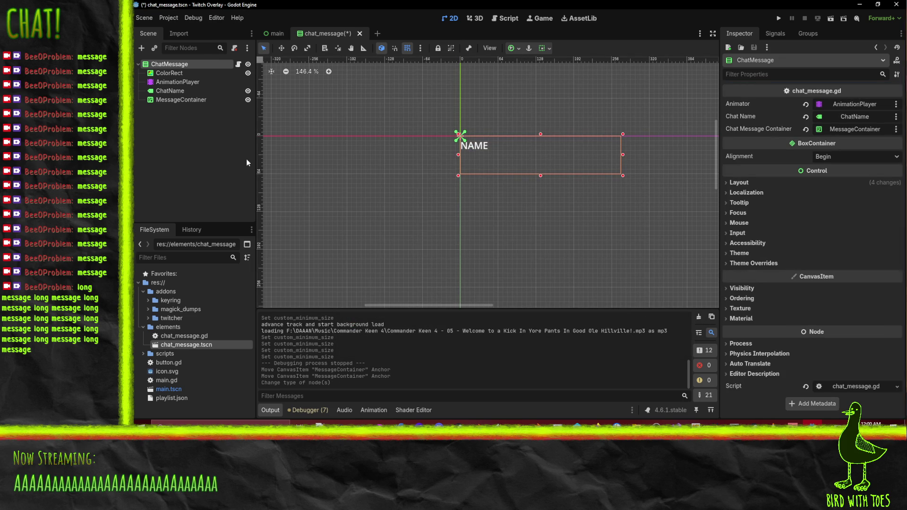
Delete the ColorRect node from ChatMessage and confirm the removal
{"action": "left_click", "coordinate": [174, 81]}
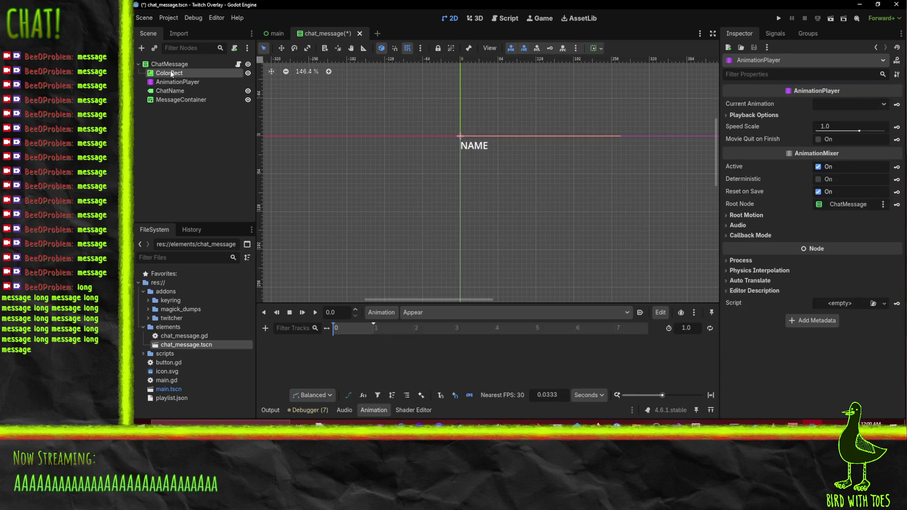
{"action": "left_click", "coordinate": [171, 74]}
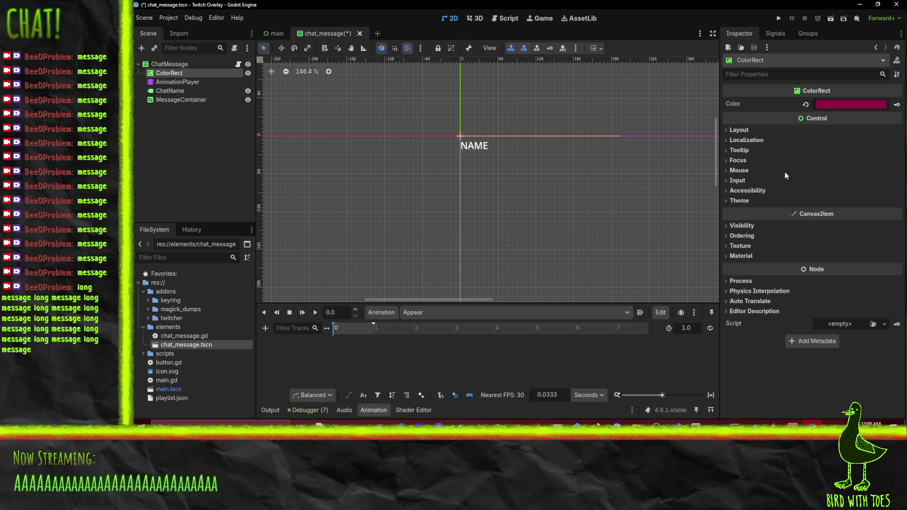
{"action": "left_click", "coordinate": [739, 131]}
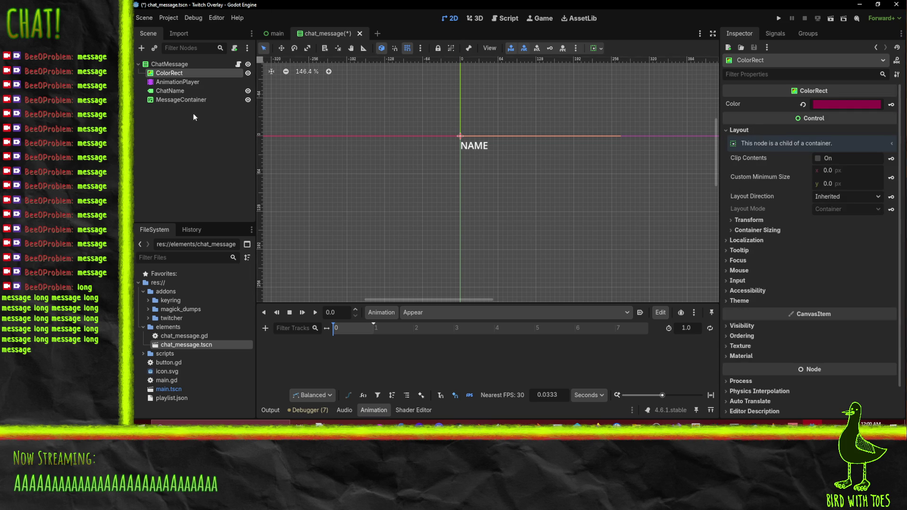
{"action": "left_click", "coordinate": [175, 64]}
{"action": "left_click", "coordinate": [181, 75]}
{"action": "key", "text": "Delete"}
{"action": "key", "text": "Return"}
Turn on Vertical Expand in MessageContainer's Container Sizing
{"action": "left_click", "coordinate": [183, 82]}
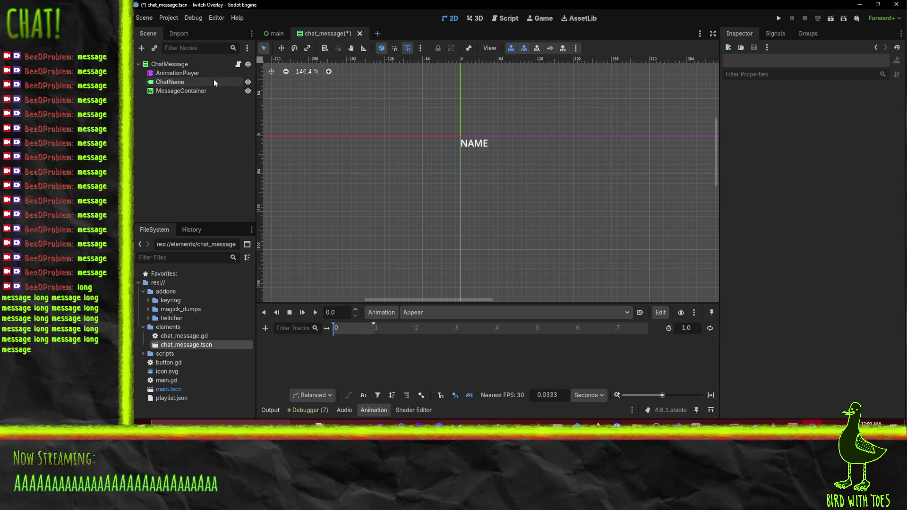
{"action": "left_click", "coordinate": [180, 89]}
{"action": "left_click", "coordinate": [173, 64]}
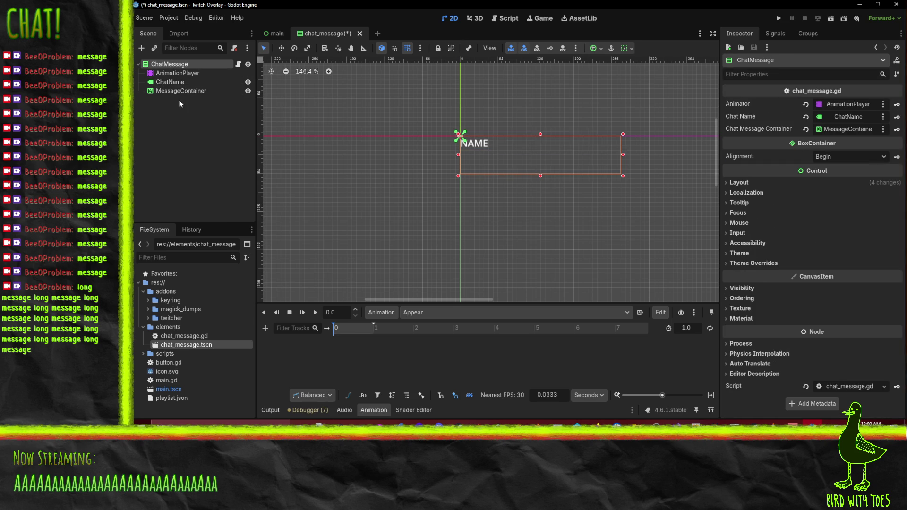
{"action": "left_click", "coordinate": [179, 89]}
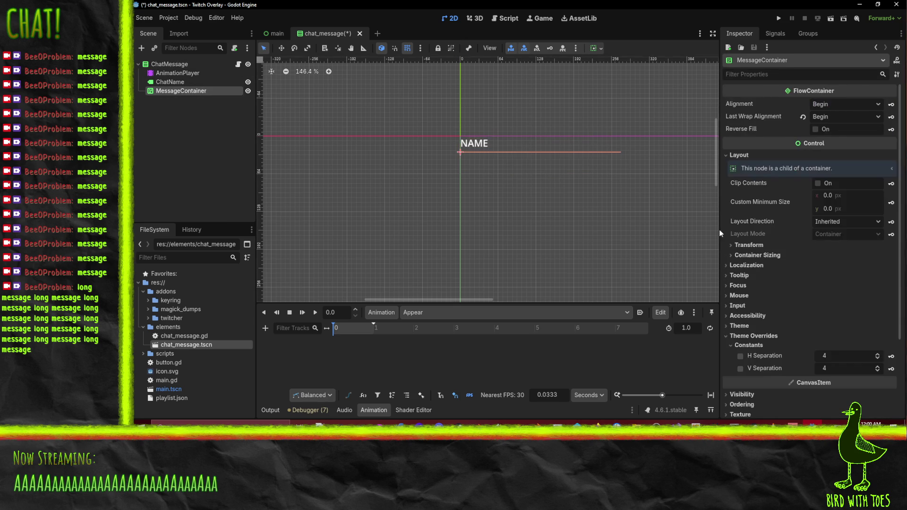
{"action": "scroll", "coordinate": [770, 262], "scroll_direction": "down", "scroll_amount": 3}
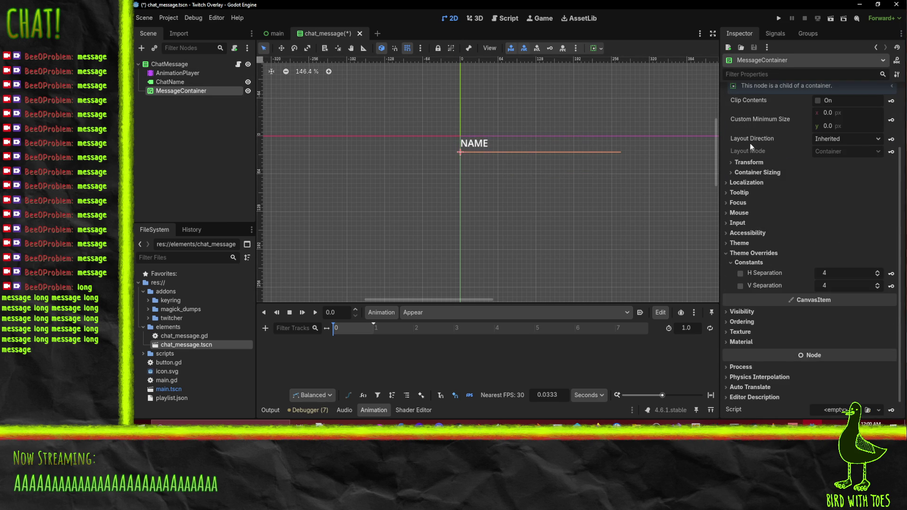
{"action": "left_click", "coordinate": [751, 162]}
{"action": "left_click", "coordinate": [756, 162]}
{"action": "left_click", "coordinate": [754, 173]}
{"action": "left_click", "coordinate": [834, 207]}
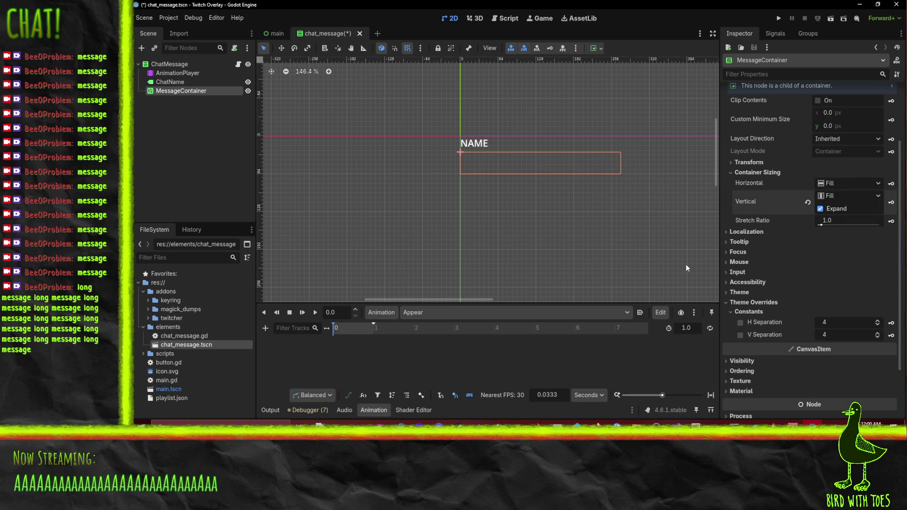
Select the root ChatMessage node and view its layout properties
{"action": "left_click", "coordinate": [163, 82]}
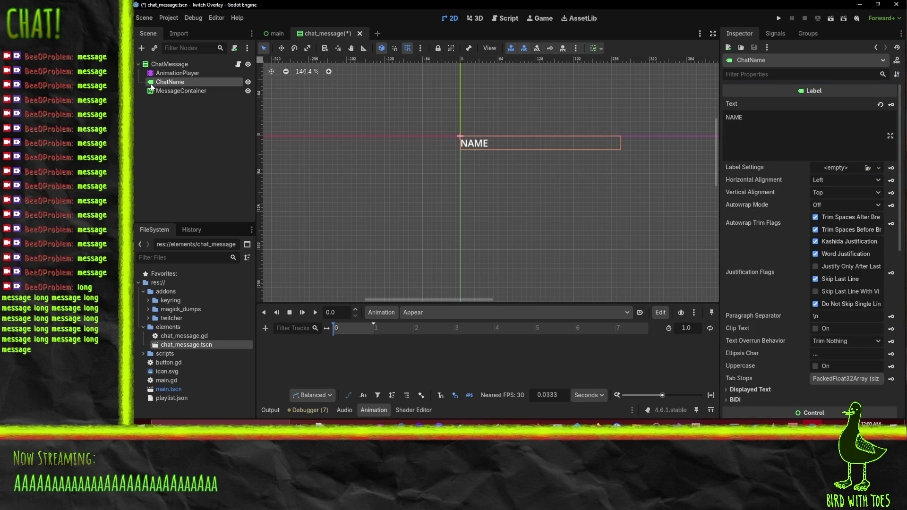
{"action": "left_click", "coordinate": [168, 64]}
{"action": "left_click", "coordinate": [737, 183]}
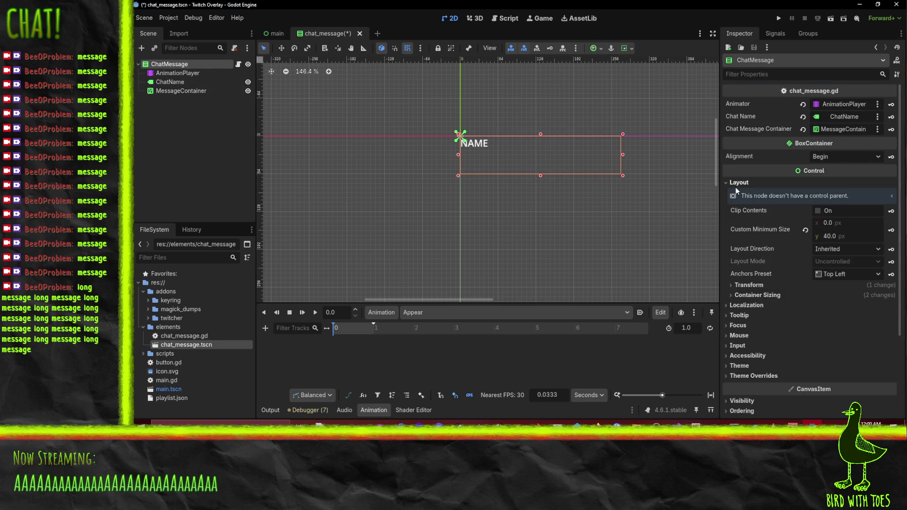